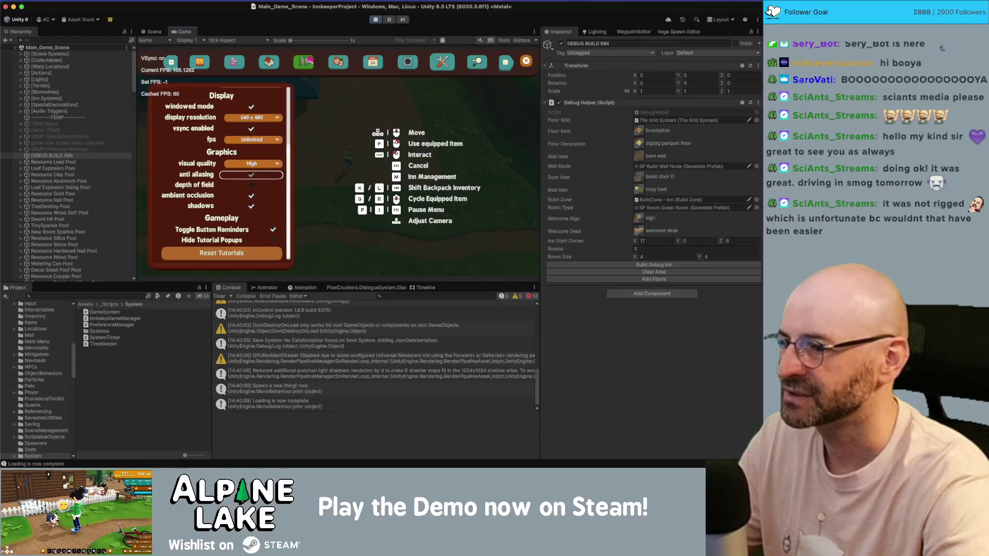
In the maximized, zoomed-in Game view, enable anti aliasing and set visual quality to Low
{"action": "double_click", "coordinate": [189, 32]}
{"action": "left_click", "coordinate": [223, 276]}
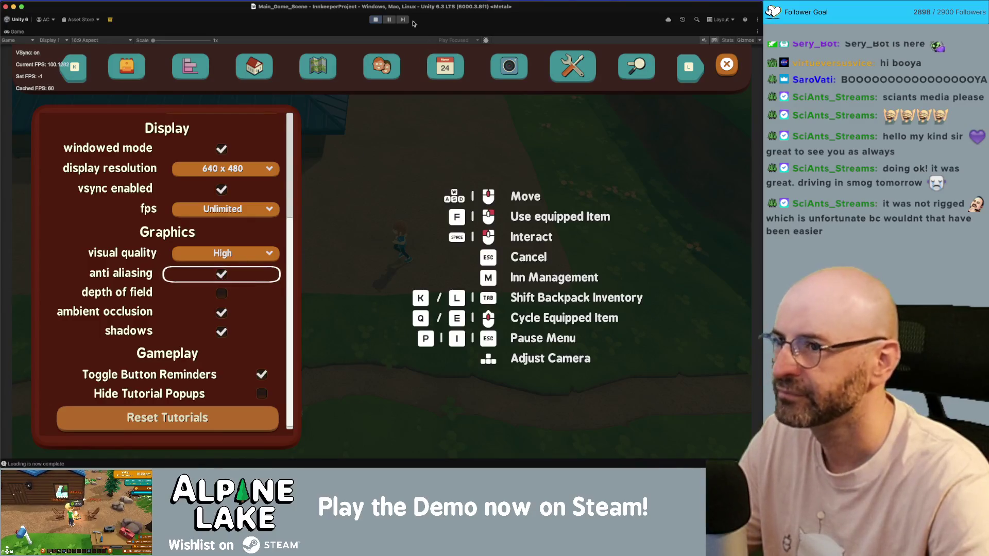
{"action": "mouse_move", "coordinate": [153, 40]}
{"action": "left_mouse_down"}
{"action": "mouse_move", "coordinate": [208, 43]}
{"action": "mouse_move", "coordinate": [179, 41]}
{"action": "left_mouse_up"}
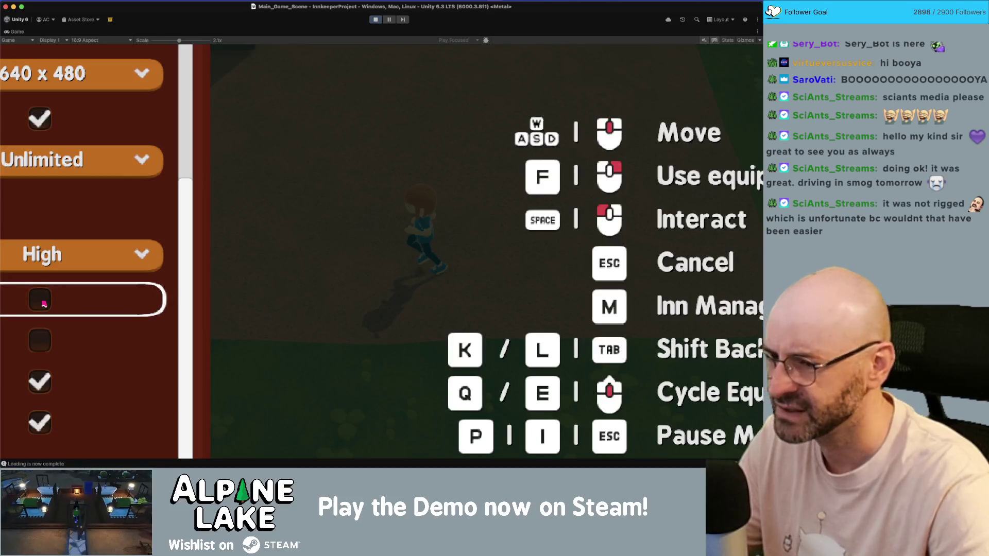
{"action": "left_click", "coordinate": [44, 304]}
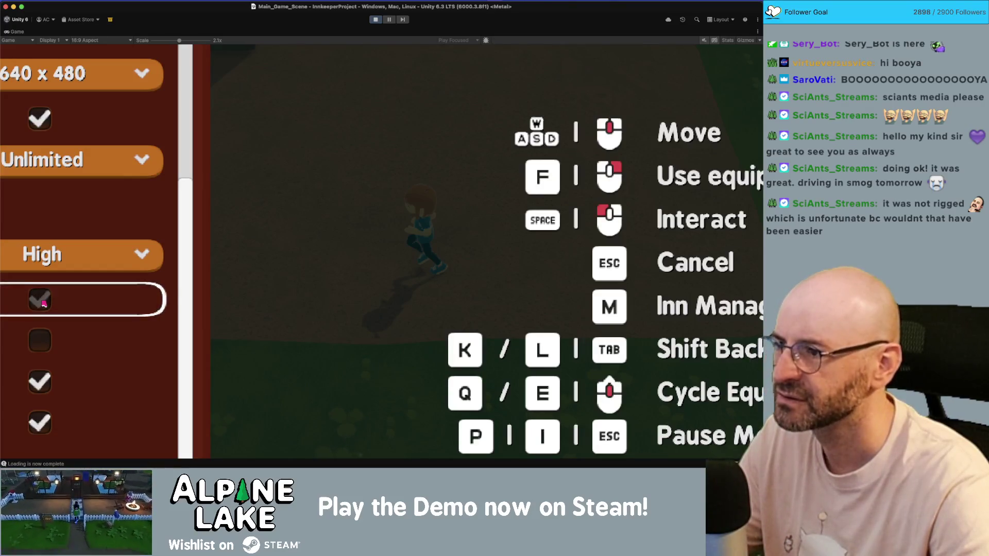
{"action": "scroll", "coordinate": [43, 303], "scroll_direction": "up", "scroll_amount": 2}
{"action": "left_click", "coordinate": [48, 296]}
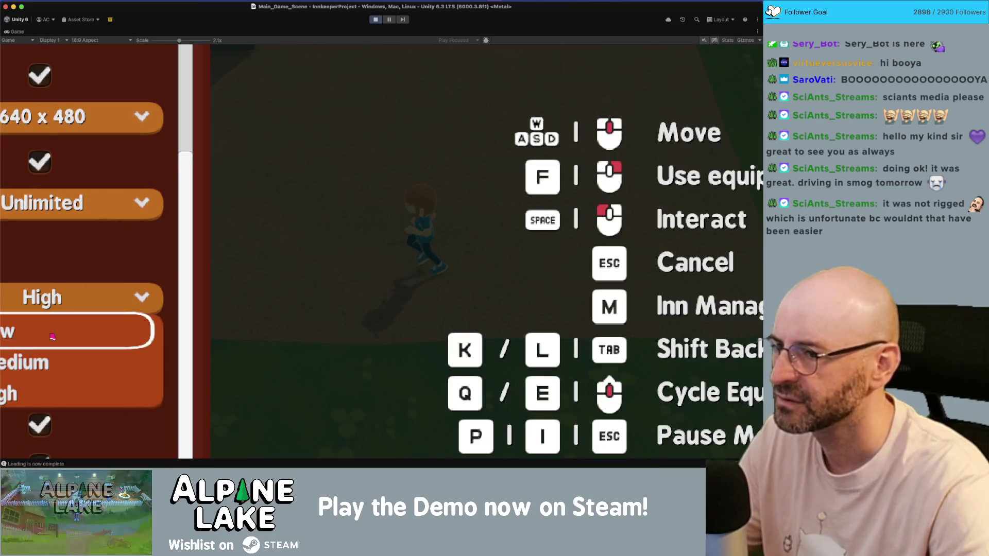
{"action": "left_click", "coordinate": [52, 336]}
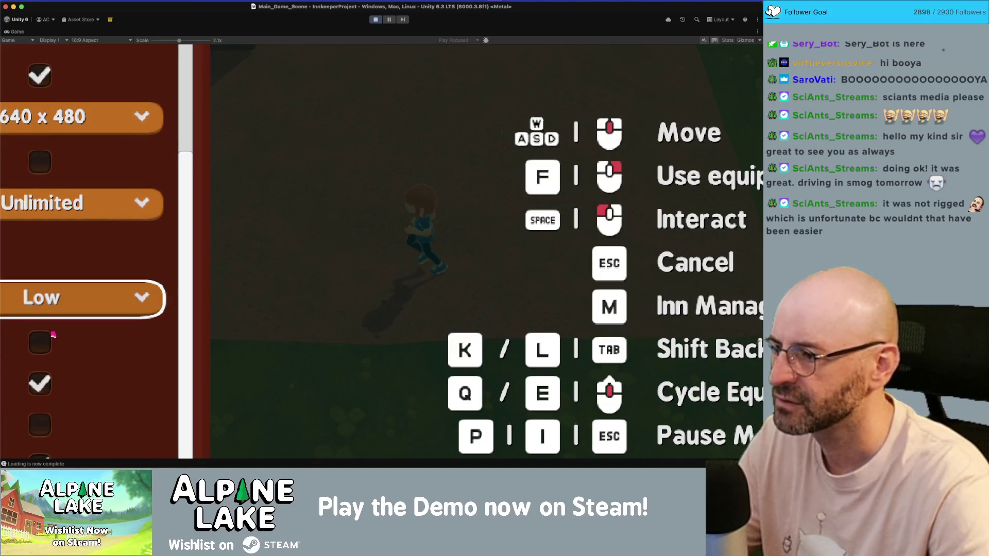
{"action": "scroll", "coordinate": [53, 335], "scroll_direction": "down", "scroll_amount": 2}
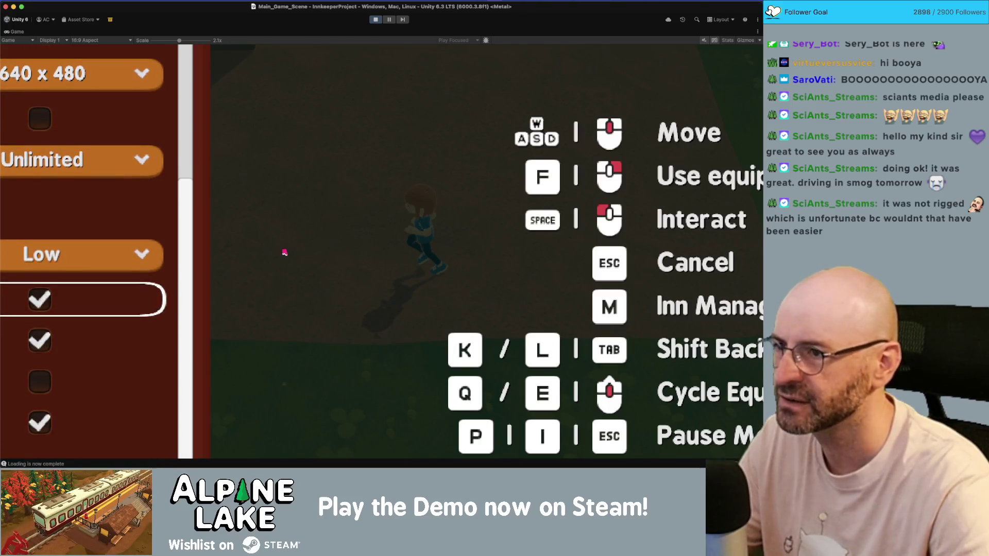
Close the pause menu, move the character, and restore the full editor layout
{"action": "key", "text": "Escape"}
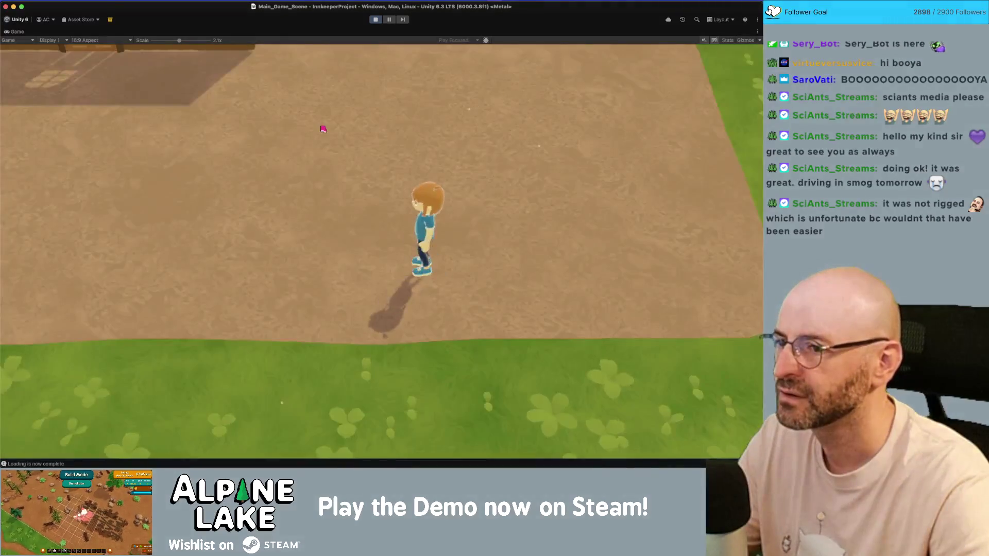
{"action": "scroll", "coordinate": [323, 129], "scroll_direction": "up", "scroll_amount": 5}
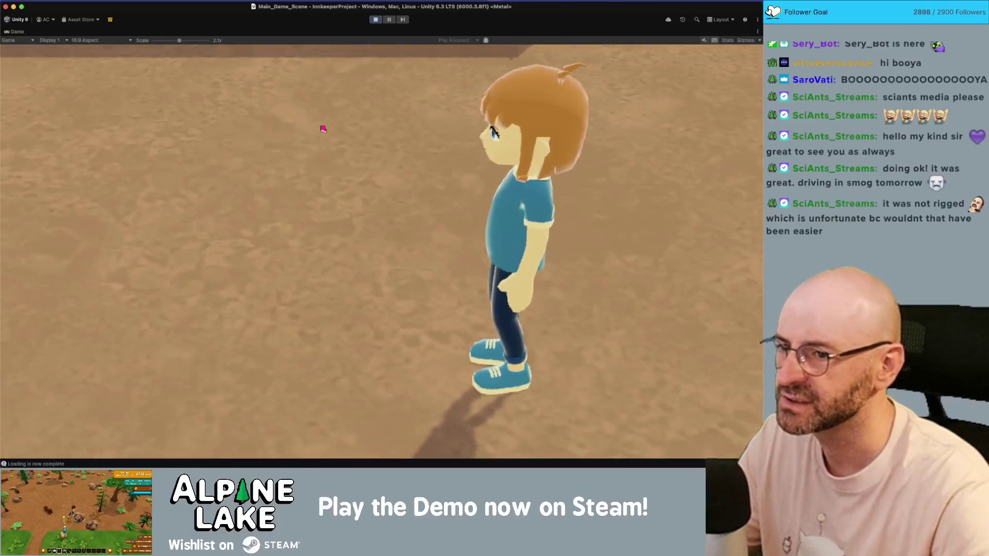
{"action": "key", "text": "a"}
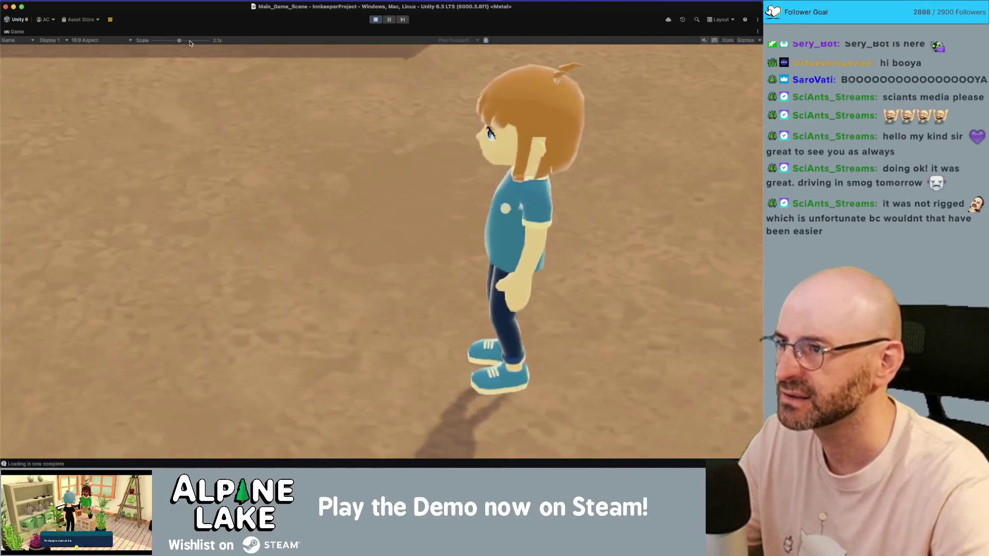
{"action": "scroll", "coordinate": [253, 63], "scroll_direction": "up", "scroll_amount": 5}
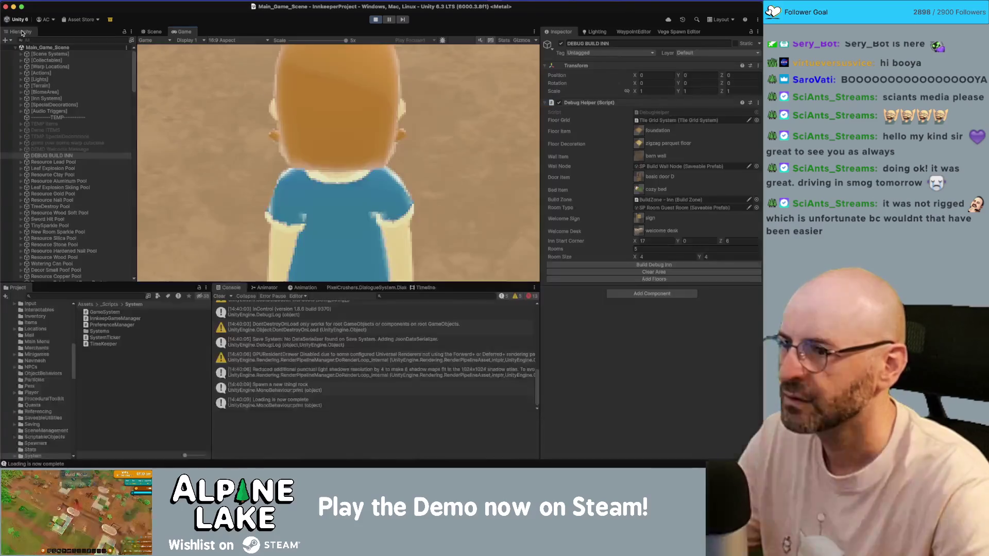
{"action": "double_click", "coordinate": [17, 31]}
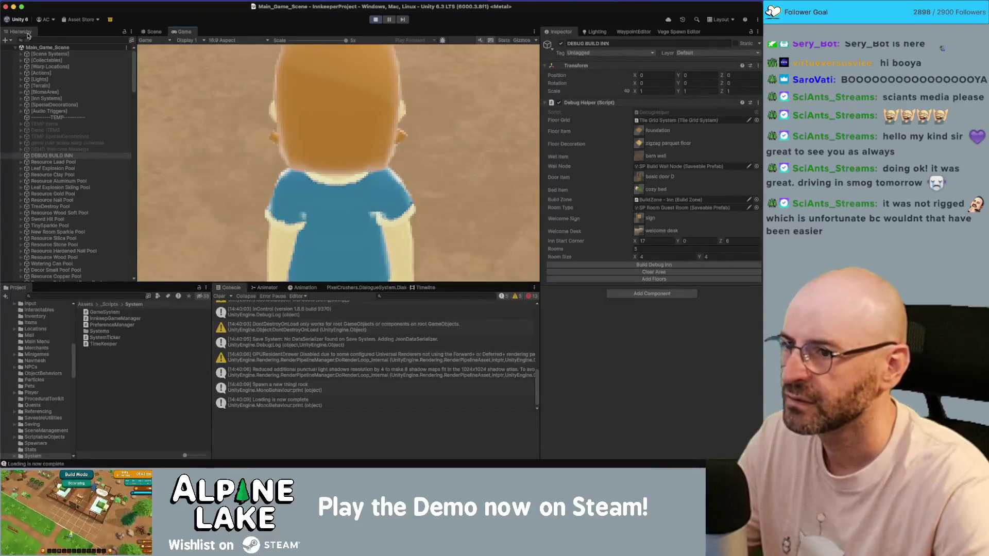
Select MainCamera in the Hierarchy to show its settings in the Inspector
{"action": "scroll", "coordinate": [74, 167], "scroll_direction": "down", "scroll_amount": 15}
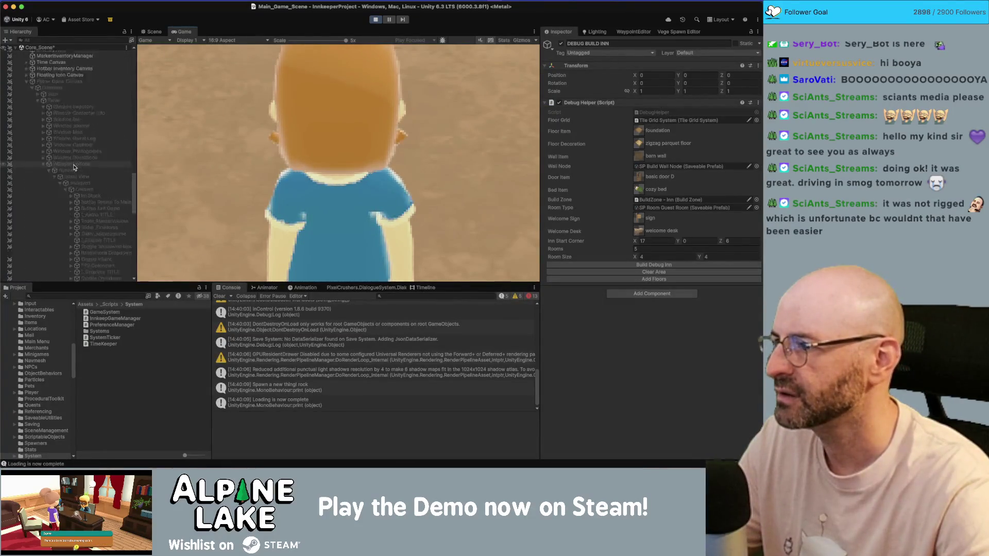
{"action": "scroll", "coordinate": [74, 167], "scroll_direction": "up", "scroll_amount": 10}
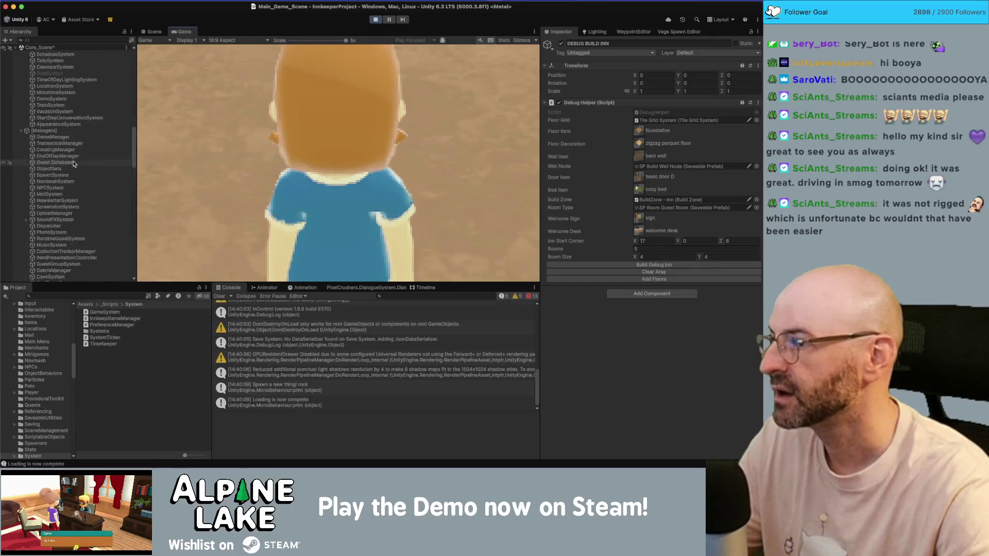
{"action": "scroll", "coordinate": [72, 155], "scroll_direction": "up", "scroll_amount": 8}
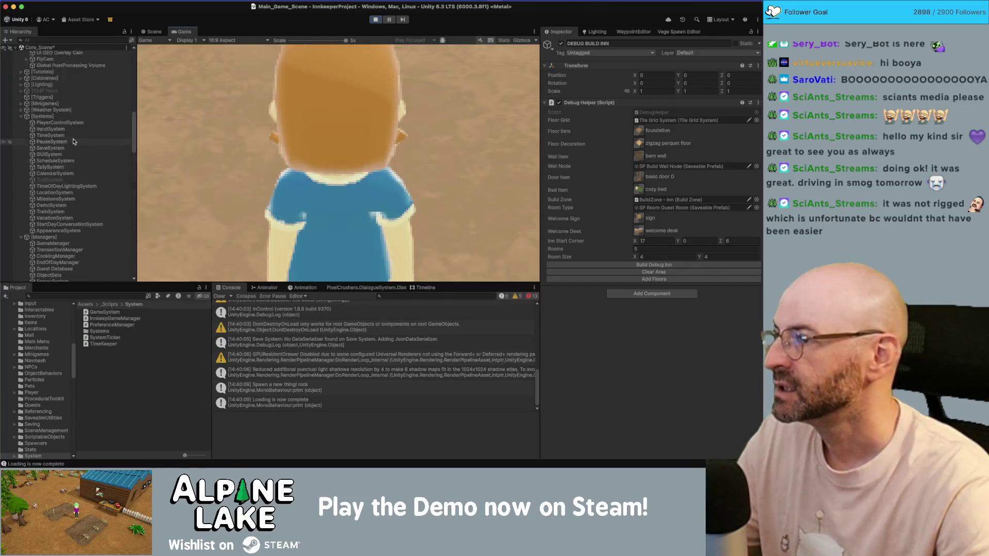
{"action": "left_click", "coordinate": [74, 141]}
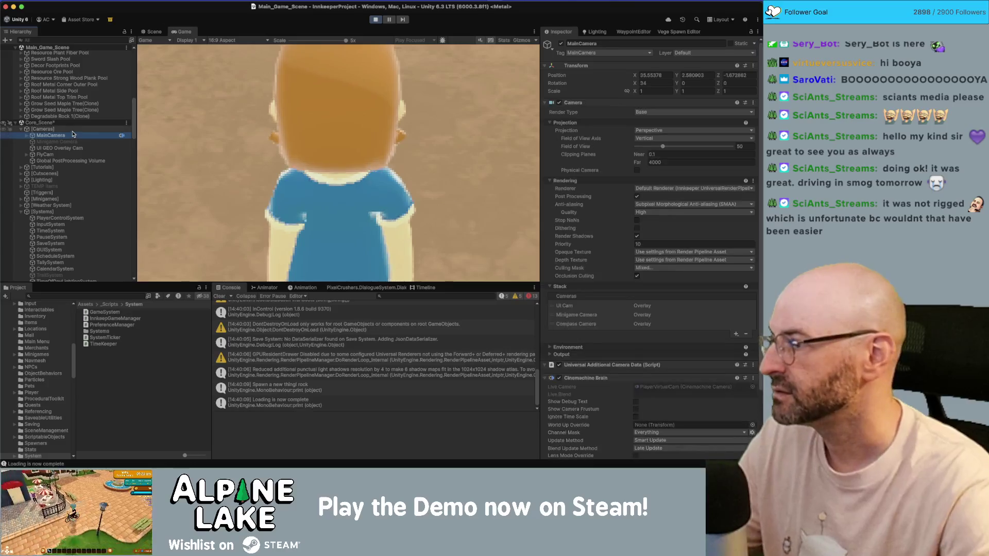
{"action": "left_click", "coordinate": [74, 135]}
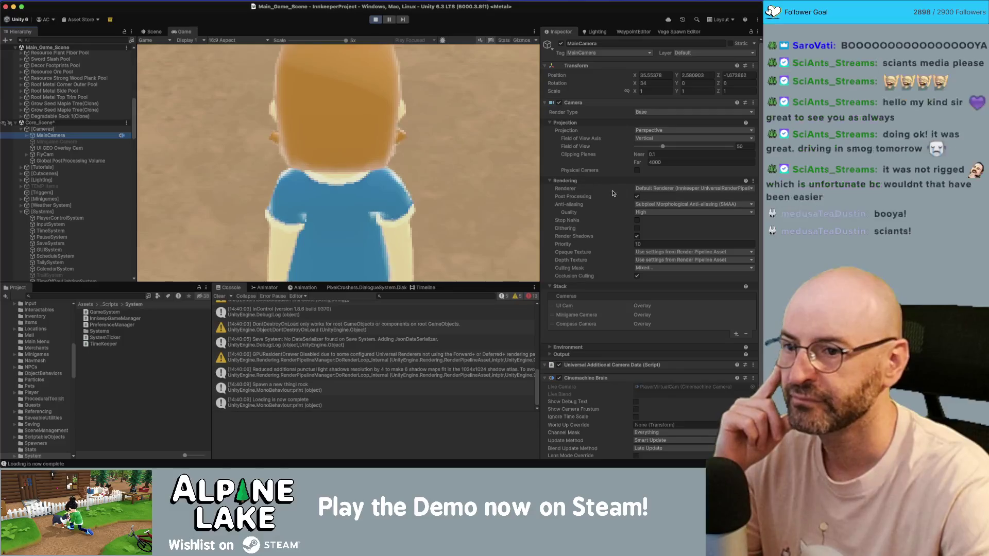
Switch the camera's anti-aliasing quality to Low, then back to High
{"action": "left_click", "coordinate": [643, 212]}
{"action": "left_click", "coordinate": [645, 223]}
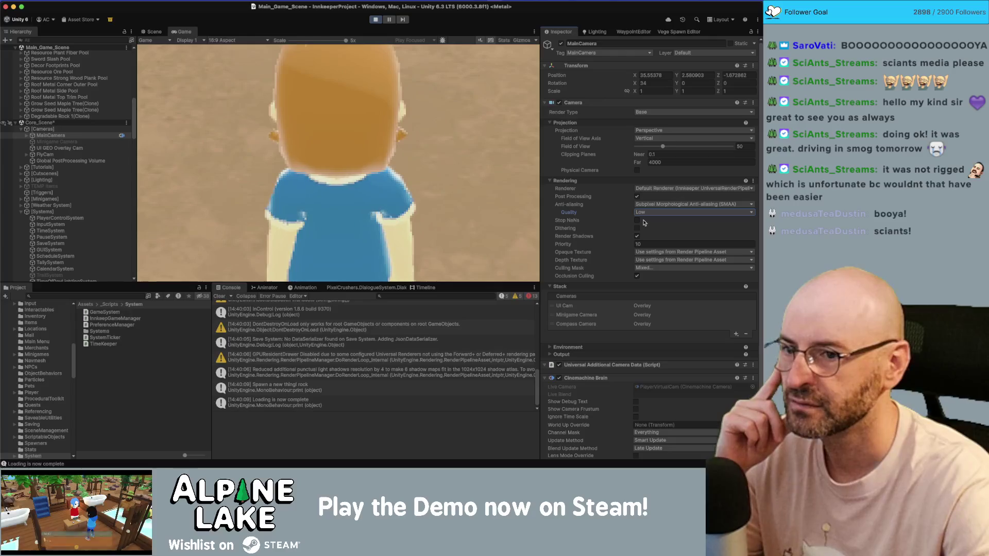
{"action": "left_click", "coordinate": [643, 213]}
{"action": "left_click", "coordinate": [648, 242]}
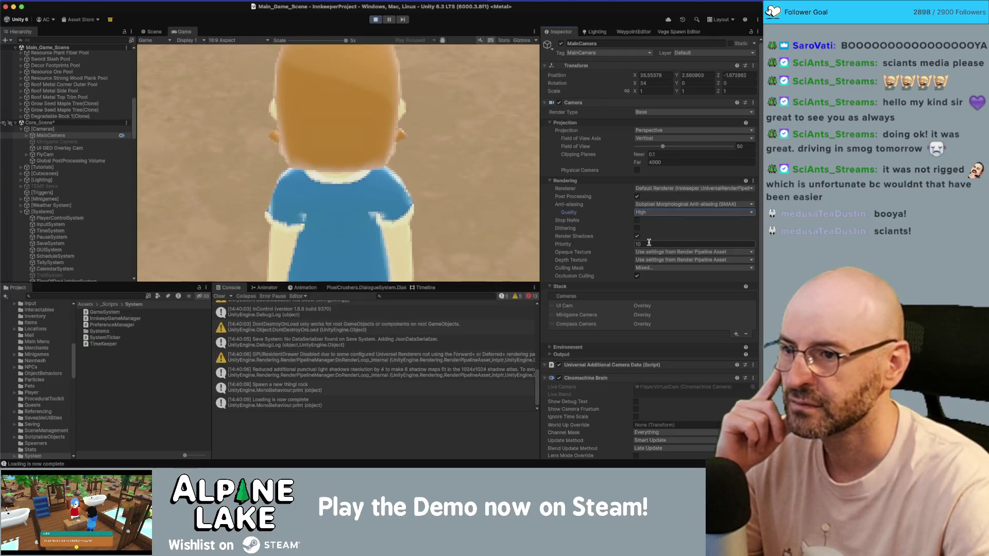
Try anti-aliasing Off, FXAA, SMAA and TAA, settling on FXAA
{"action": "left_click", "coordinate": [644, 205]}
{"action": "left_click", "coordinate": [646, 216]}
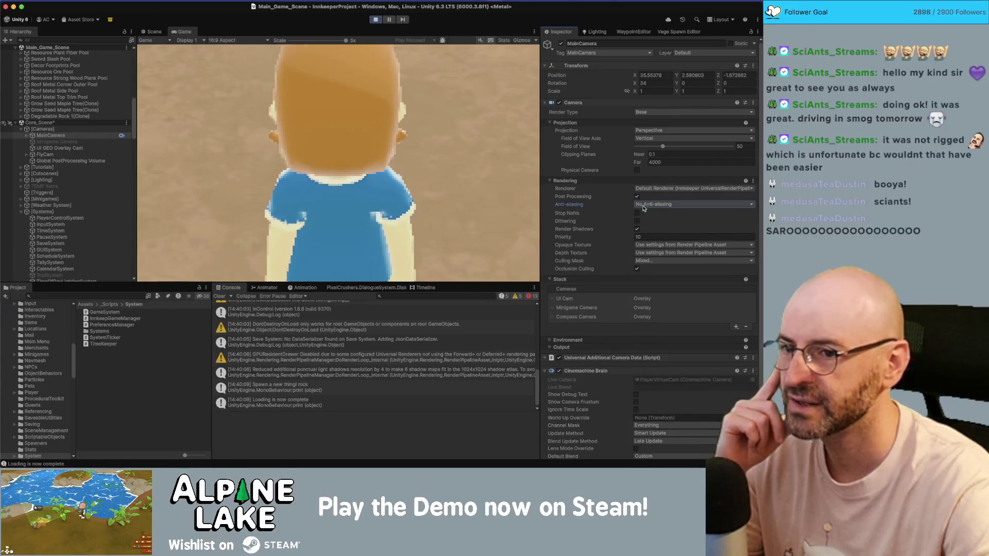
{"action": "left_click", "coordinate": [643, 205]}
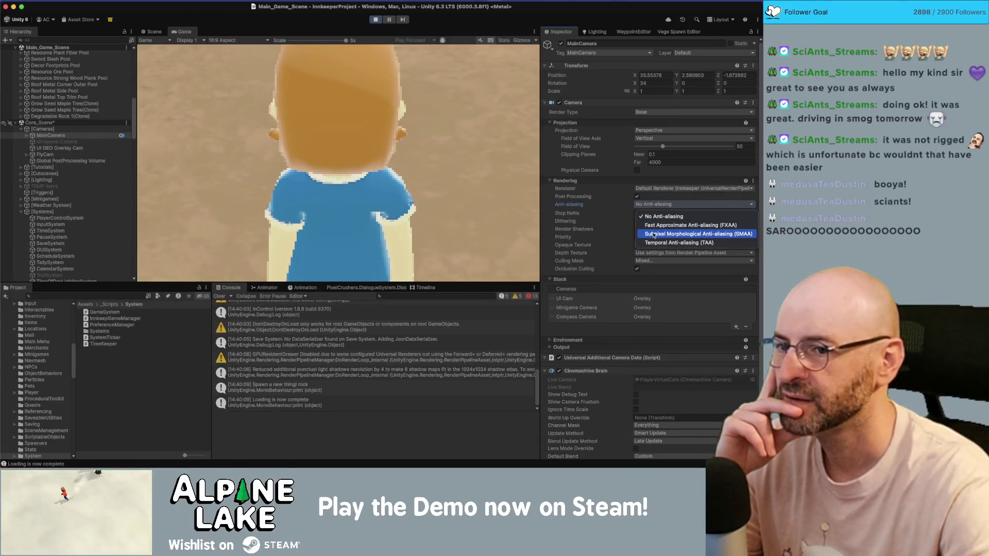
{"action": "left_click", "coordinate": [653, 226]}
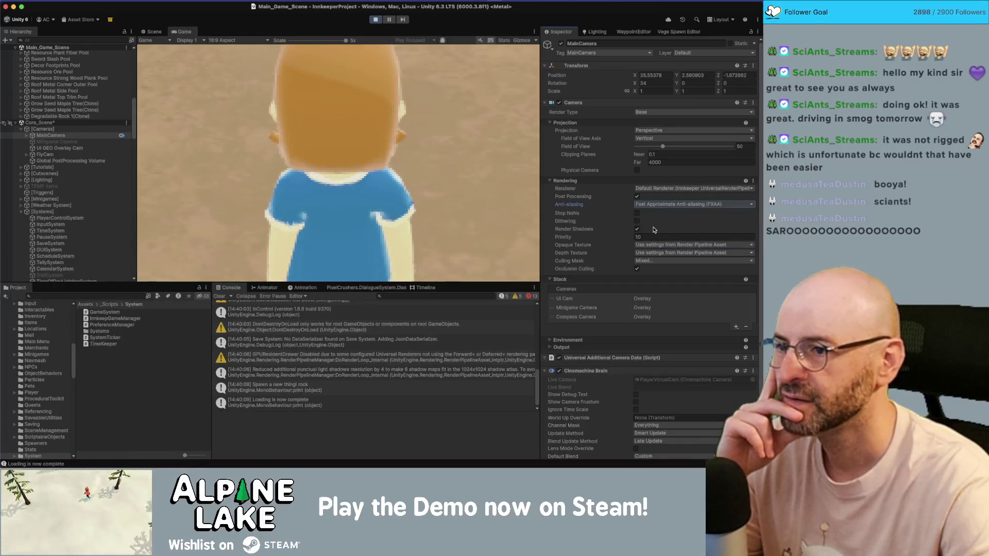
{"action": "left_click", "coordinate": [650, 204]}
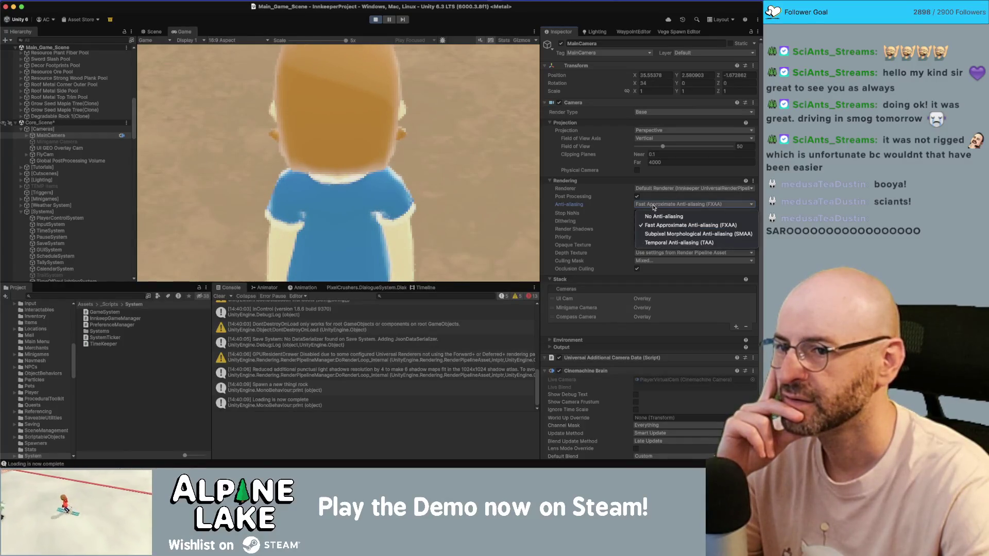
{"action": "left_click", "coordinate": [655, 234]}
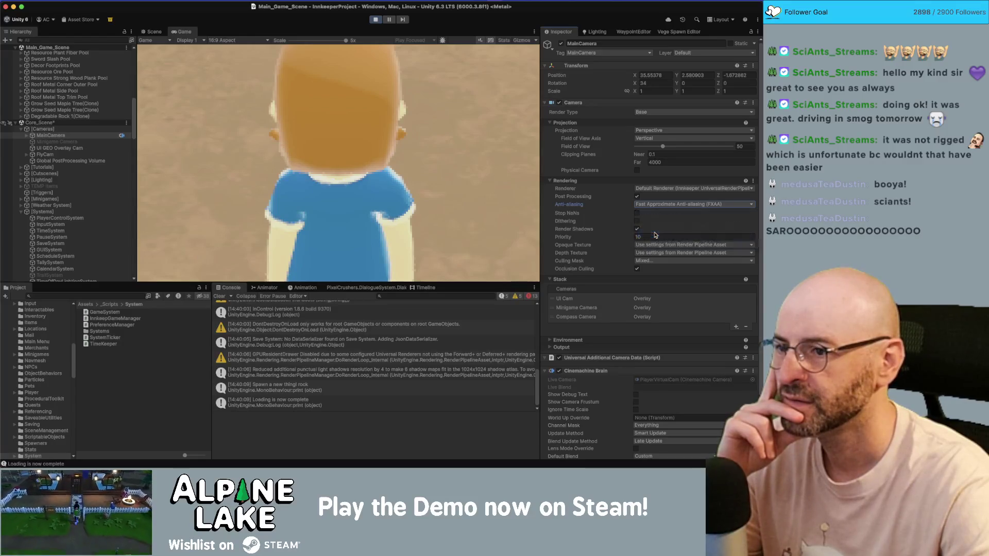
{"action": "left_click", "coordinate": [652, 205]}
{"action": "left_click", "coordinate": [655, 246]}
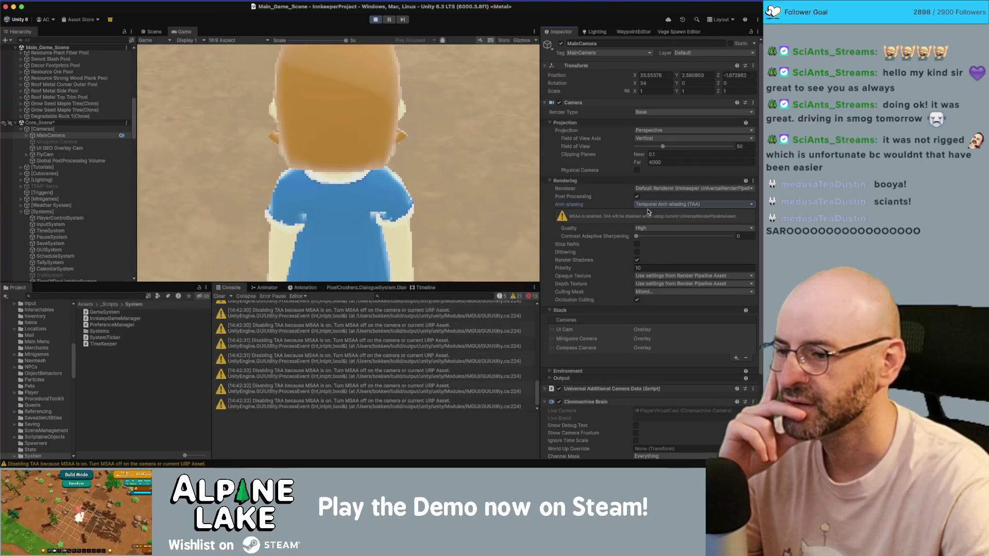
{"action": "left_click", "coordinate": [648, 205]}
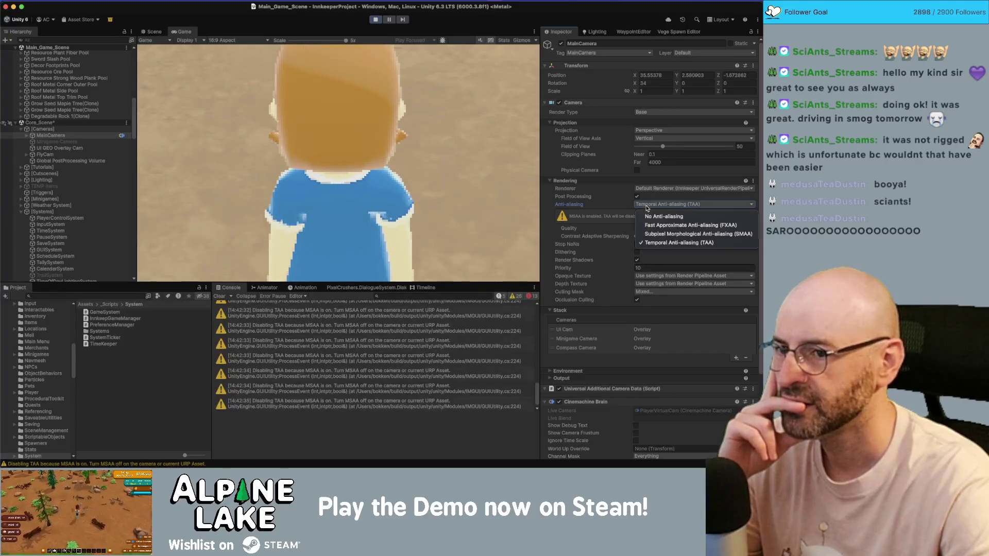
{"action": "left_click", "coordinate": [648, 219]}
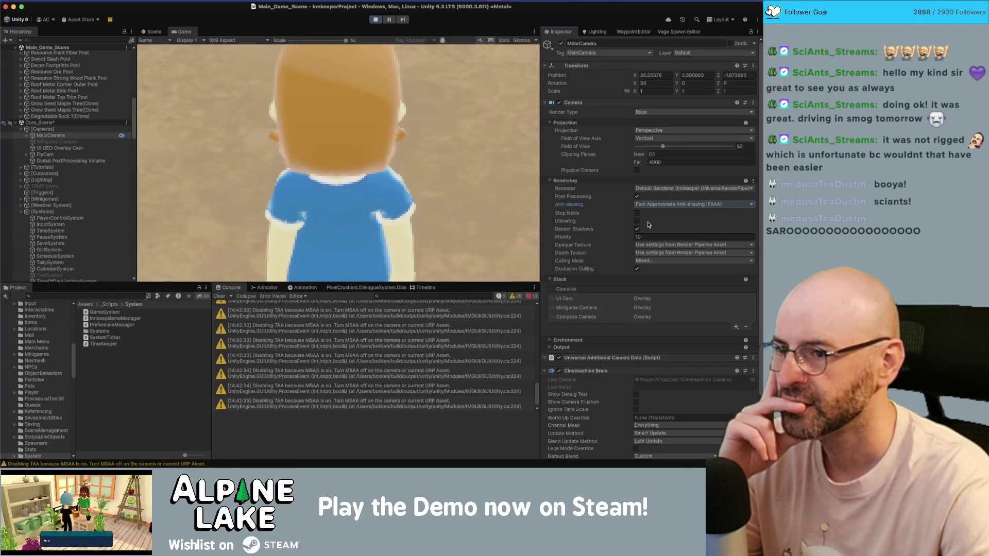
Toggle Post Processing off and on to compare, leave it on, and zoom the Game view out
{"action": "left_click", "coordinate": [637, 198]}
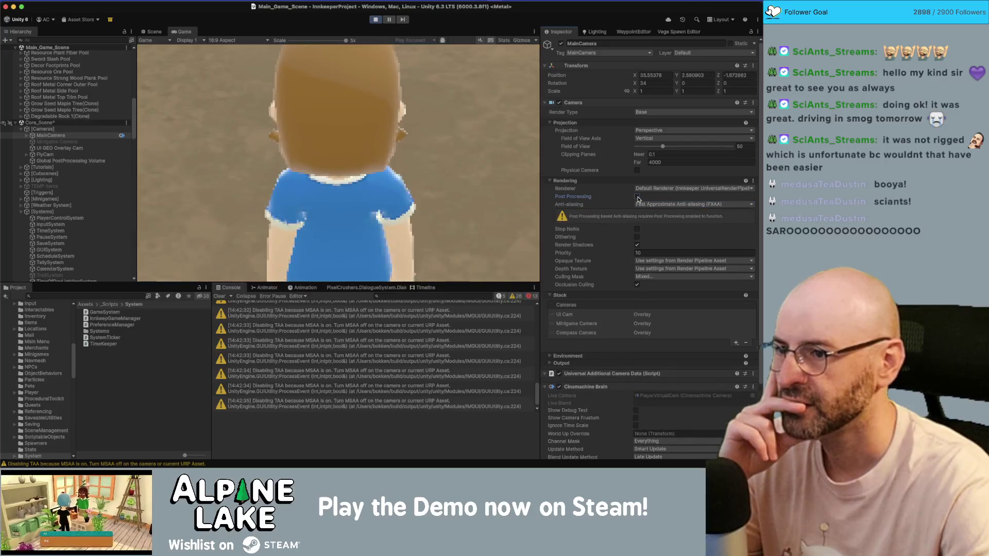
{"action": "left_click", "coordinate": [637, 197]}
{"action": "left_click", "coordinate": [637, 197]}
{"action": "left_click", "coordinate": [637, 197]}
{"action": "left_click", "coordinate": [636, 197]}
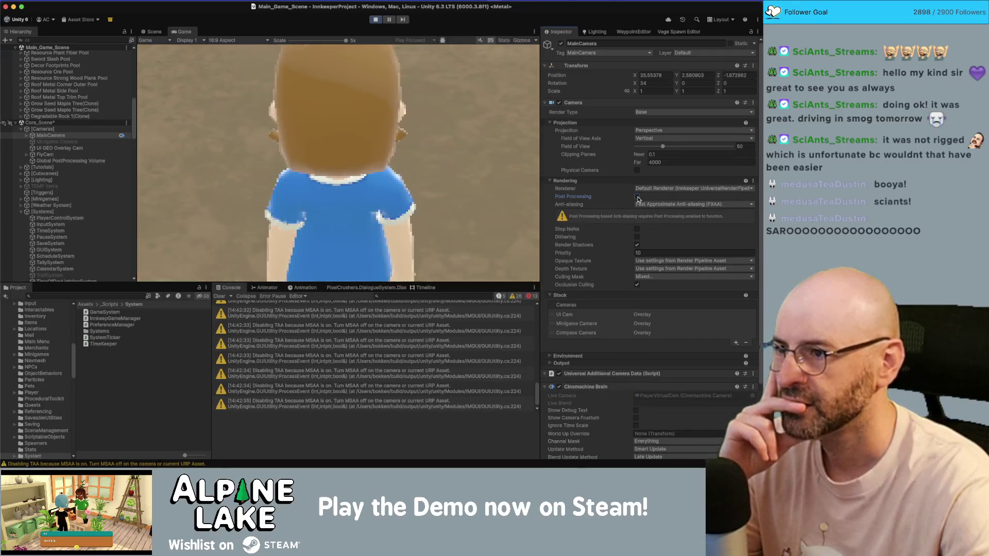
{"action": "left_click", "coordinate": [637, 197]}
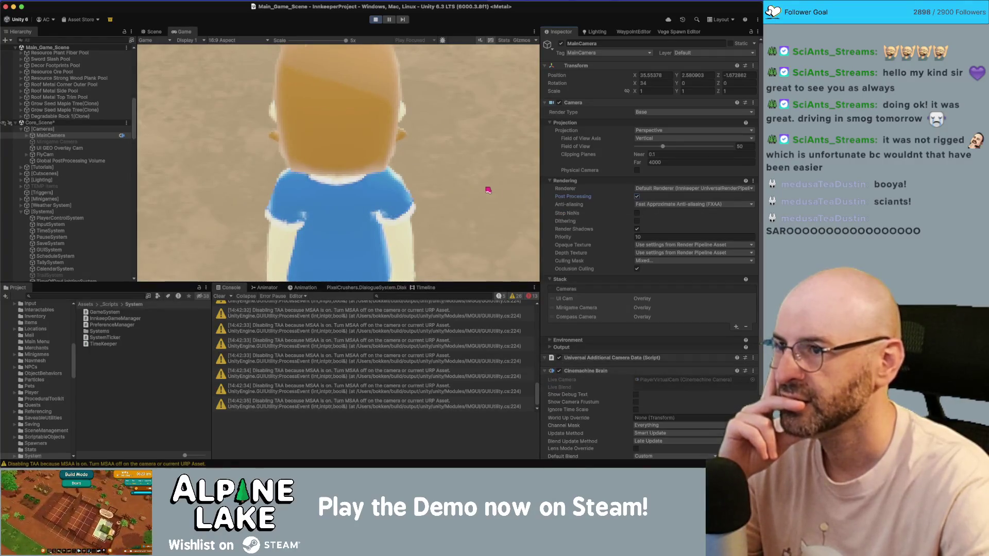
{"action": "left_click_drag", "start_coordinate": [346, 40], "coordinate": [261, 46]}
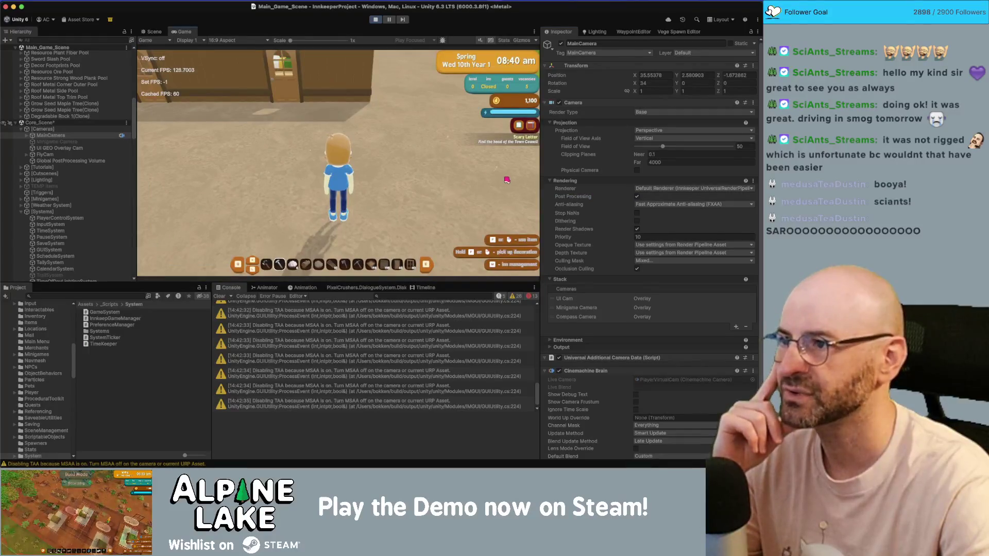
Turn off post-processing and run the character left and right to check visuals
{"action": "left_click", "coordinate": [636, 198]}
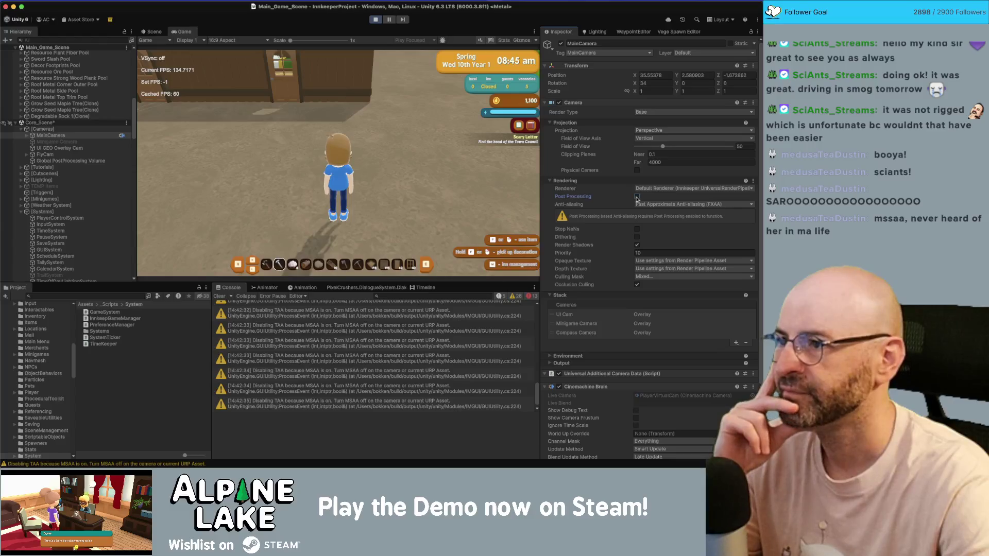
{"action": "left_click", "coordinate": [421, 186]}
{"action": "key", "text": "a"}
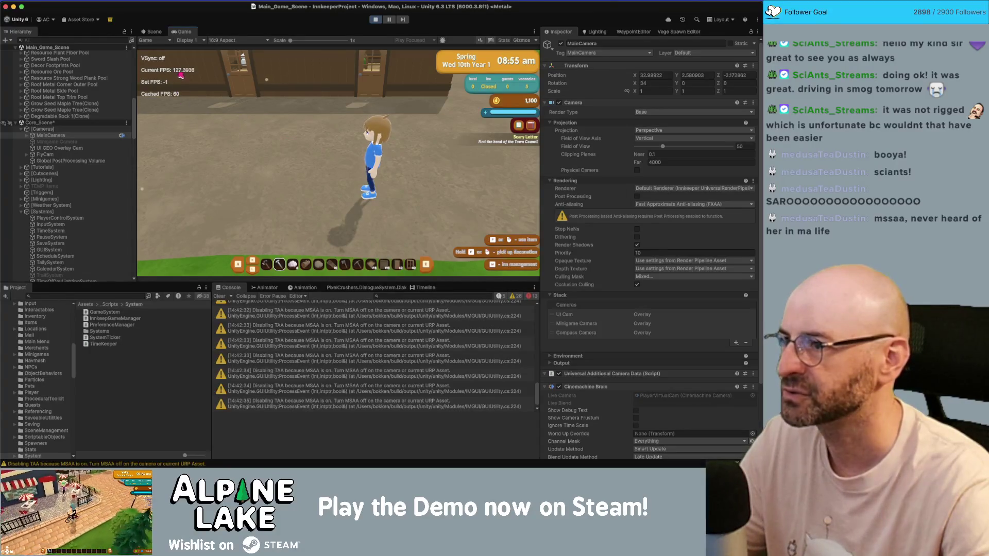
{"action": "key", "text": "d"}
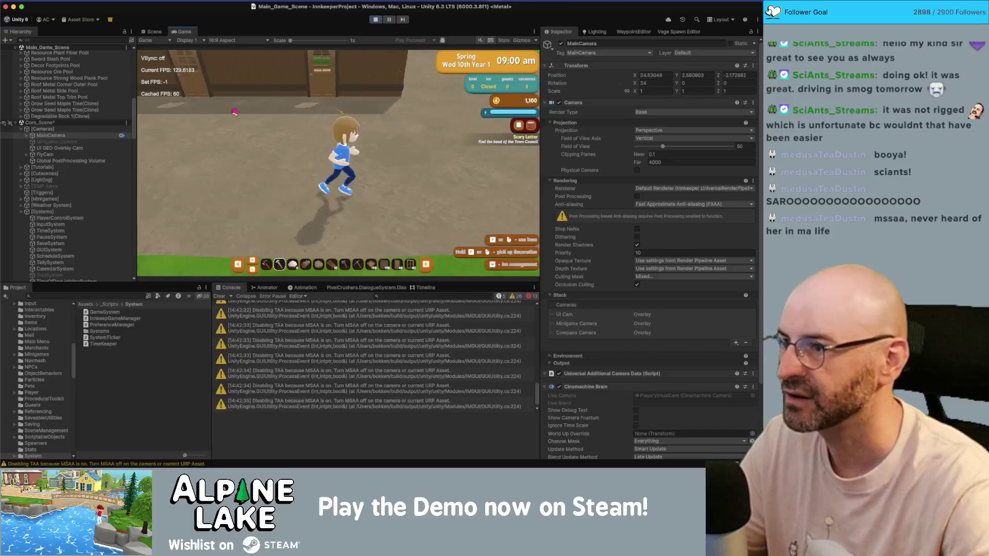
{"action": "key", "text": "a"}
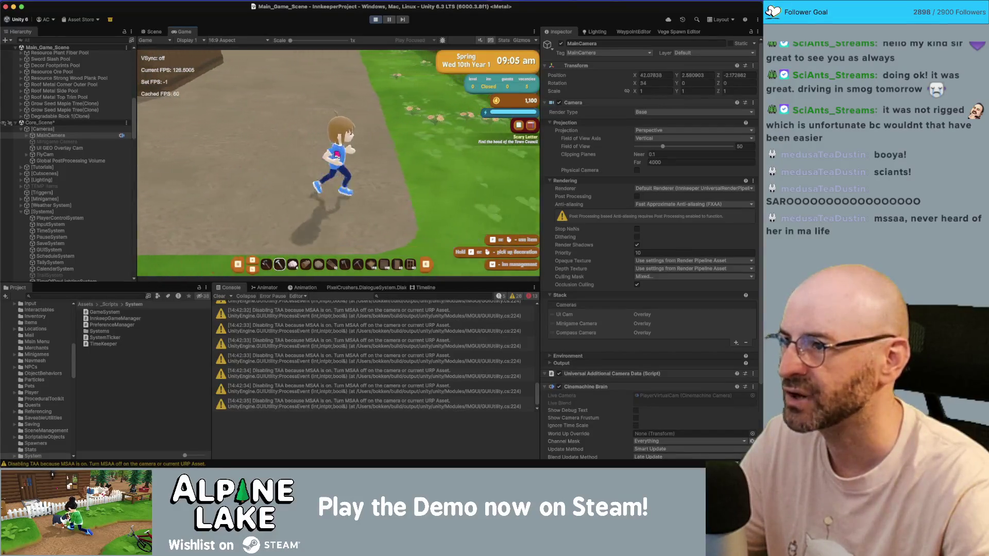
{"action": "key", "text": "d"}
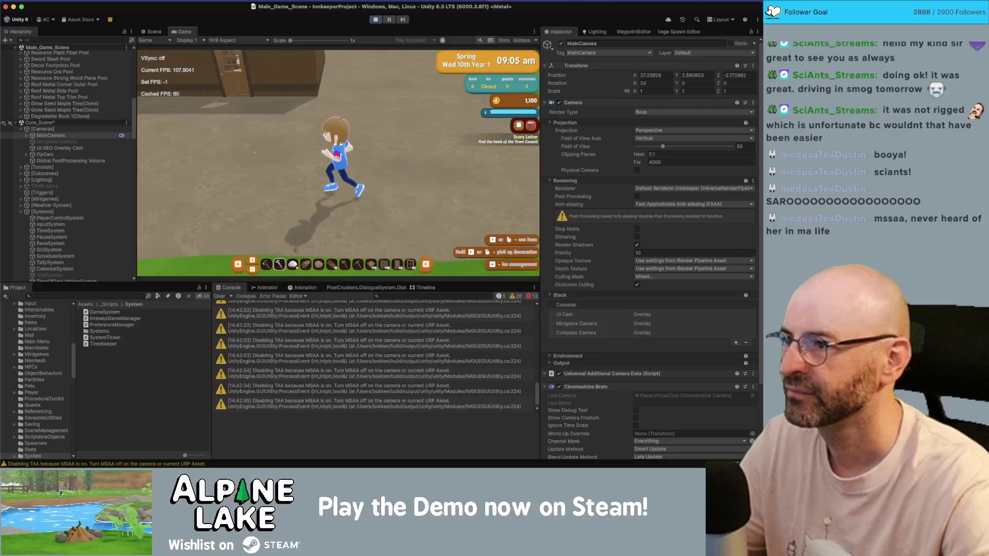
{"action": "key", "text": "d"}
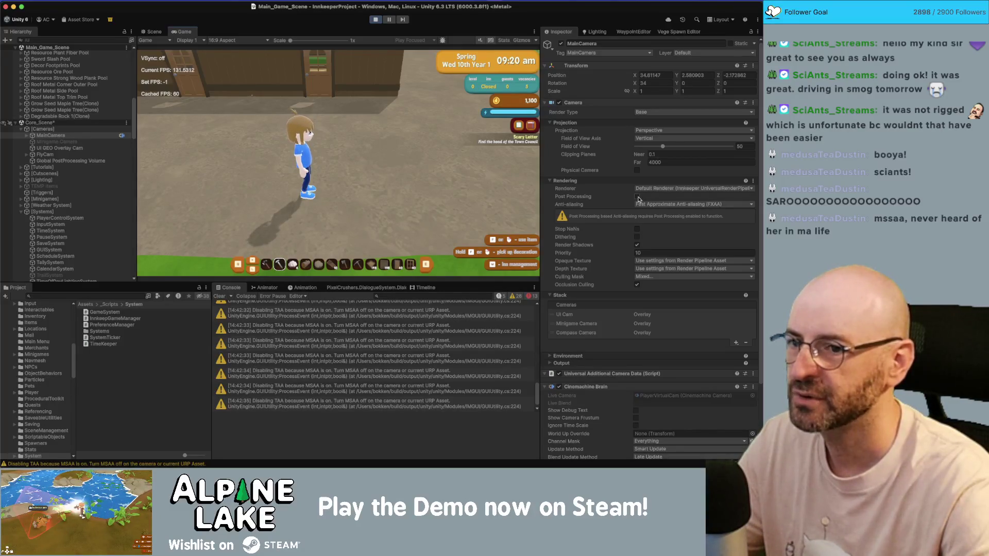
Cycle anti-aliasing through None, SMAA and FXAA, ending on SMAA with post-processing on
{"action": "left_click", "coordinate": [637, 196]}
{"action": "left_click", "coordinate": [640, 206]}
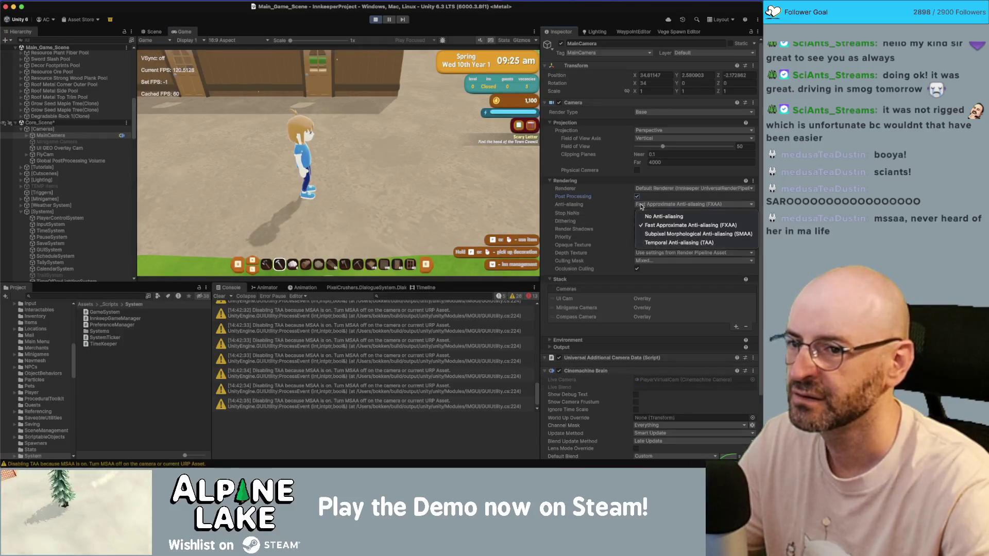
{"action": "left_click", "coordinate": [641, 213]}
{"action": "left_click", "coordinate": [637, 197]}
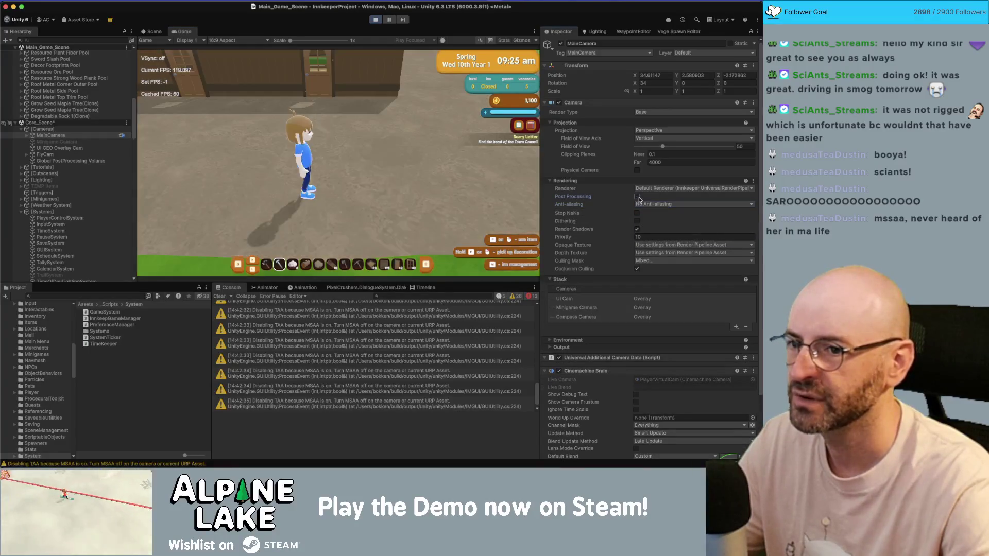
{"action": "left_click", "coordinate": [641, 205]}
{"action": "left_click", "coordinate": [645, 234]}
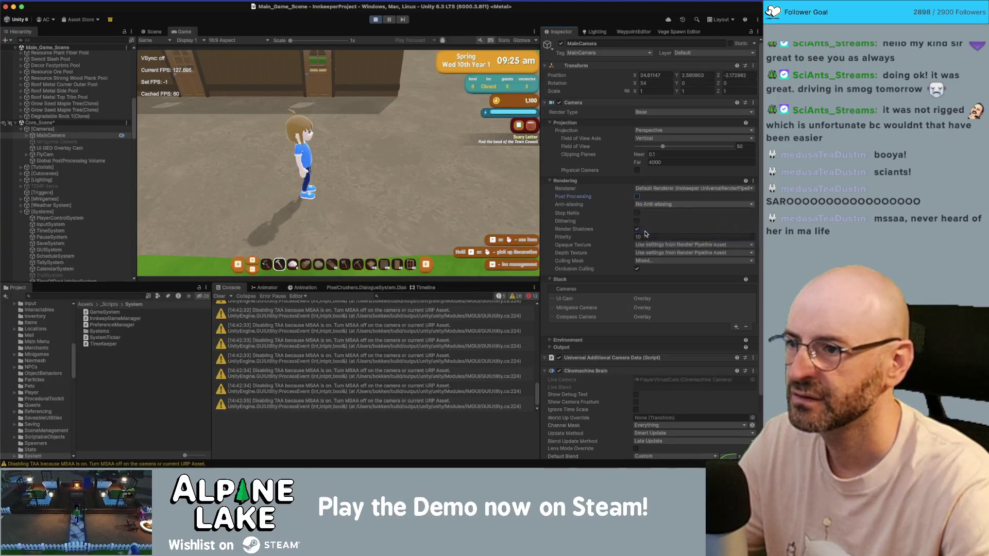
{"action": "left_click", "coordinate": [642, 206]}
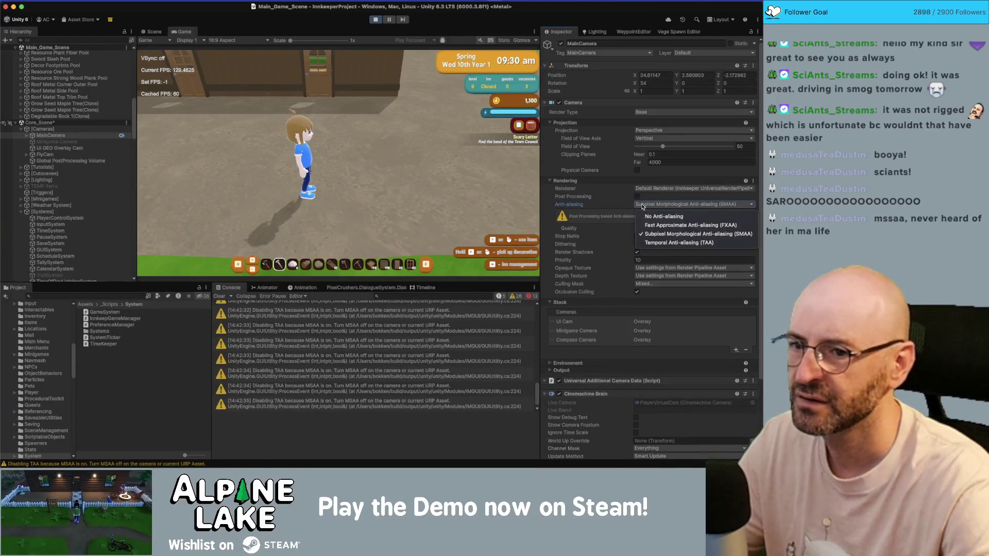
{"action": "left_click", "coordinate": [646, 222]}
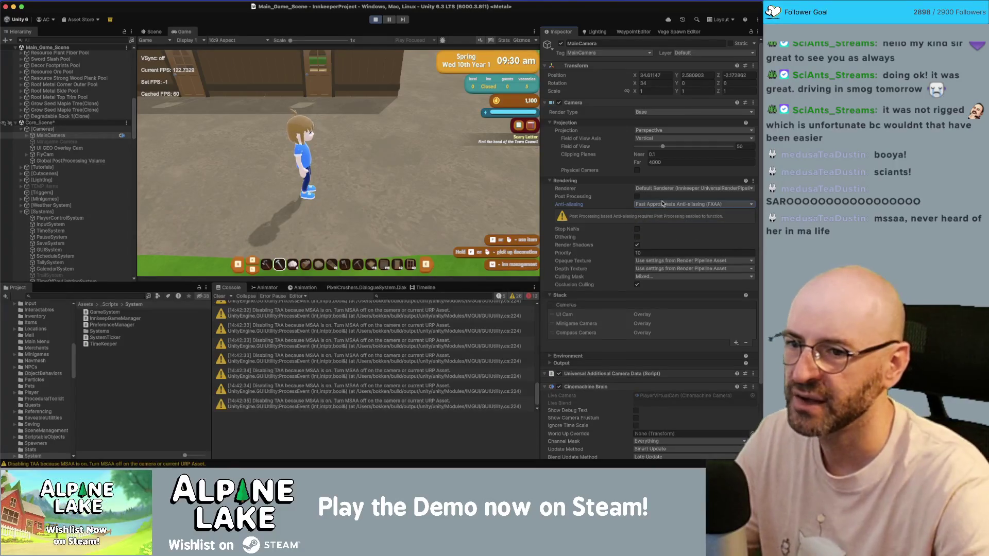
{"action": "left_click", "coordinate": [651, 205]}
{"action": "left_click", "coordinate": [657, 233]}
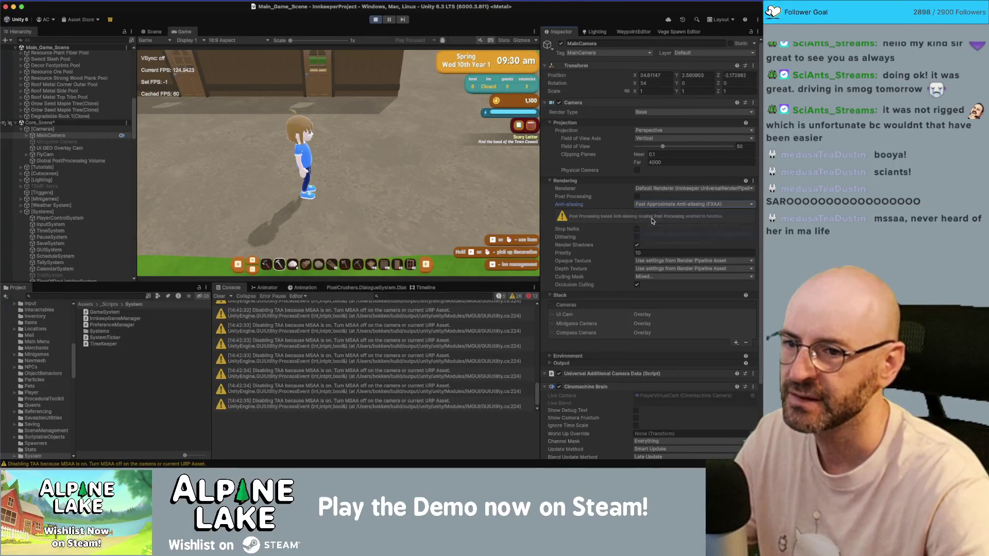
{"action": "left_click", "coordinate": [636, 196]}
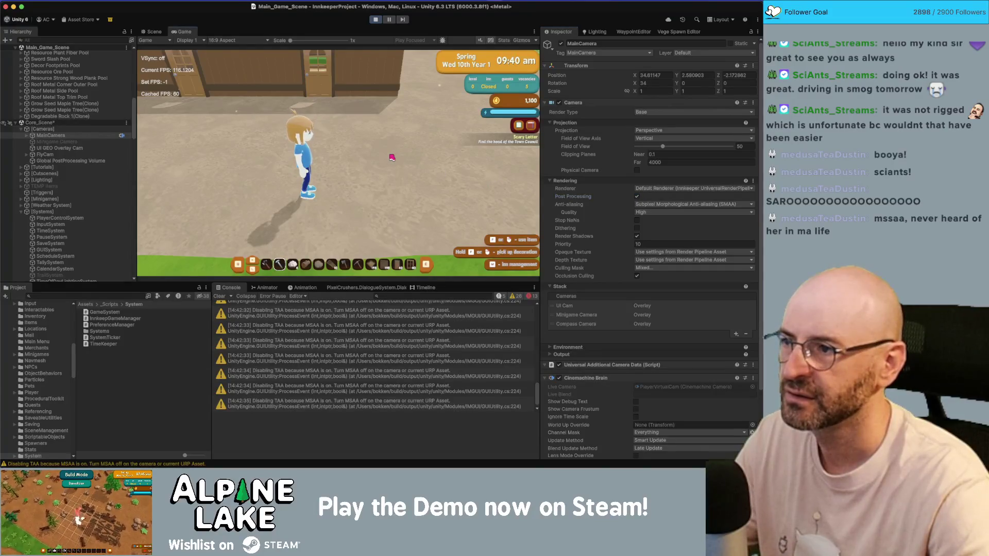
Run the character left, right and toward the doors to compare visuals
{"action": "key", "text": "d"}
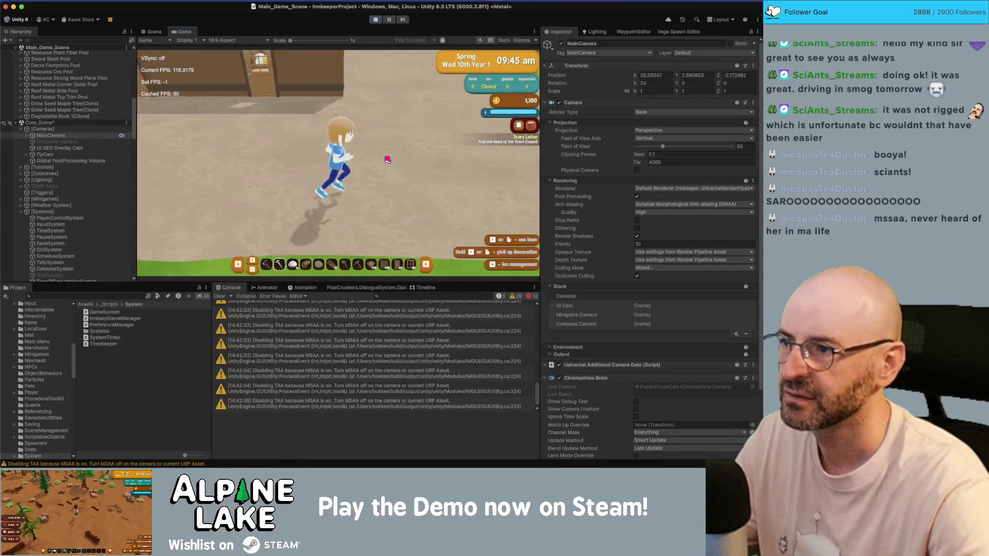
{"action": "key", "text": "a"}
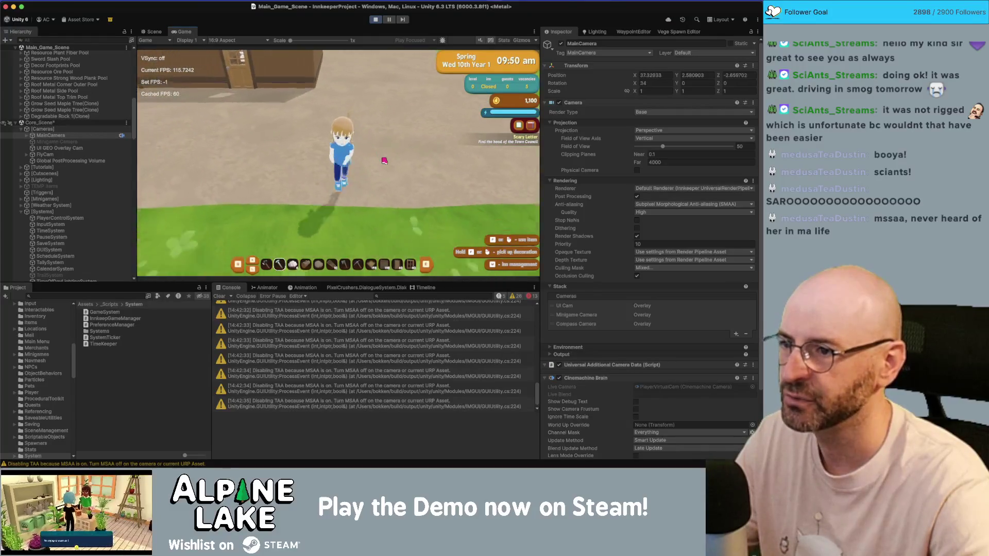
{"action": "key", "text": "a"}
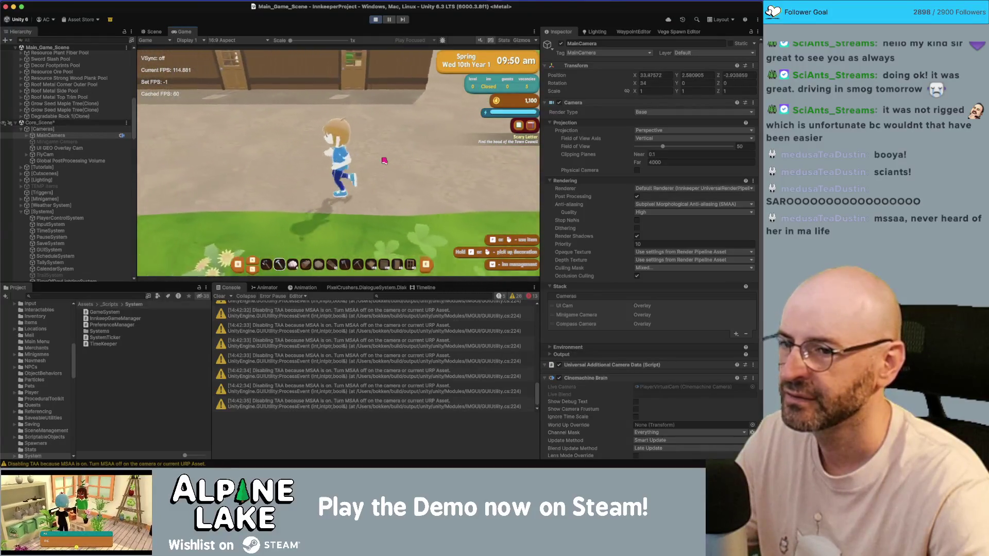
{"action": "key", "text": "w"}
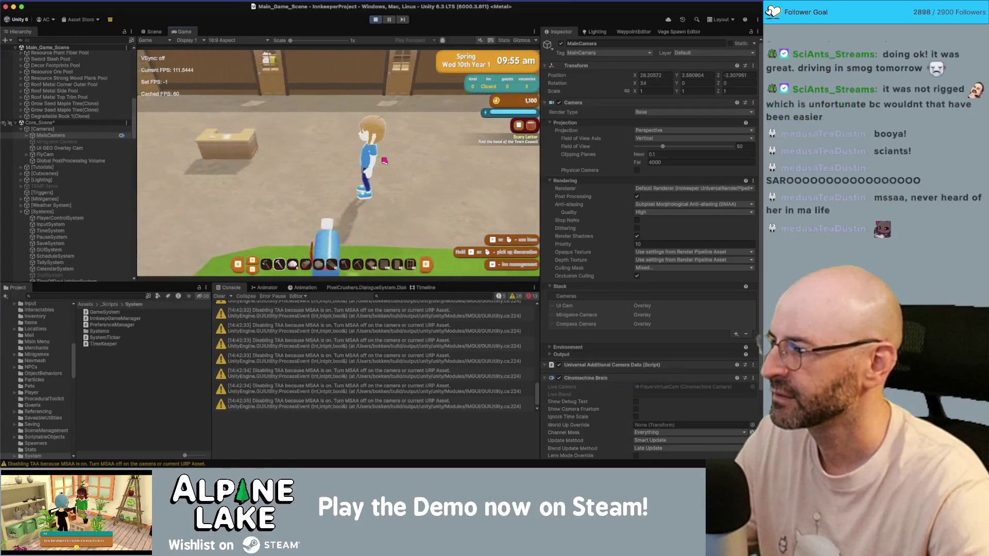
{"action": "key", "text": "d"}
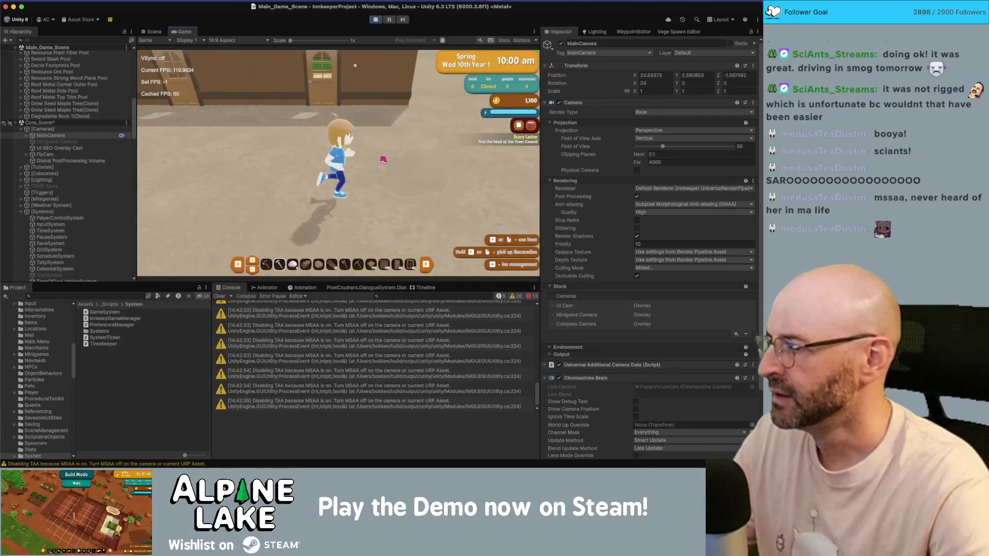
{"action": "key", "text": "d"}
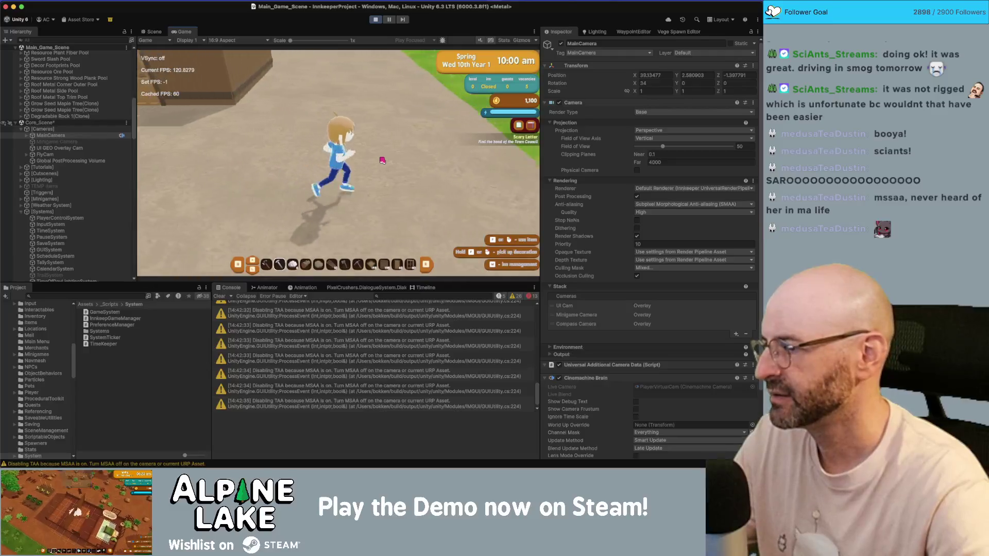
{"action": "key", "text": "a"}
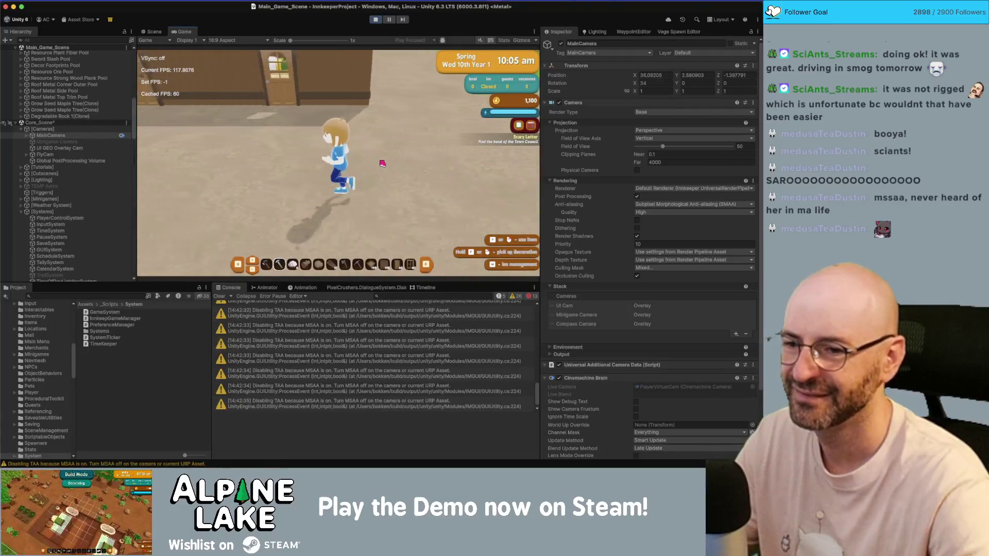
{"action": "key", "text": "a"}
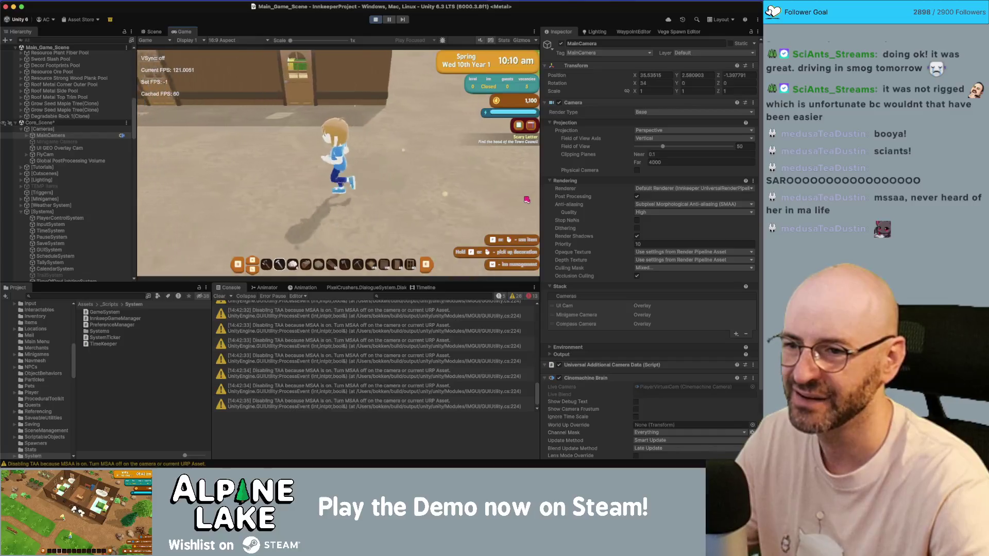
{"action": "key", "text": "w"}
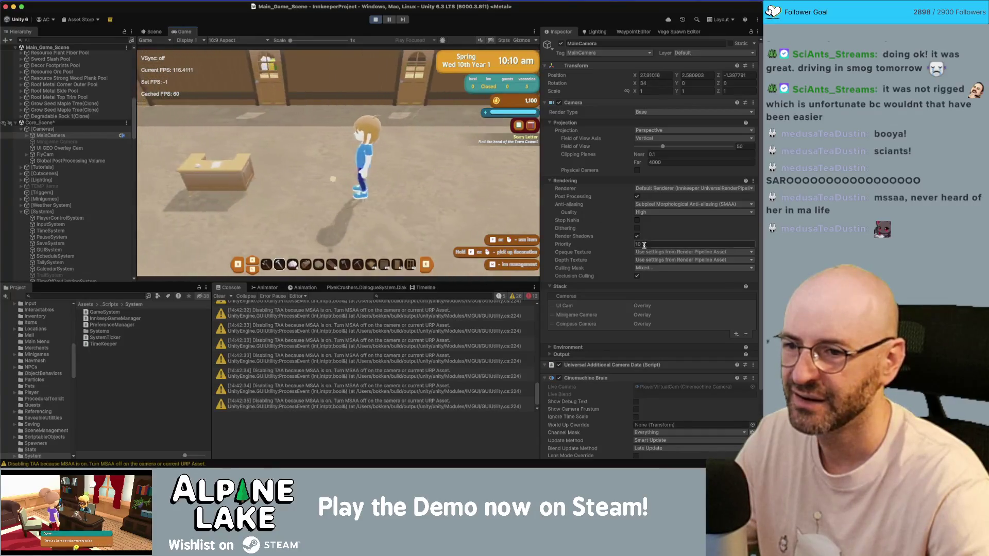
Toggle the main camera's shadow rendering repeatedly to compare, leaving shadows on
{"action": "left_click", "coordinate": [637, 237]}
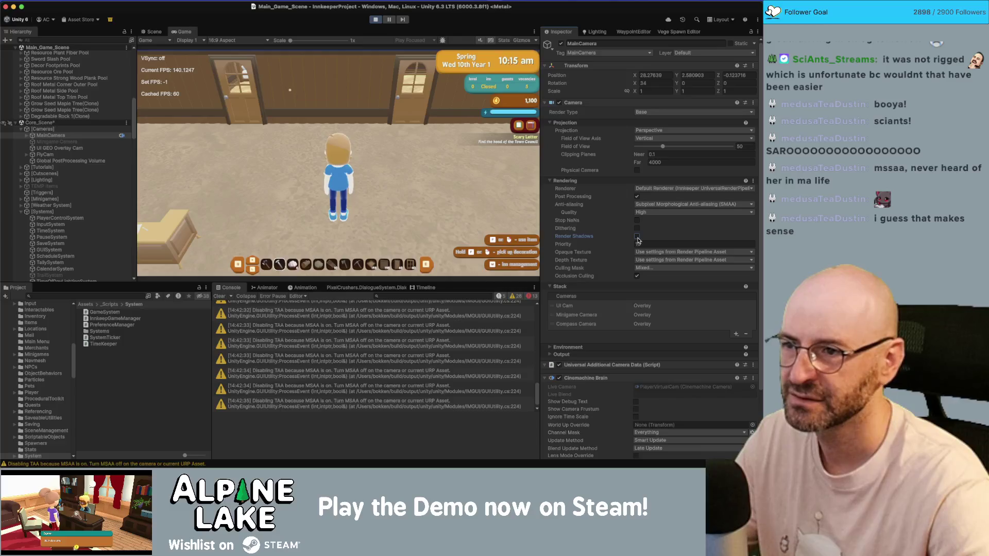
{"action": "left_click", "coordinate": [637, 237]}
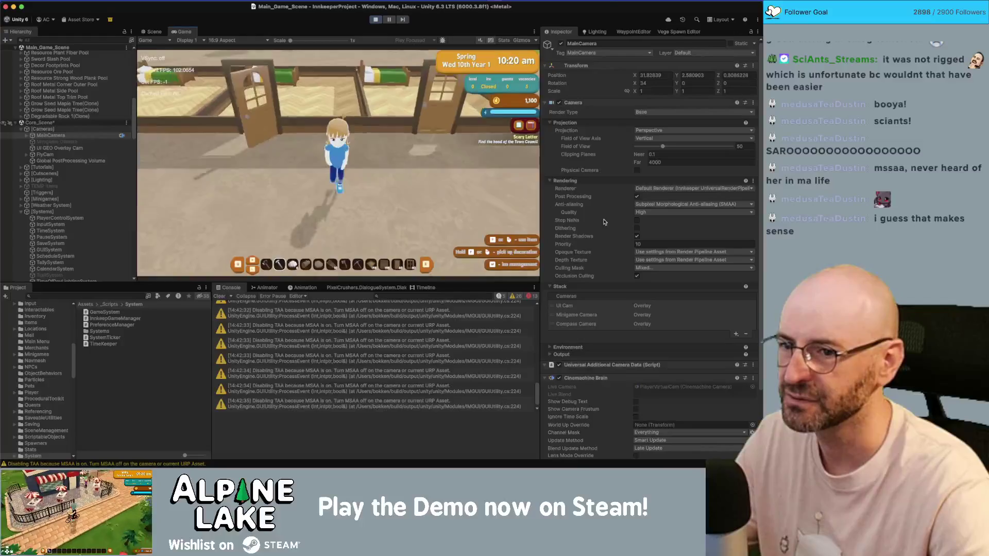
{"action": "left_click", "coordinate": [636, 237]}
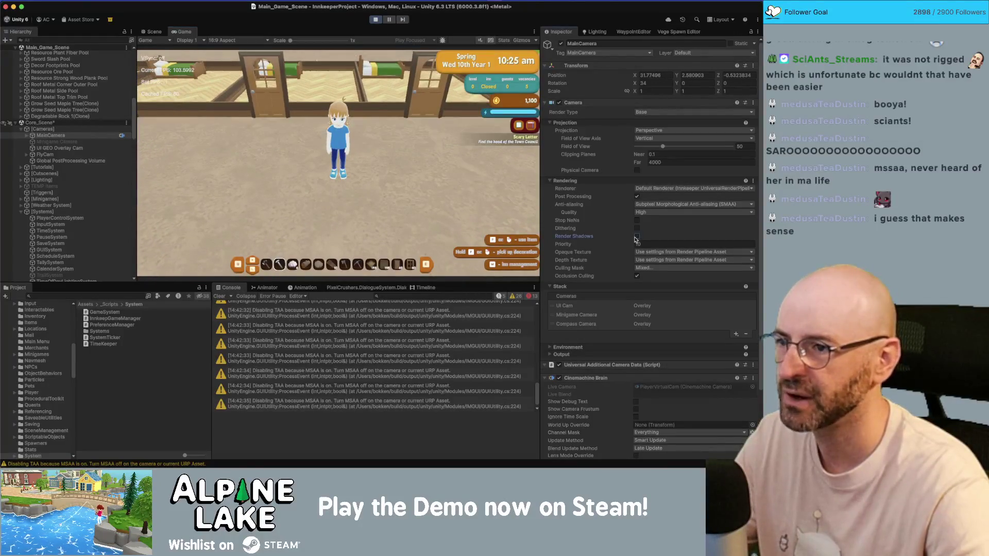
{"action": "left_click", "coordinate": [636, 238]}
{"action": "left_click", "coordinate": [636, 238]}
{"action": "left_click", "coordinate": [636, 238]}
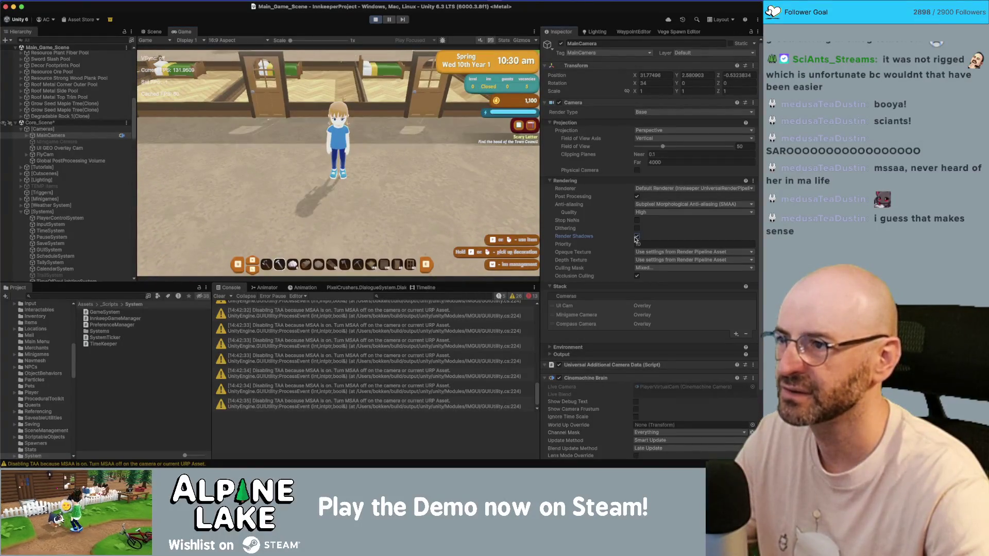
{"action": "left_click", "coordinate": [636, 237]}
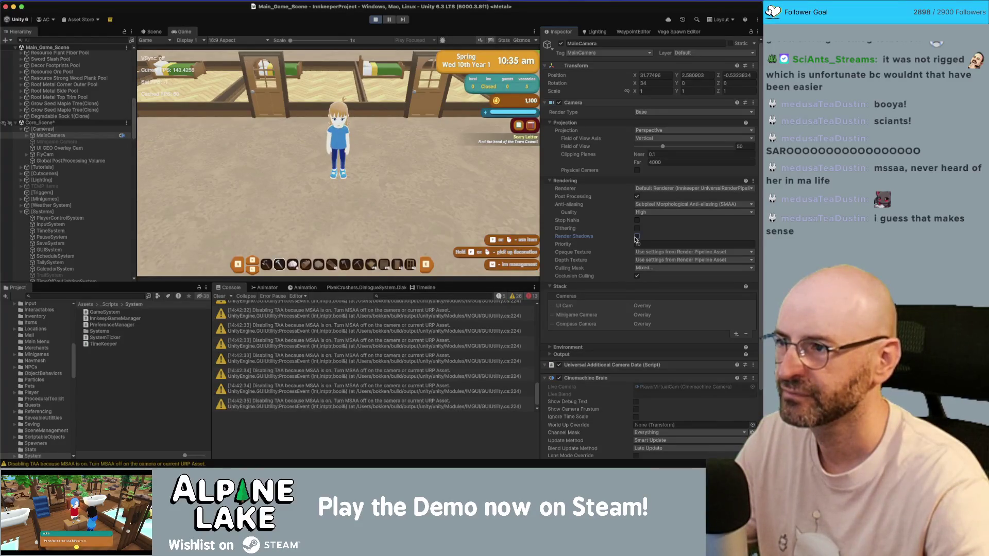
{"action": "left_click", "coordinate": [637, 237]}
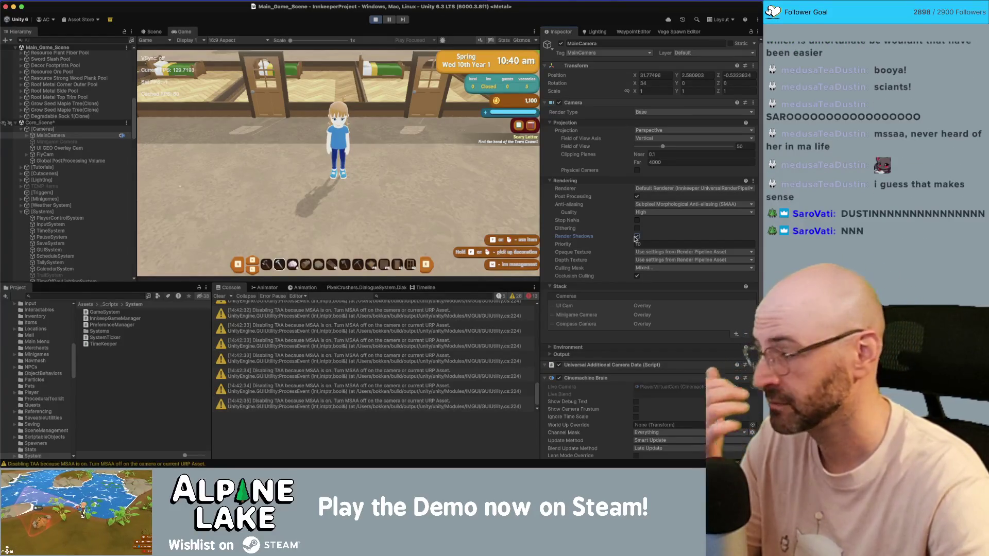
Enable Dithering, turn off Stop NaNs, and collapse the camera's Stack section
{"action": "left_click", "coordinate": [636, 229]}
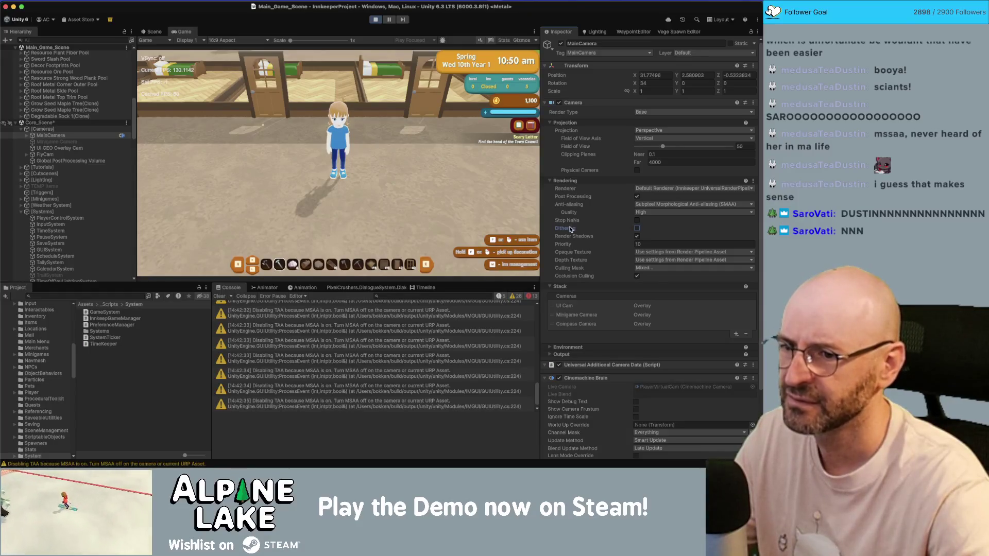
{"action": "left_click", "coordinate": [636, 221]}
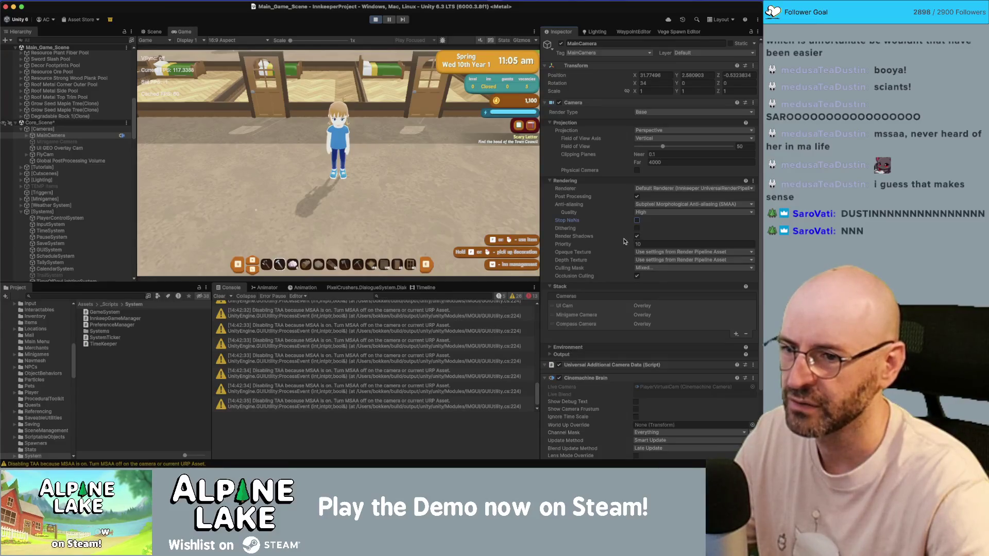
{"action": "left_click", "coordinate": [551, 287]}
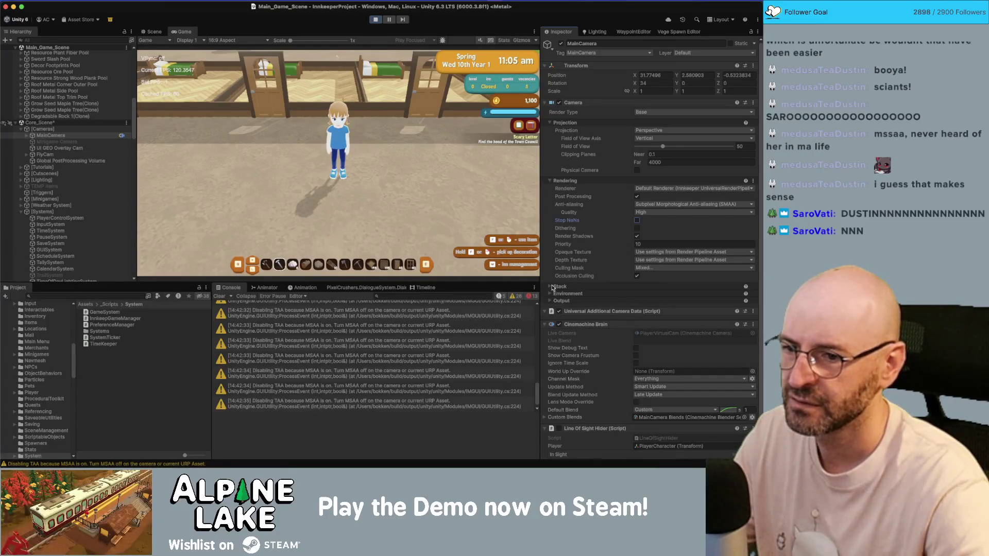
Switch camera anti-aliasing to None, then FXAA, then SMAA while walking right
{"action": "scroll", "coordinate": [568, 286], "scroll_direction": "down", "scroll_amount": 2}
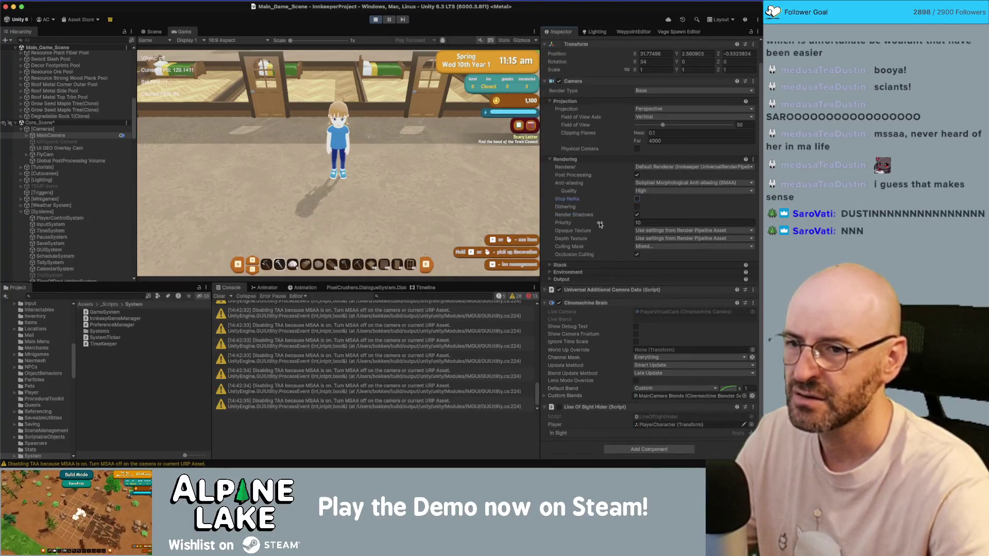
{"action": "scroll", "coordinate": [599, 225], "scroll_direction": "up", "scroll_amount": 2}
{"action": "left_click", "coordinate": [639, 203]}
{"action": "left_click", "coordinate": [644, 215]}
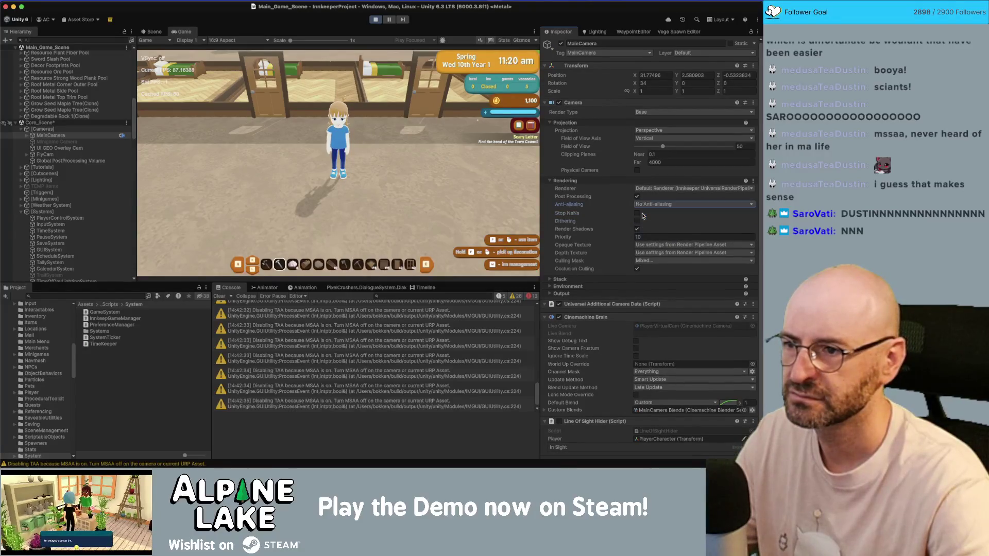
{"action": "key", "text": "d"}
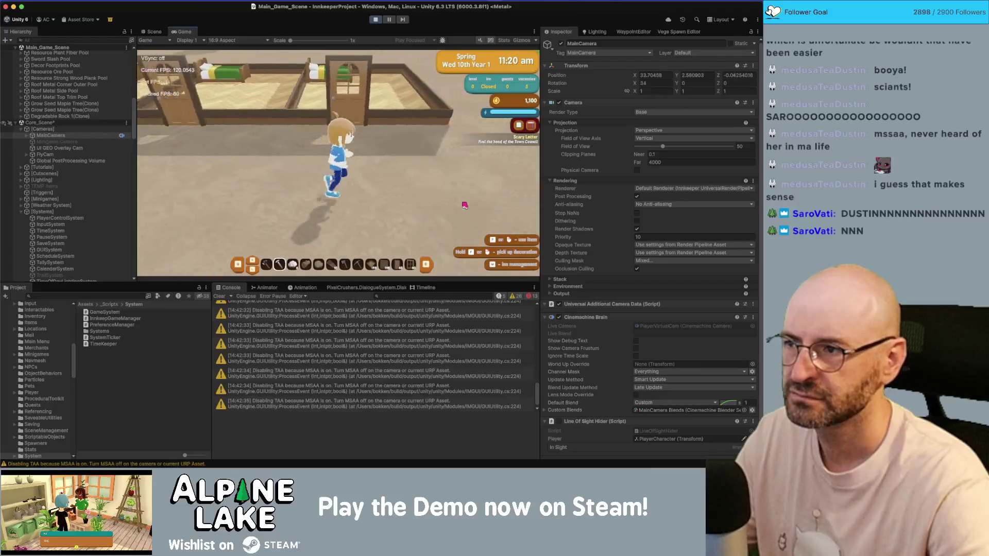
{"action": "left_click", "coordinate": [645, 205]}
{"action": "left_click", "coordinate": [648, 220]}
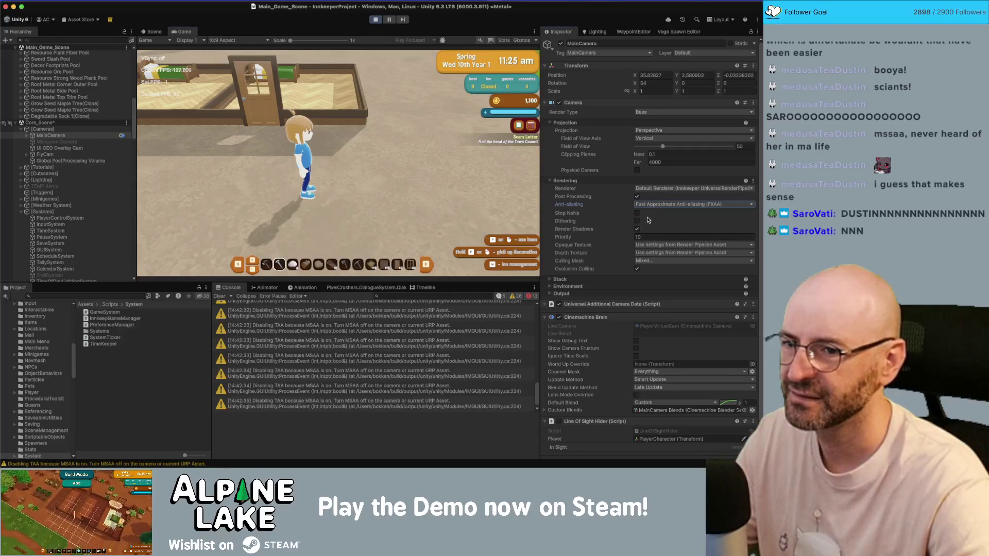
{"action": "left_click", "coordinate": [648, 204]}
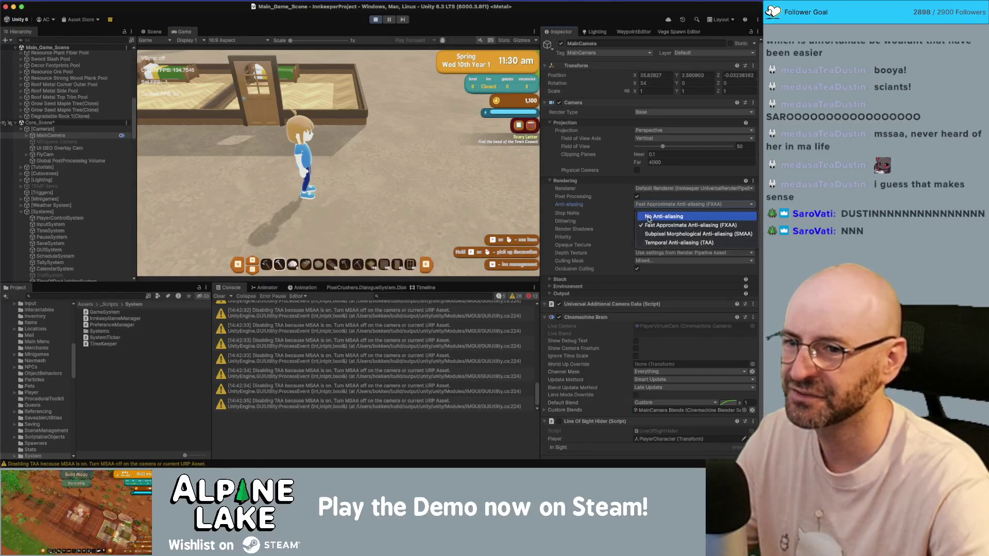
{"action": "left_click", "coordinate": [664, 228]}
Run the character across the grass to the shoreline
{"action": "key", "text": "d"}
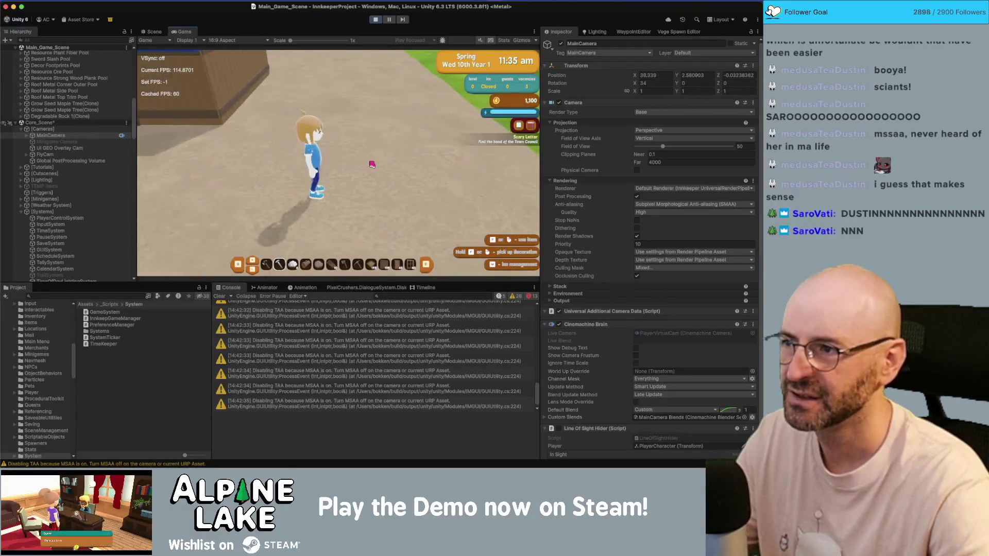
{"action": "key", "text": "d"}
{"action": "key", "text": "w"}
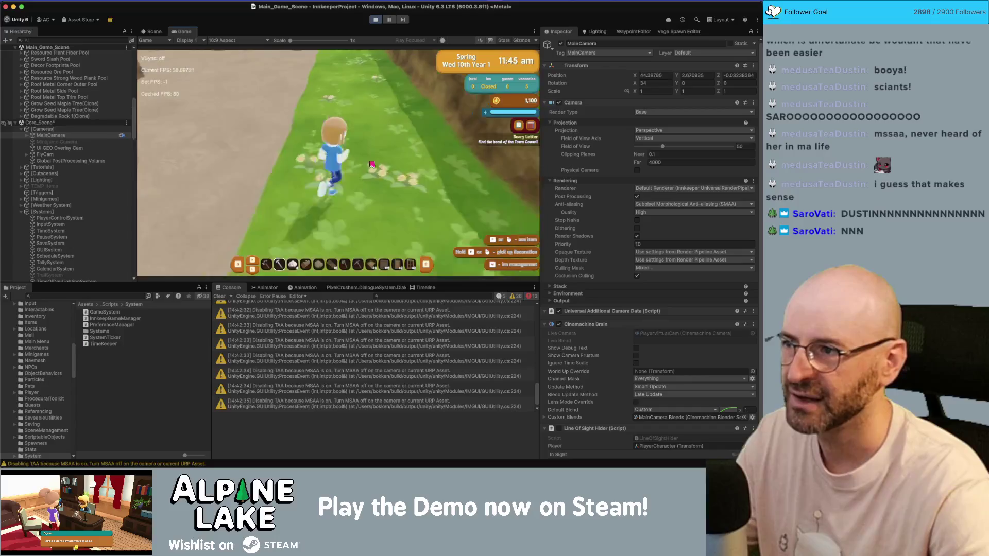
{"action": "key", "text": "w"}
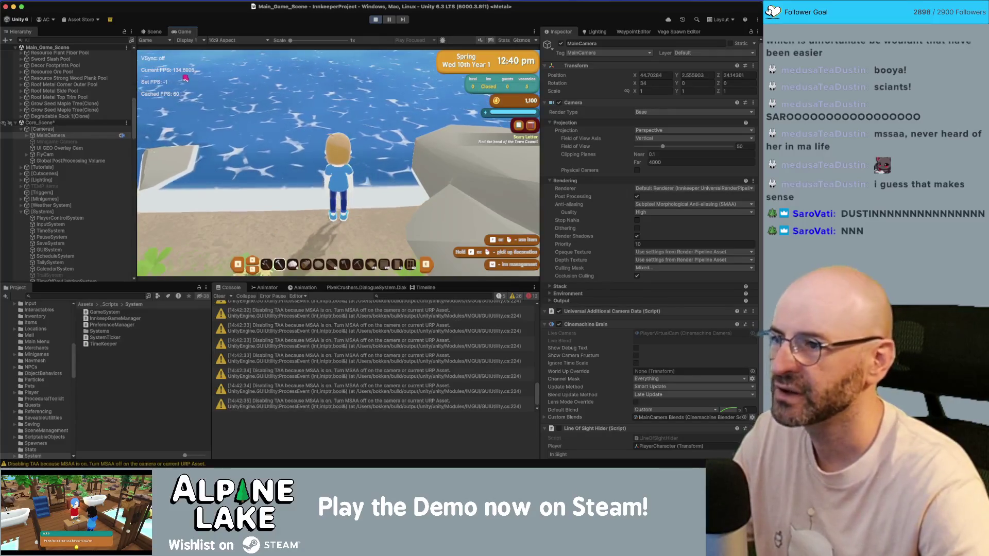
Set camera anti-aliasing to None, then to FXAA
{"action": "left_click", "coordinate": [643, 204]}
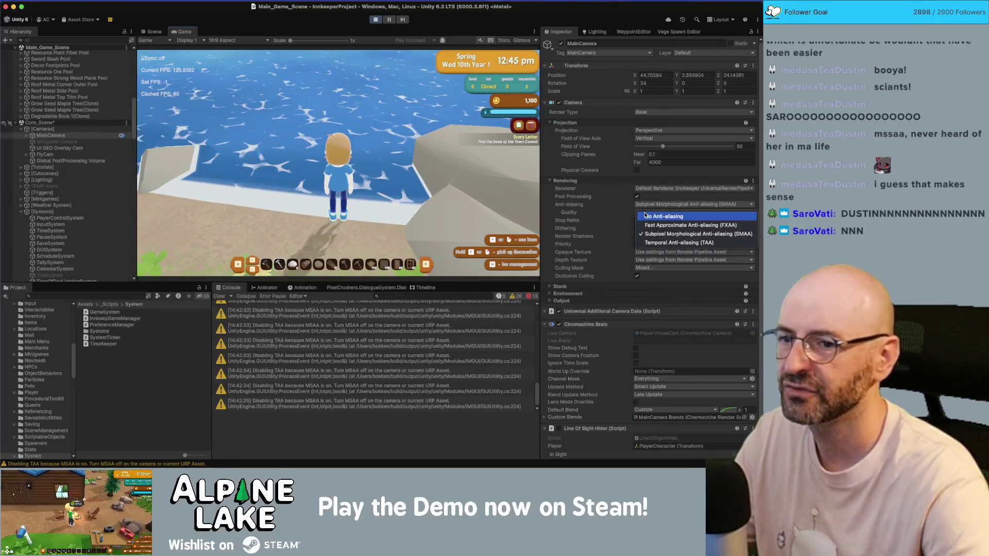
{"action": "left_click", "coordinate": [645, 216]}
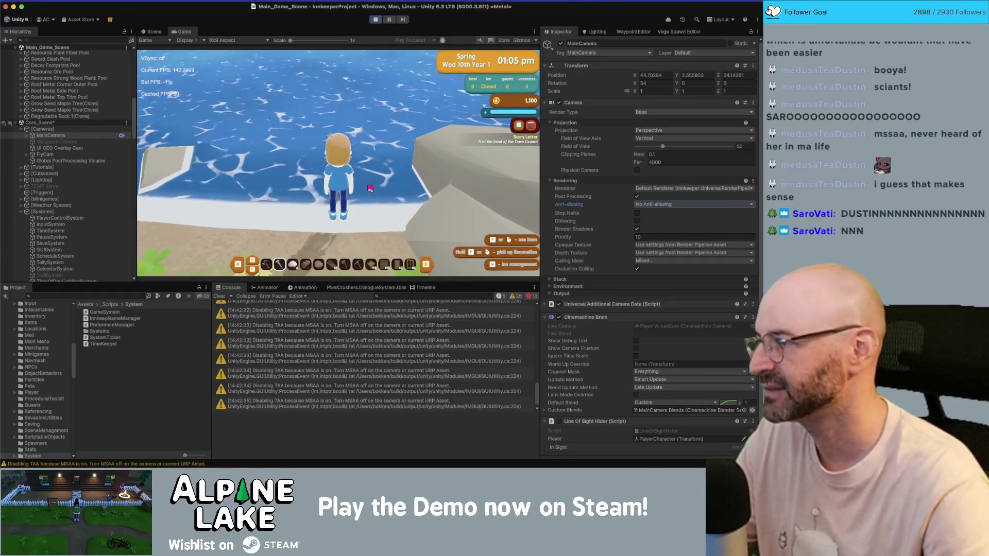
{"action": "left_click", "coordinate": [679, 203]}
{"action": "left_click", "coordinate": [667, 225]}
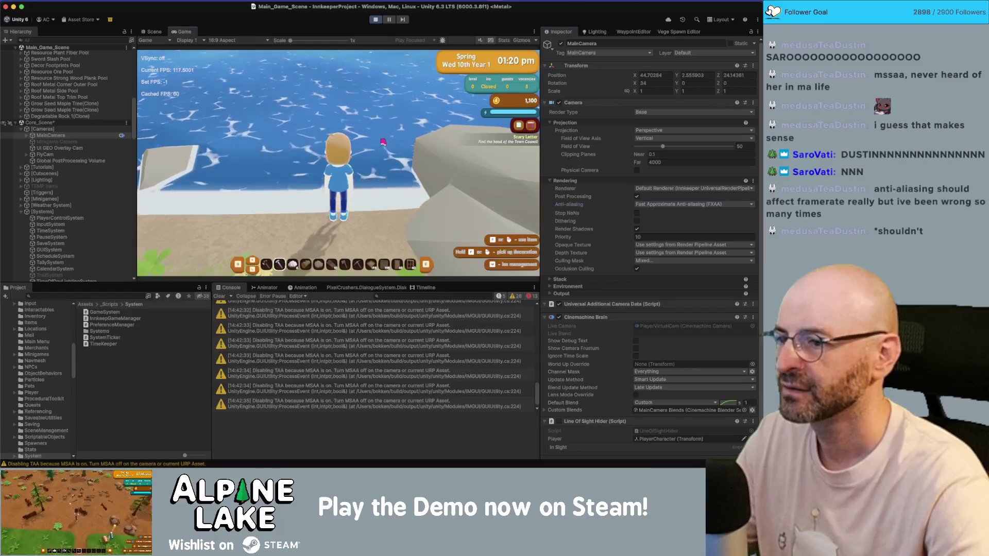
Walk the character back onto the grass path and clear the Project search field
{"action": "key", "text": "s"}
{"action": "key", "text": "w"}
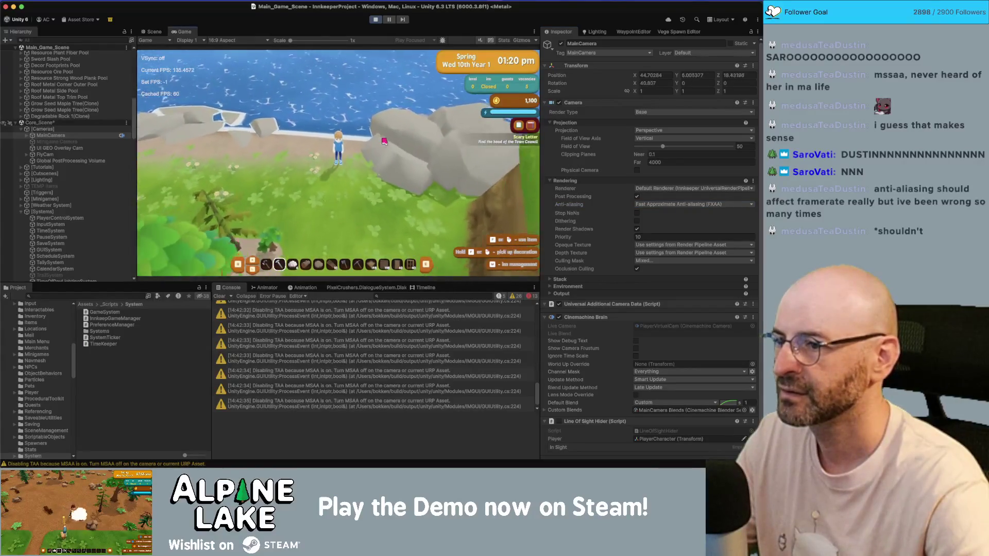
{"action": "key", "text": "s"}
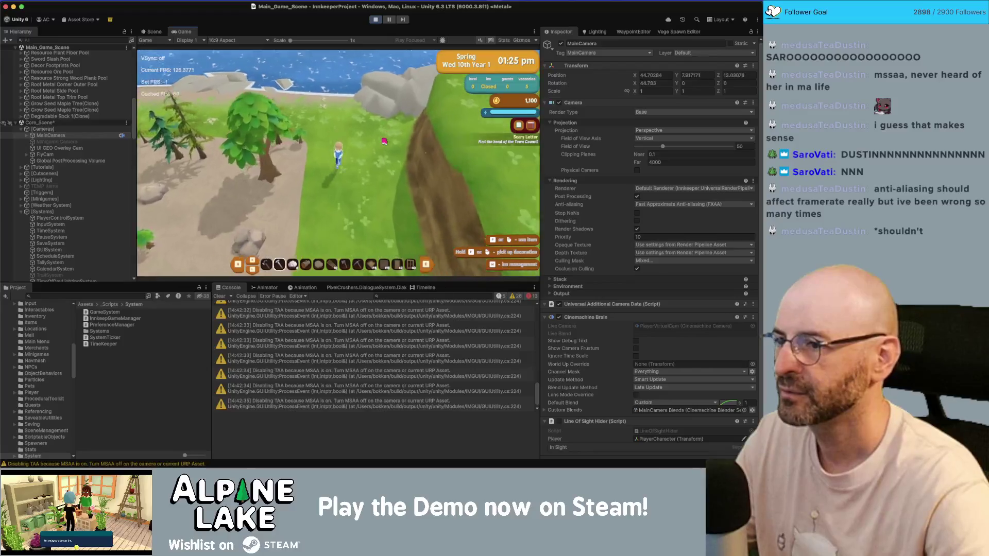
{"action": "key", "text": "s"}
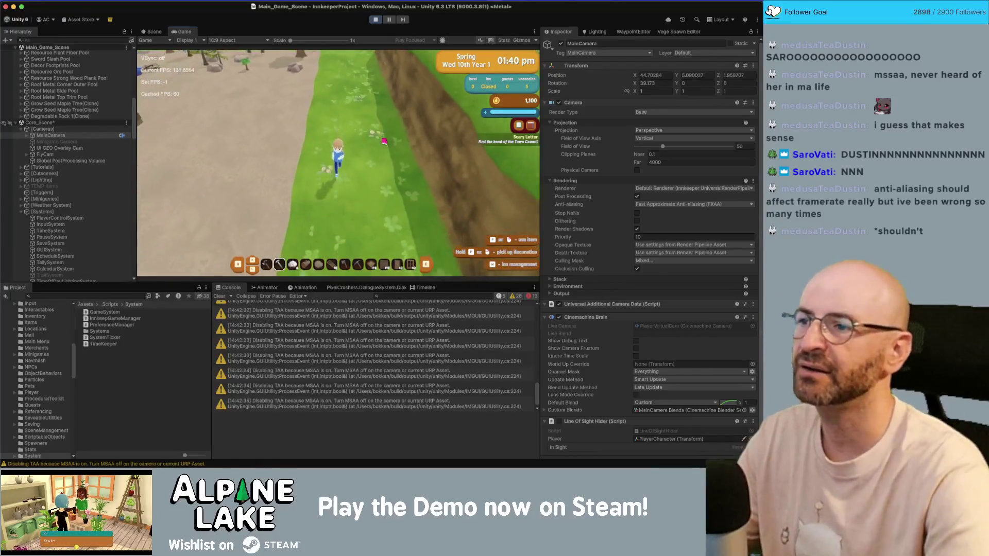
{"action": "left_click", "coordinate": [103, 295]}
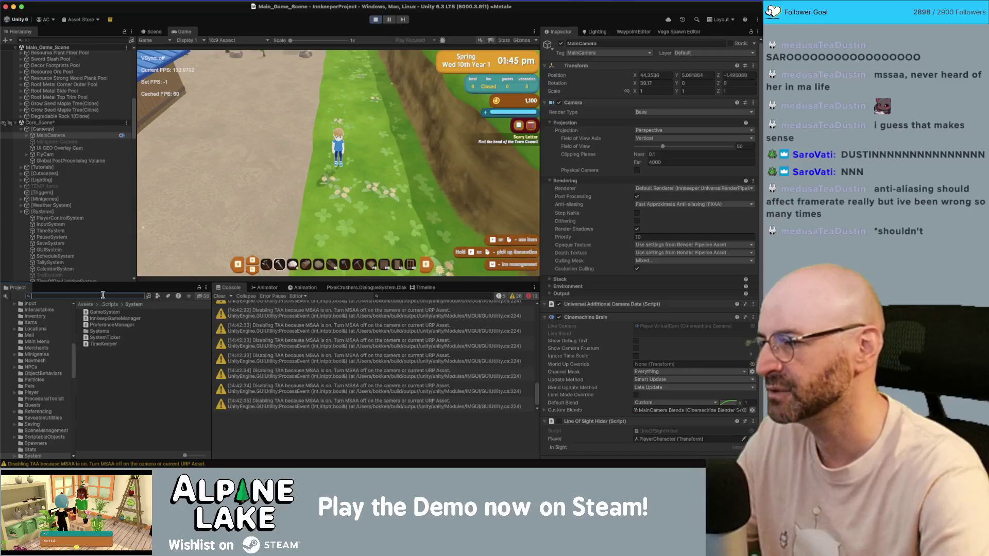
{"action": "key", "text": "BackSpace"}
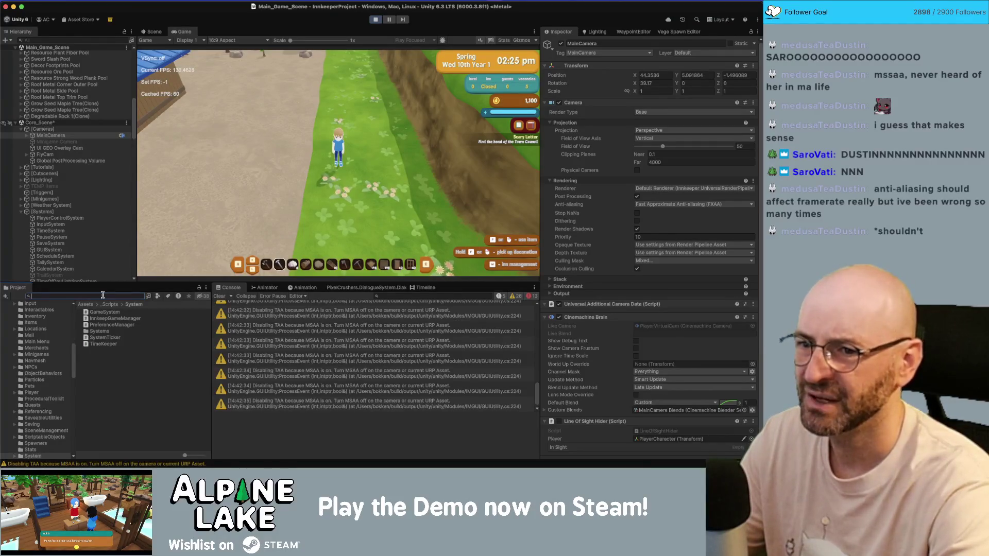
Set the camera back to SMAA, clear the Console, and select the Innkeeper URP asset via search 'eep univ'
{"action": "left_click", "coordinate": [709, 205]}
{"action": "left_click", "coordinate": [682, 234]}
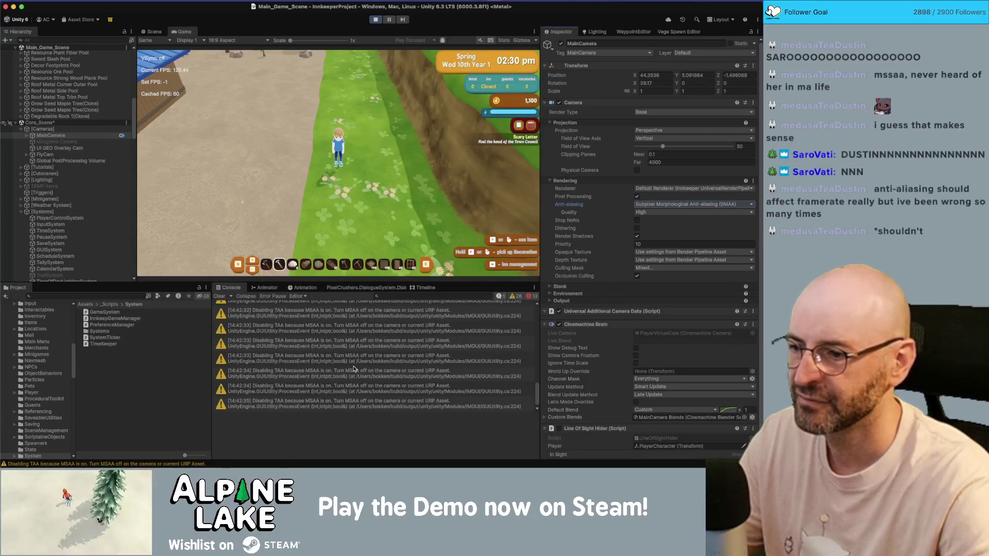
{"action": "left_click", "coordinate": [220, 297]}
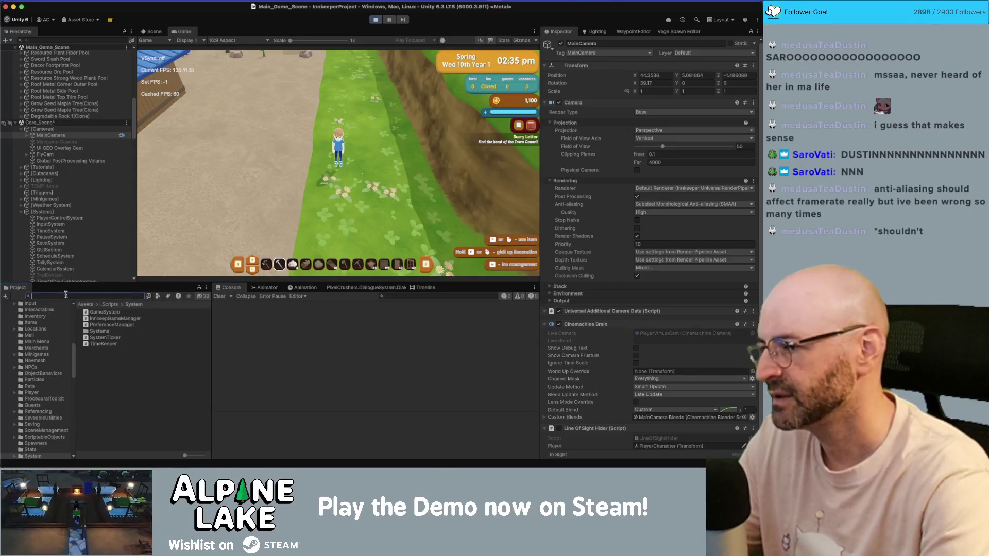
{"action": "type", "text": "eep univ"}
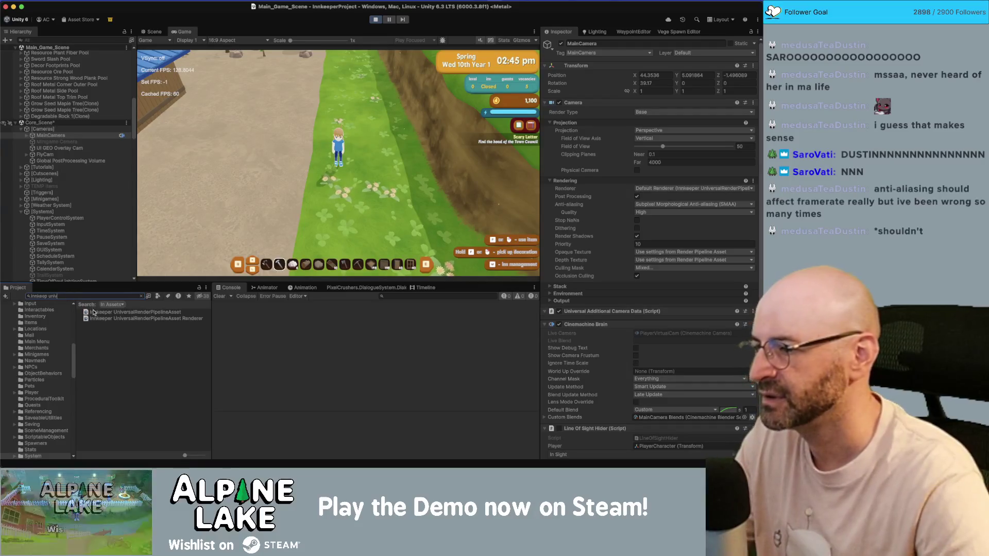
{"action": "left_click", "coordinate": [96, 312]}
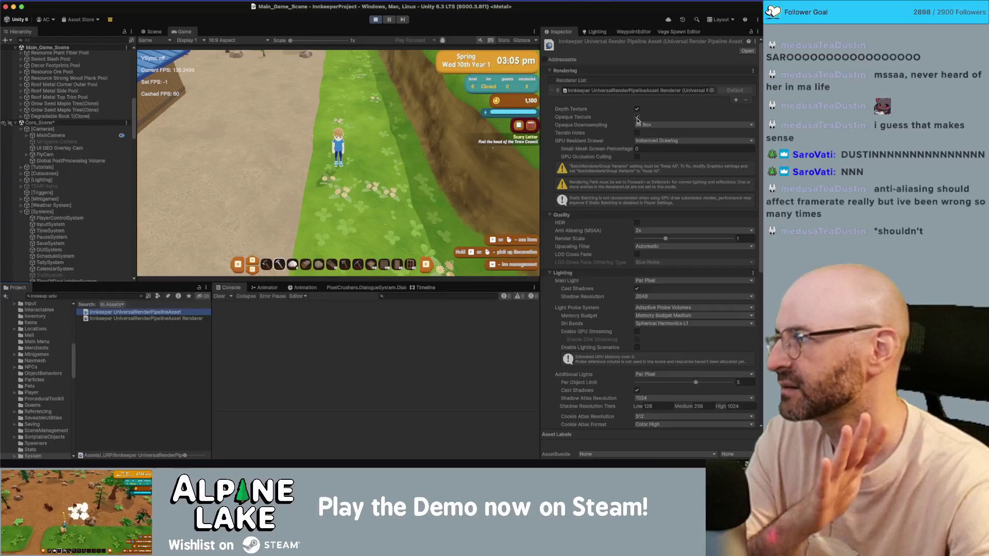
Try Opaque Downsampling at 2x Bilinear and 4x Box, settling on 4x Bilinear
{"action": "left_click", "coordinate": [641, 125]}
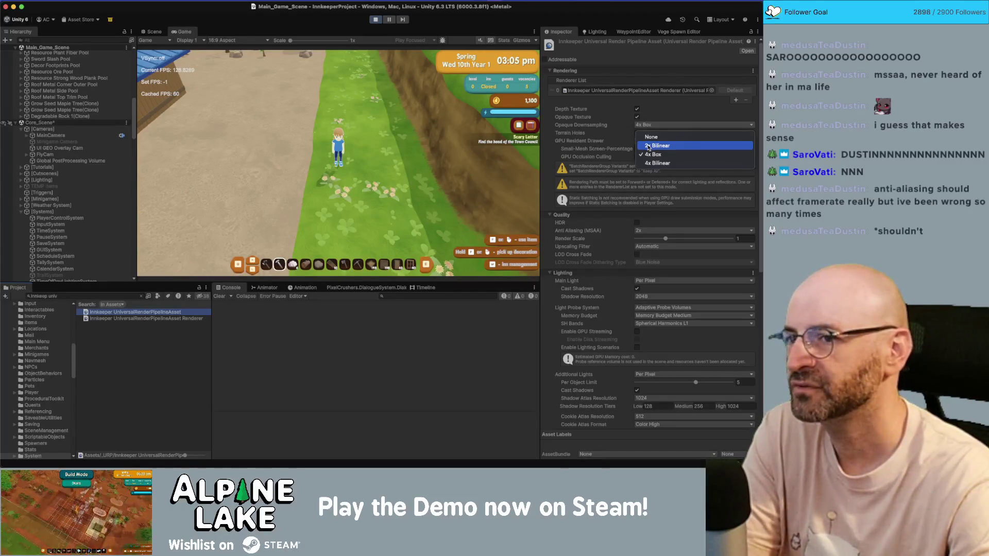
{"action": "left_click", "coordinate": [648, 146]}
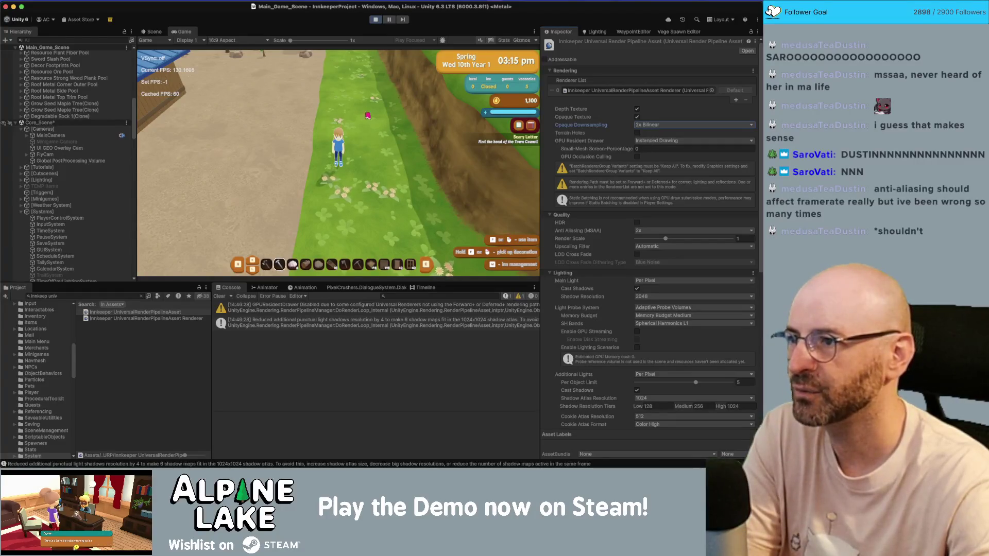
{"action": "left_click", "coordinate": [645, 126]}
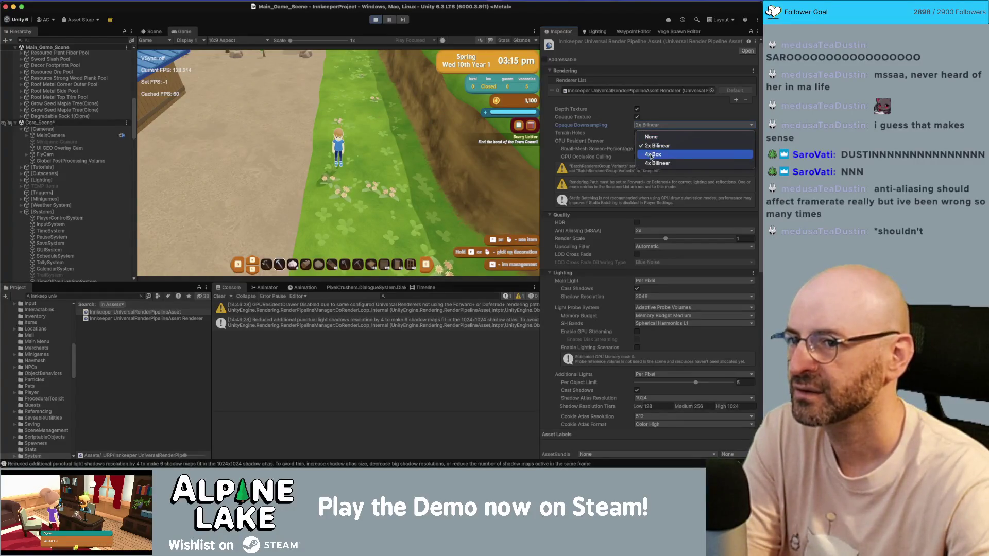
{"action": "left_click", "coordinate": [651, 155]}
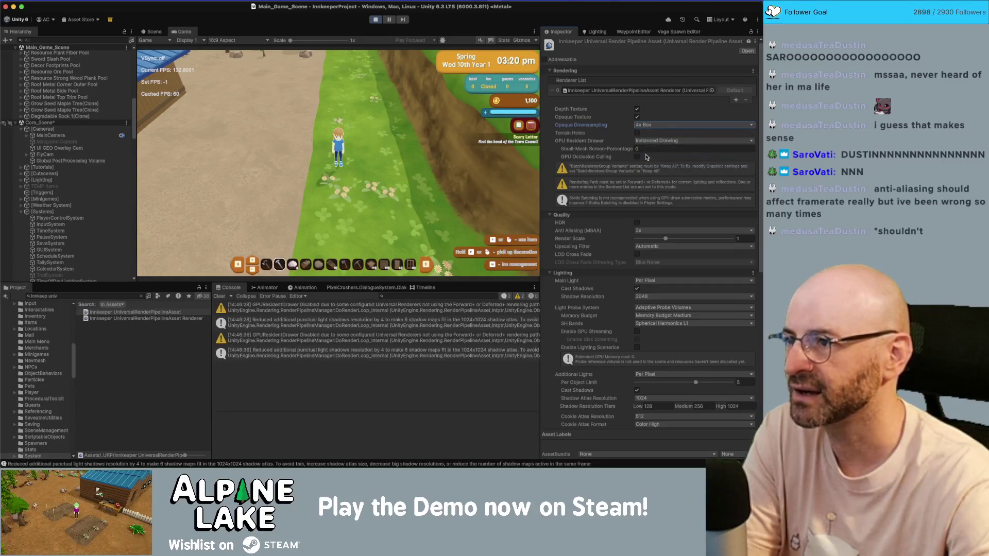
{"action": "left_click", "coordinate": [653, 126]}
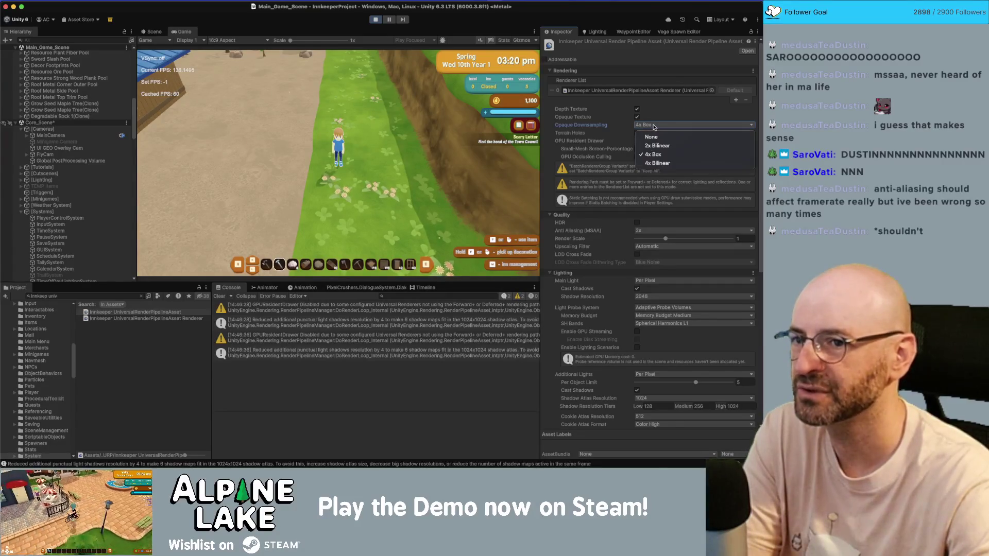
{"action": "left_click", "coordinate": [655, 164]}
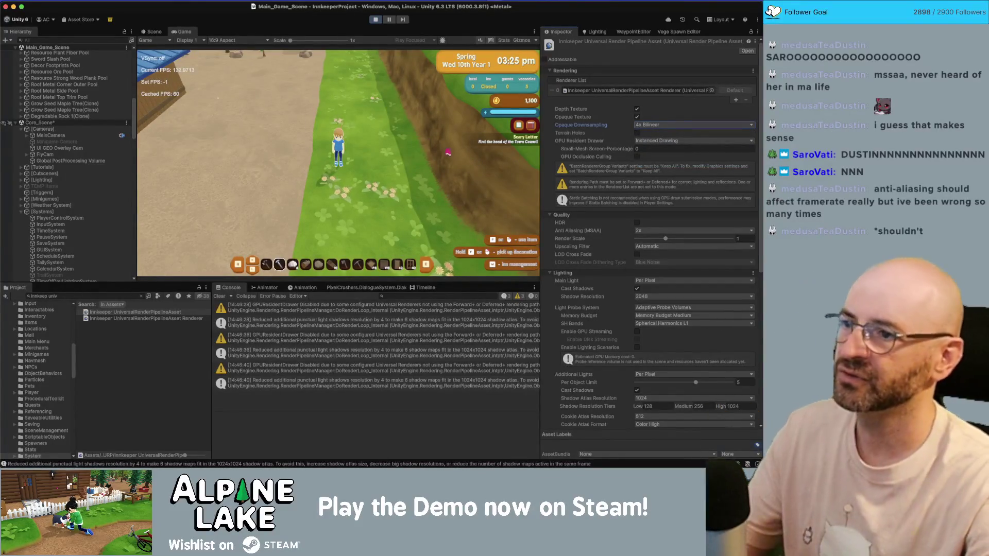
Run the character up the grass path to the cliff edge
{"action": "key", "text": "w"}
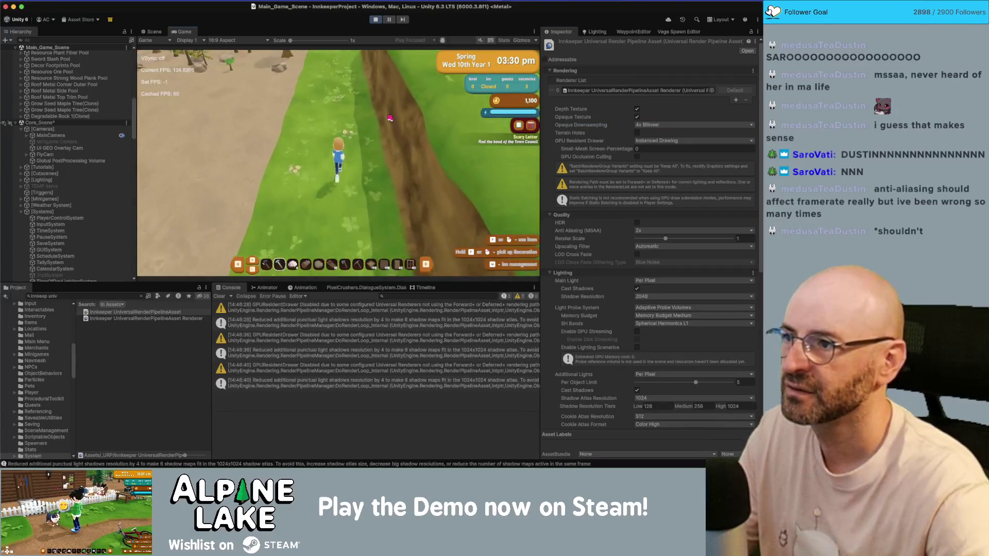
{"action": "key", "text": "w"}
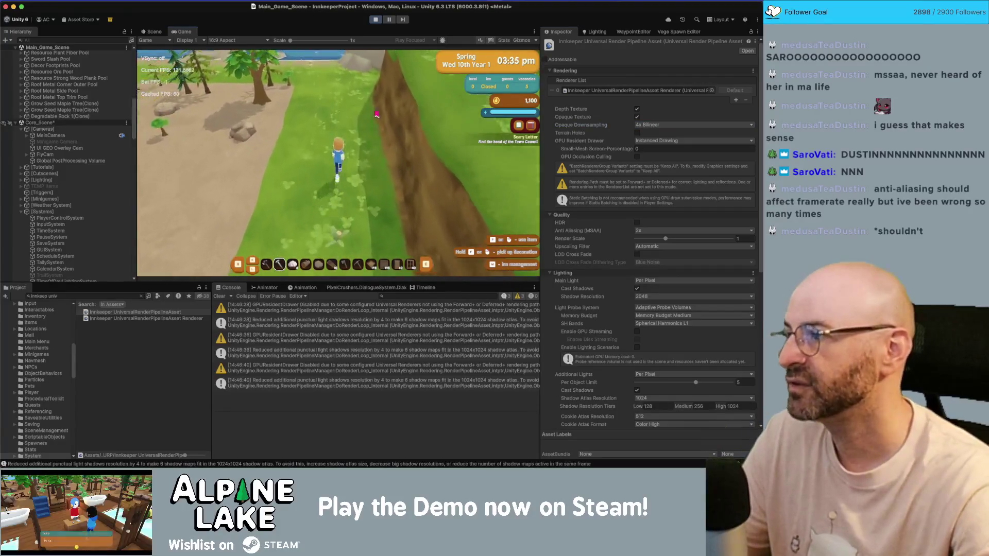
{"action": "key", "text": "w"}
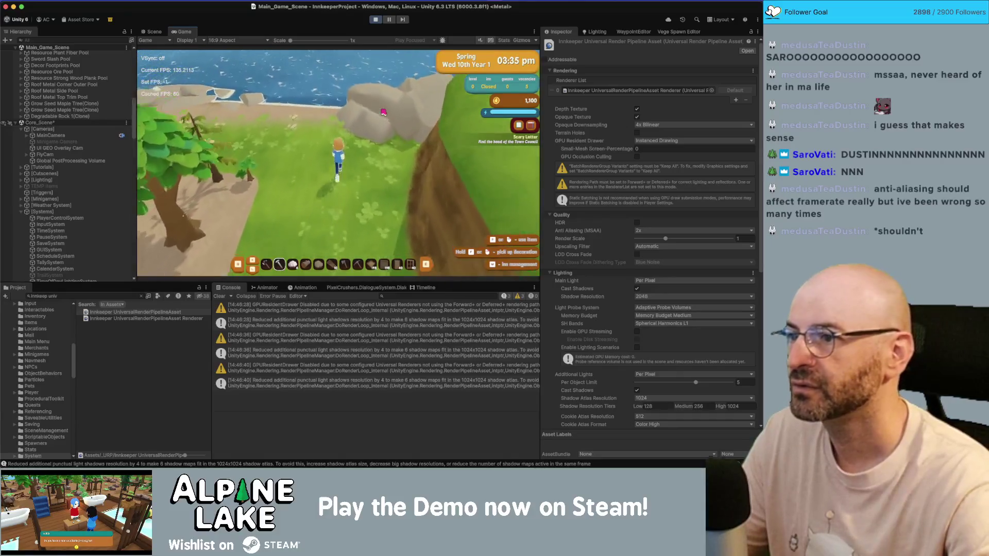
{"action": "key", "text": "w"}
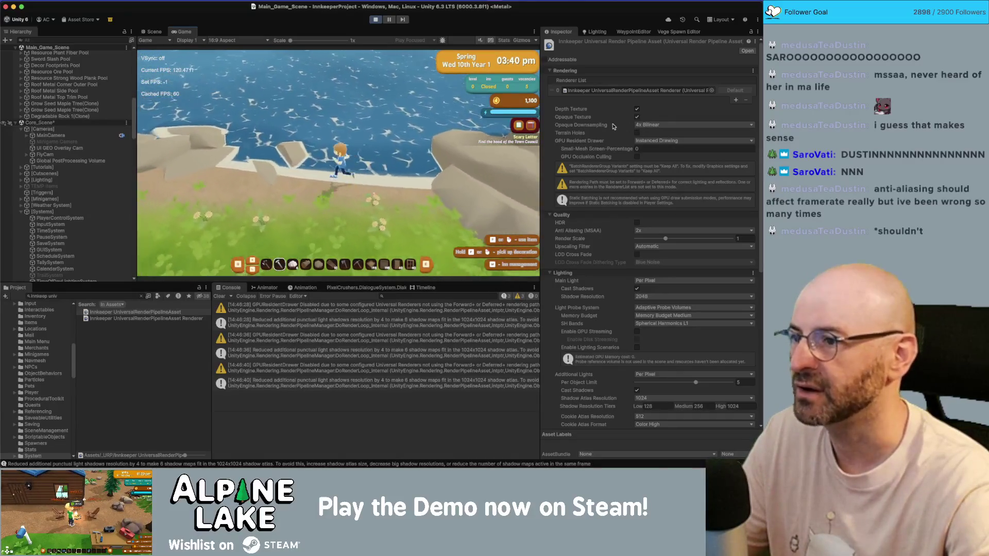
{"action": "key", "text": "s"}
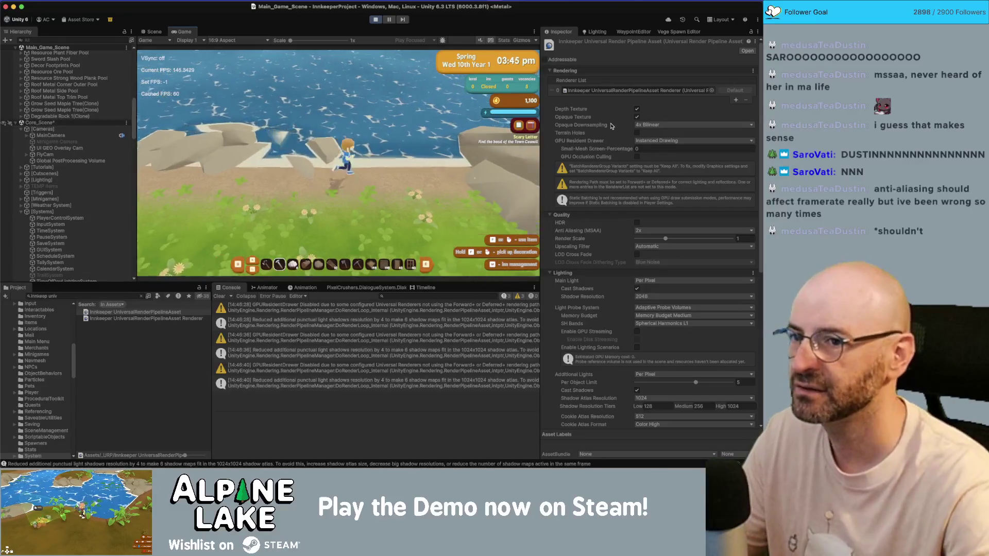
Turn Opaque Texture off, rotate the game camera to compare, then turn it back on
{"action": "left_click", "coordinate": [636, 117]}
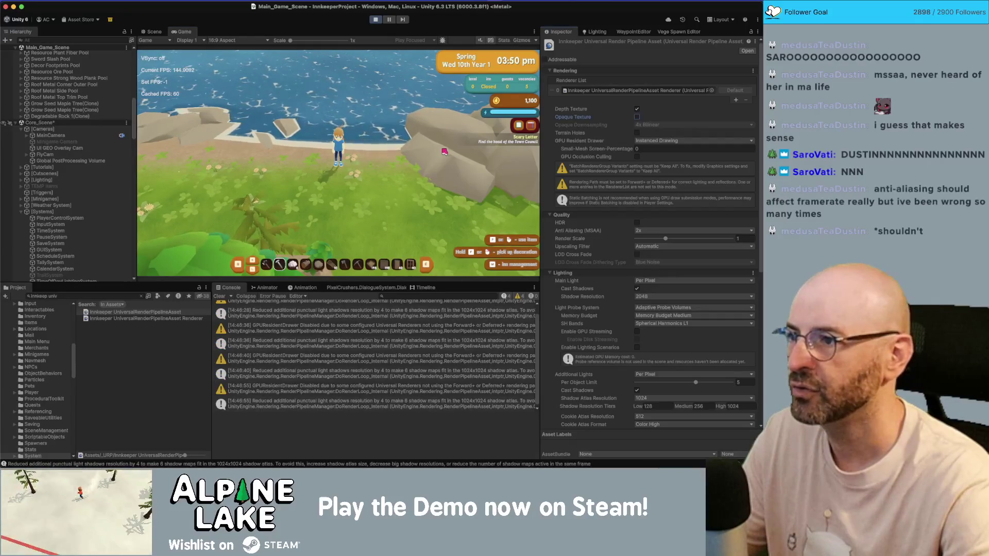
{"action": "key", "text": "q"}
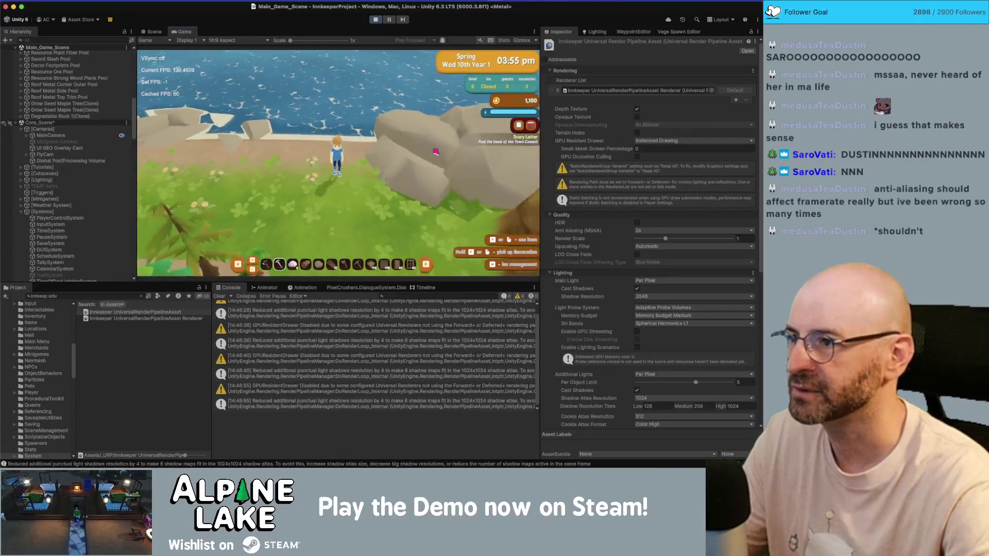
{"action": "key", "text": "e"}
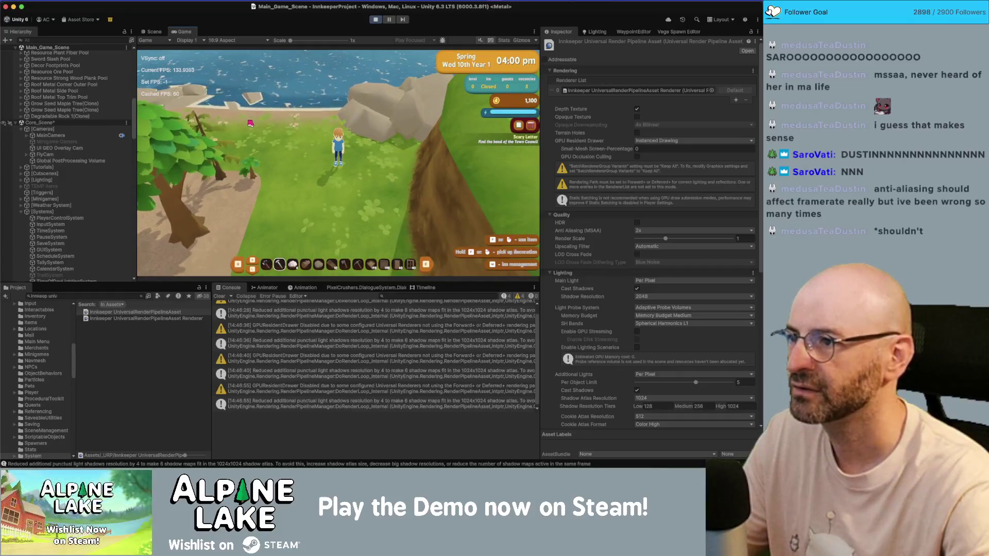
{"action": "key", "text": "q"}
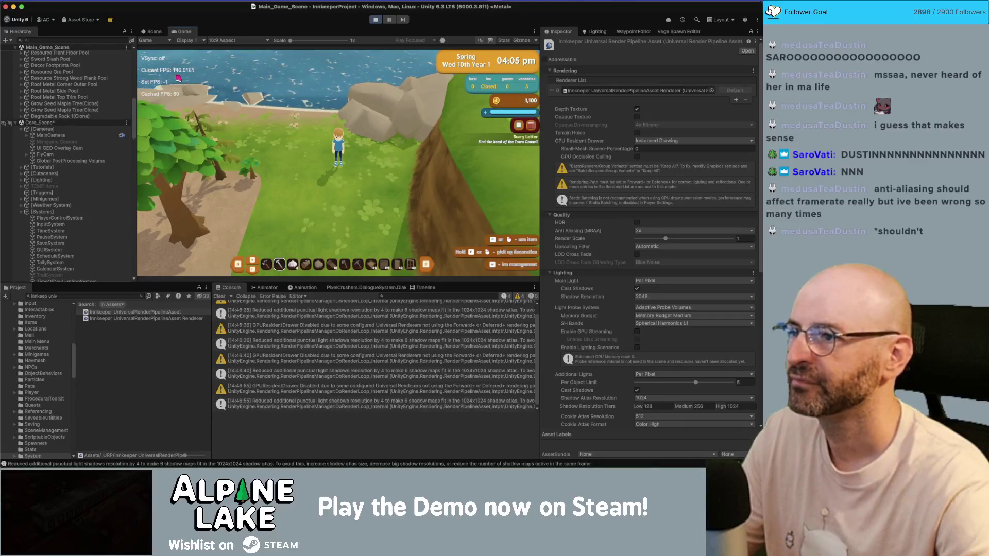
{"action": "left_click", "coordinate": [637, 117]}
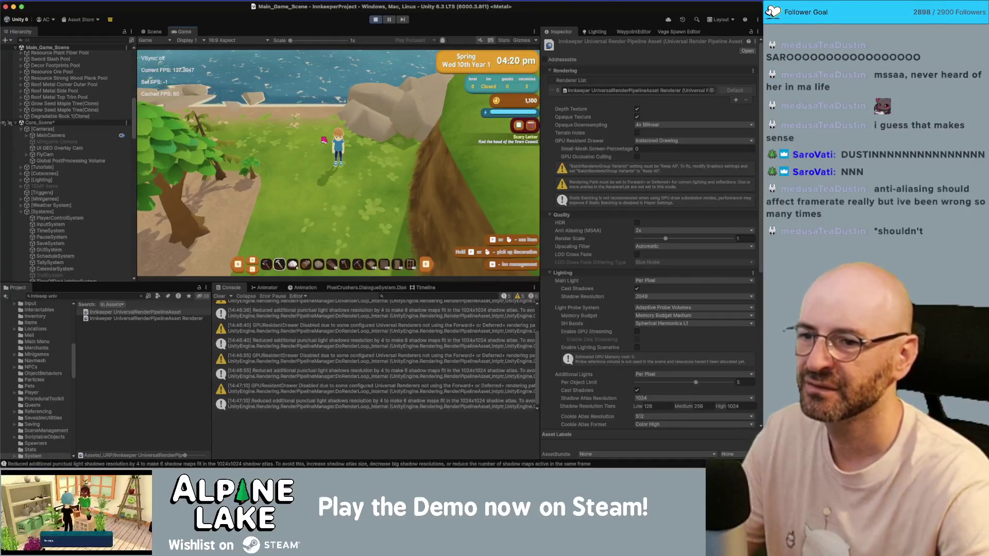
Turn HDR on, run the character to compare, then turn HDR off again
{"action": "left_click", "coordinate": [636, 223]}
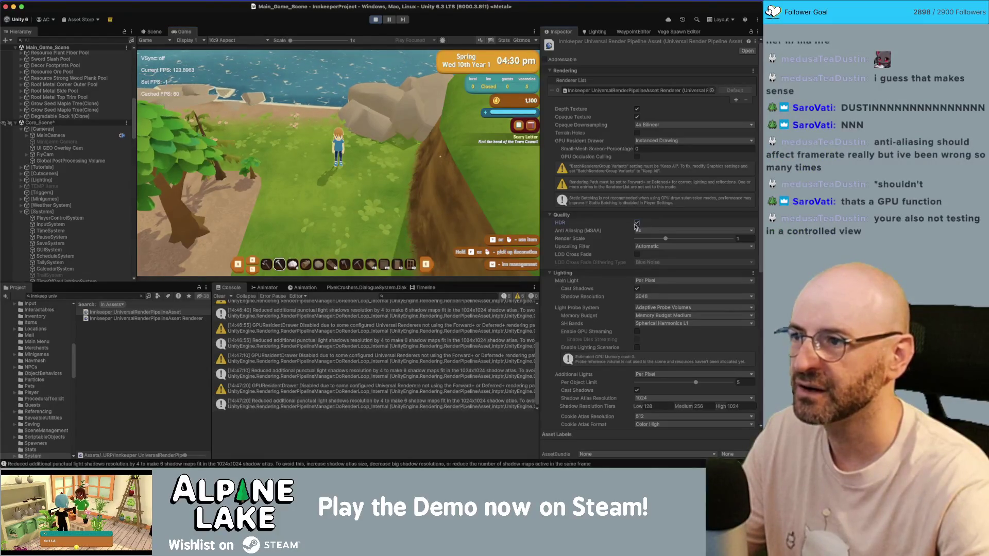
{"action": "left_click", "coordinate": [290, 152]}
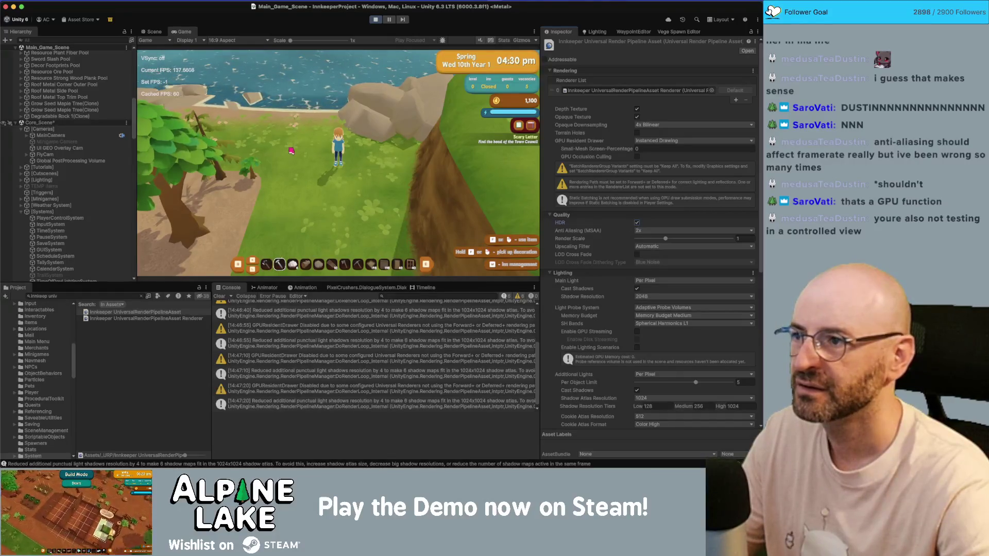
{"action": "key", "text": "s"}
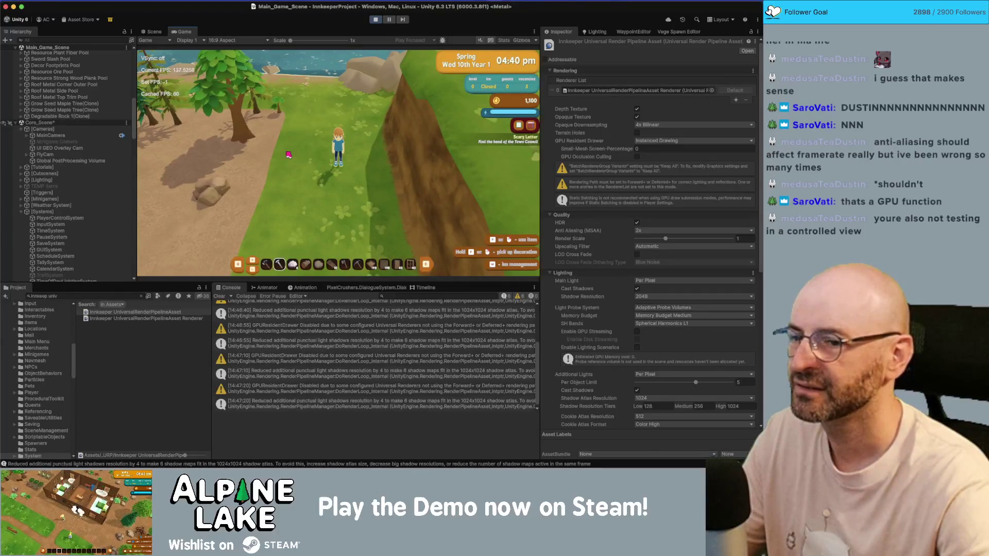
{"action": "key", "text": "w"}
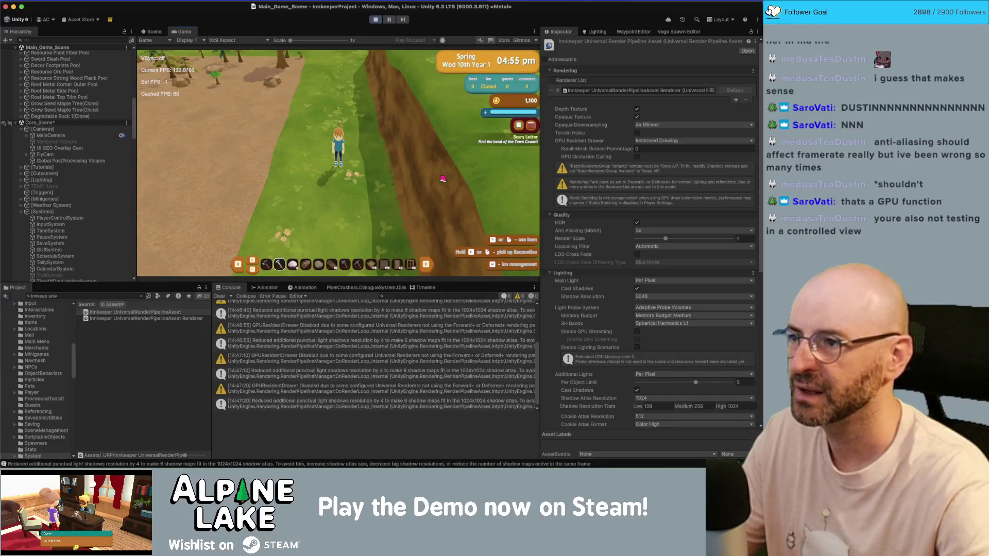
{"action": "left_click", "coordinate": [636, 224]}
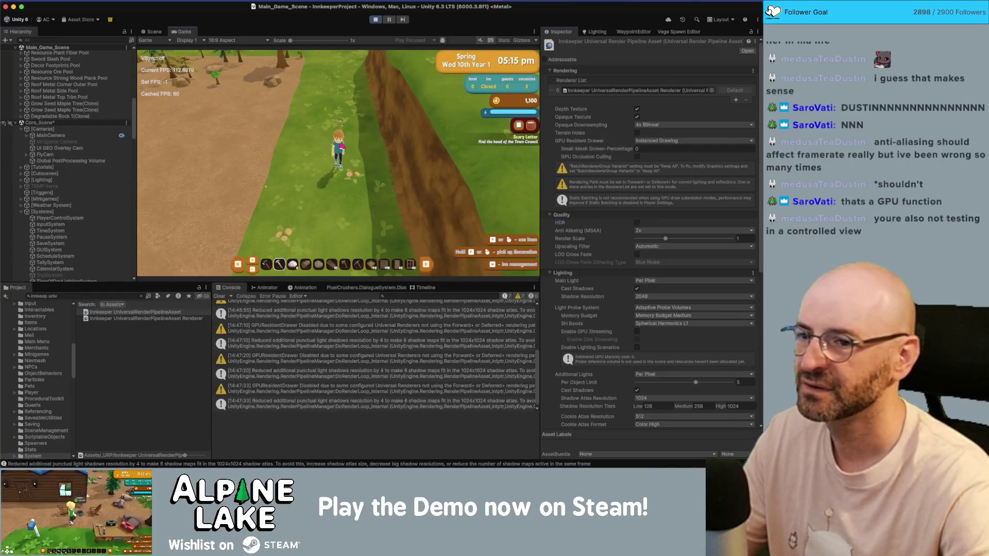
Walk the character up the path and drop Render Scale to about 0.25
{"action": "key", "text": "w"}
{"action": "key", "text": "w"}
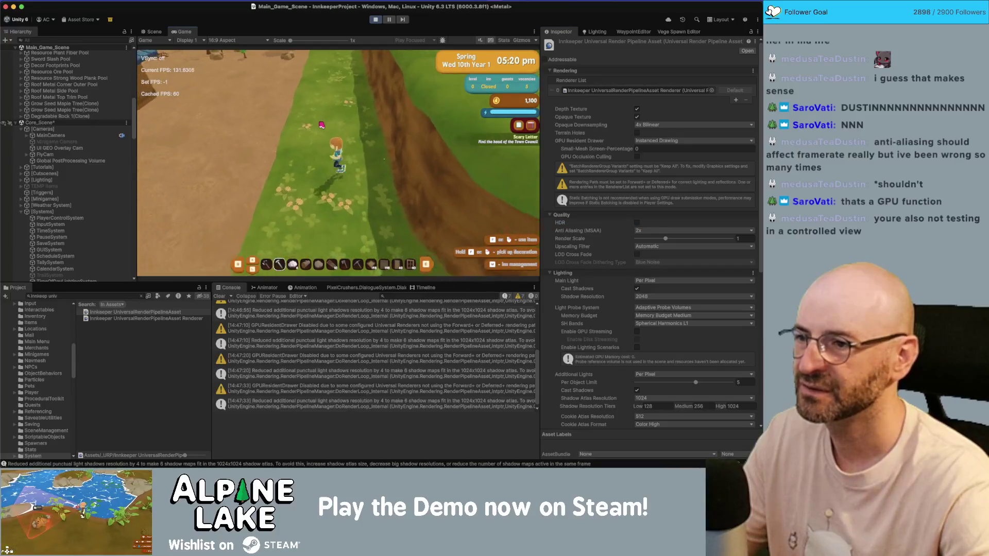
{"action": "key", "text": "w"}
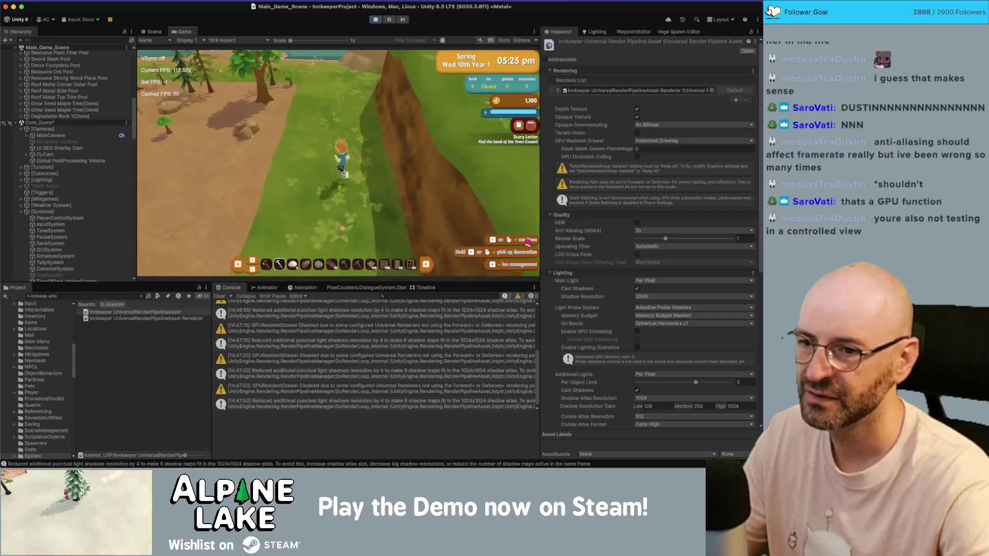
{"action": "left_click", "coordinate": [647, 239]}
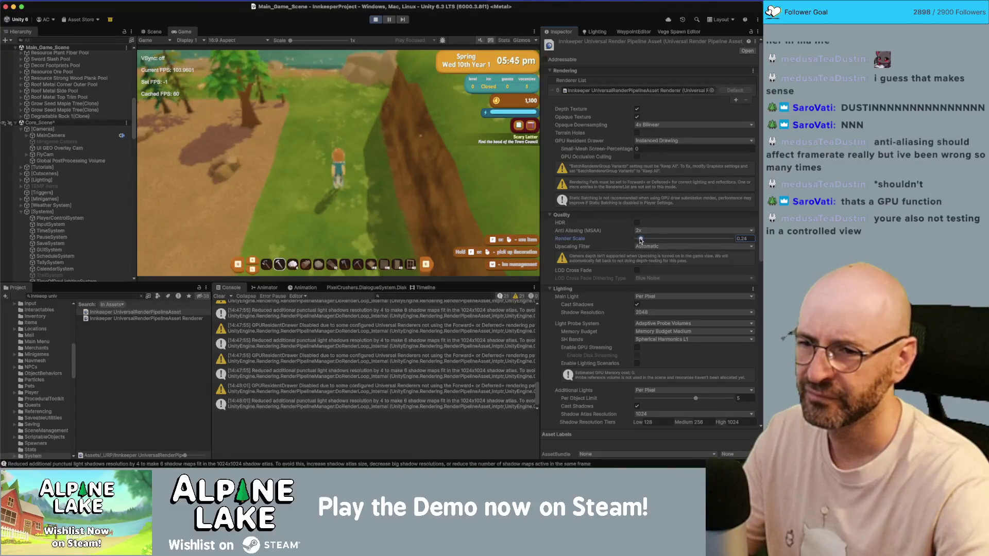
{"action": "left_click_drag", "start_coordinate": [642, 240], "coordinate": [639, 239]}
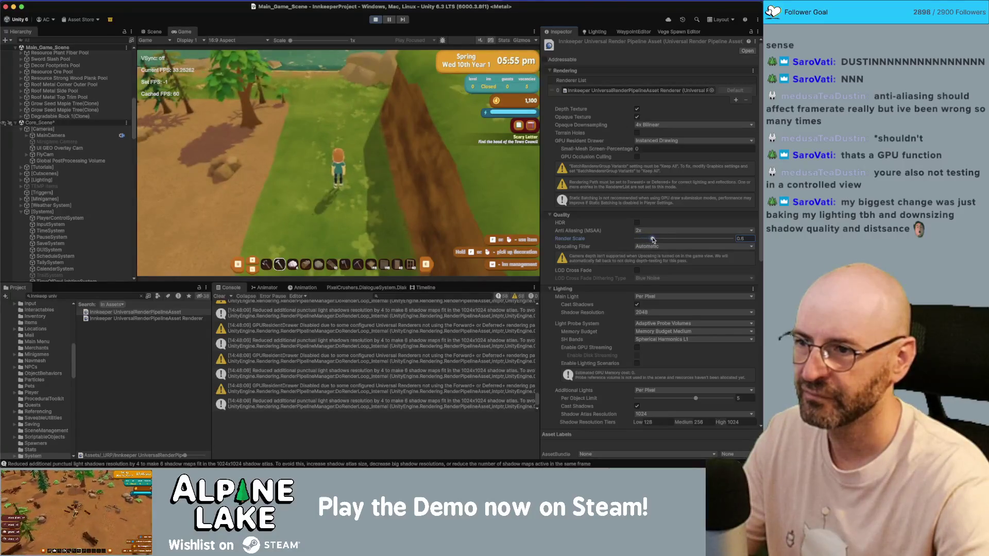
{"action": "left_click_drag", "start_coordinate": [666, 240], "coordinate": [685, 240]}
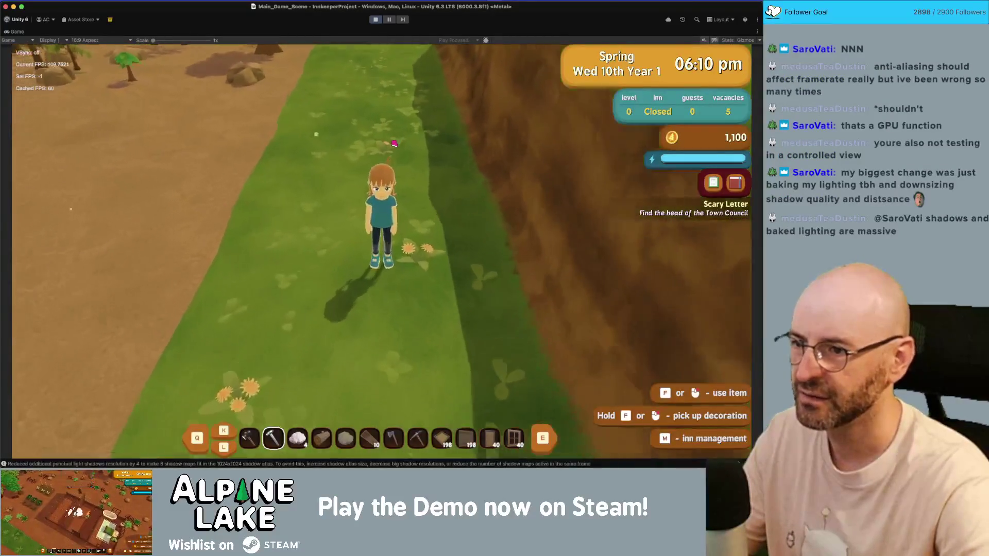
{"action": "scroll", "coordinate": [394, 144], "scroll_direction": "down", "scroll_amount": 2}
{"action": "scroll", "coordinate": [394, 143], "scroll_direction": "down", "scroll_amount": 3}
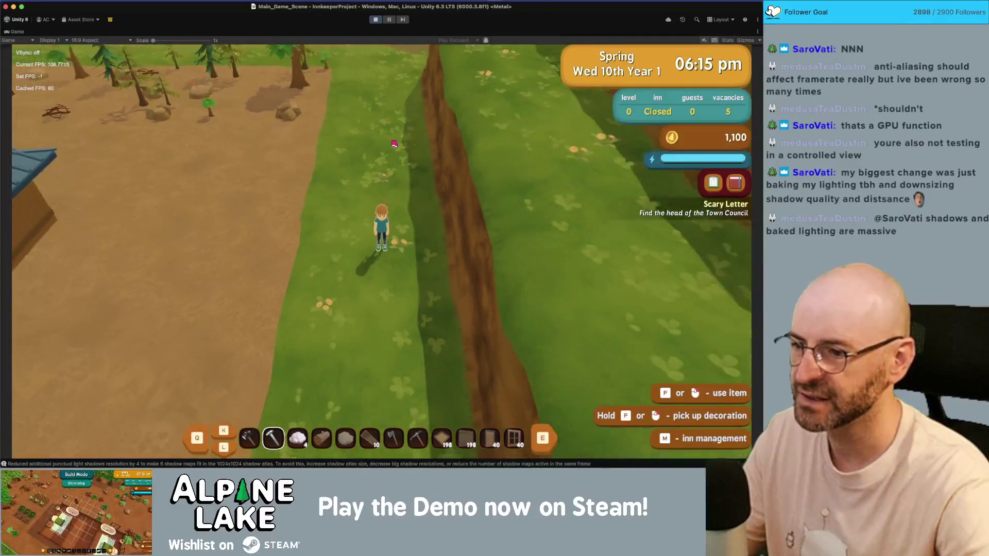
{"action": "scroll", "coordinate": [394, 143], "scroll_direction": "up", "scroll_amount": 5}
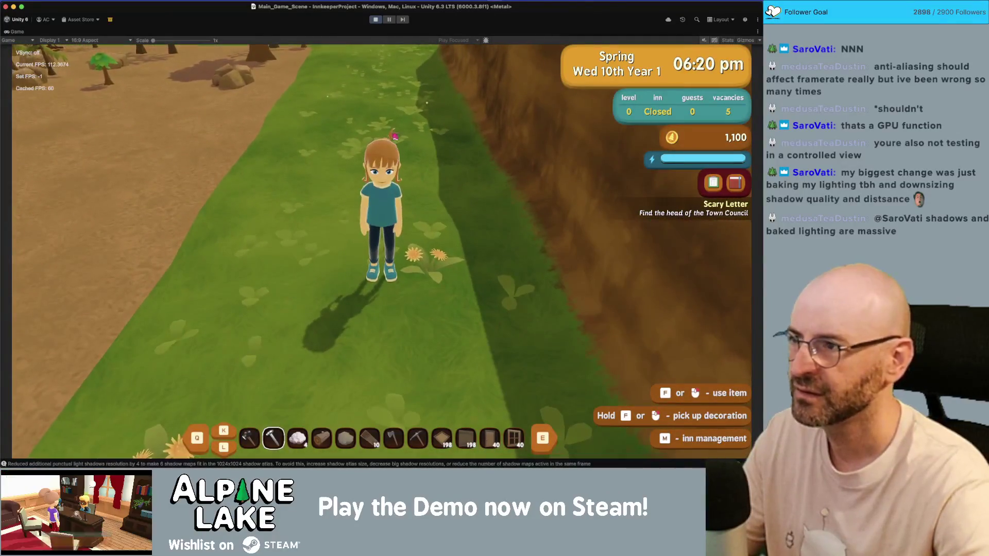
{"action": "scroll", "coordinate": [394, 143], "scroll_direction": "down", "scroll_amount": 3}
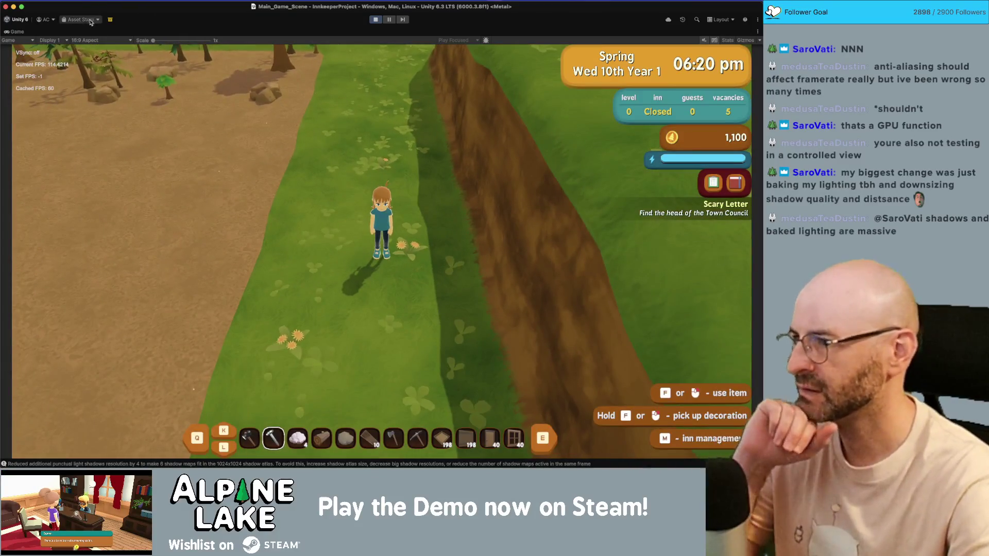
{"action": "double_click", "coordinate": [22, 32]}
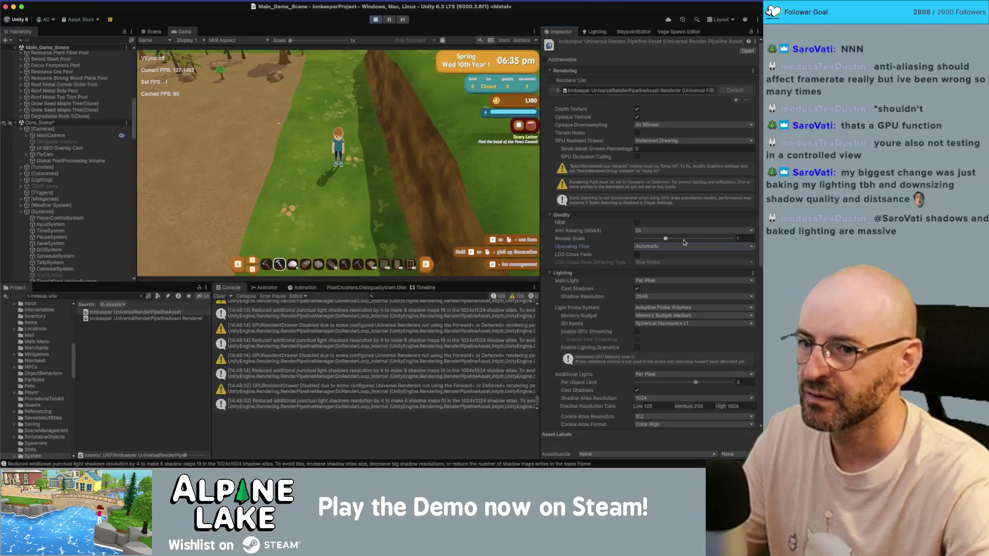
Raise the URP asset's Render Scale to 0.33 and set the Upscaling Filter to Nearest-Neighbor
{"action": "mouse_move", "coordinate": [669, 242]}
{"action": "left_mouse_down"}
{"action": "mouse_move", "coordinate": [681, 242]}
{"action": "mouse_move", "coordinate": [641, 242]}
{"action": "left_mouse_up"}
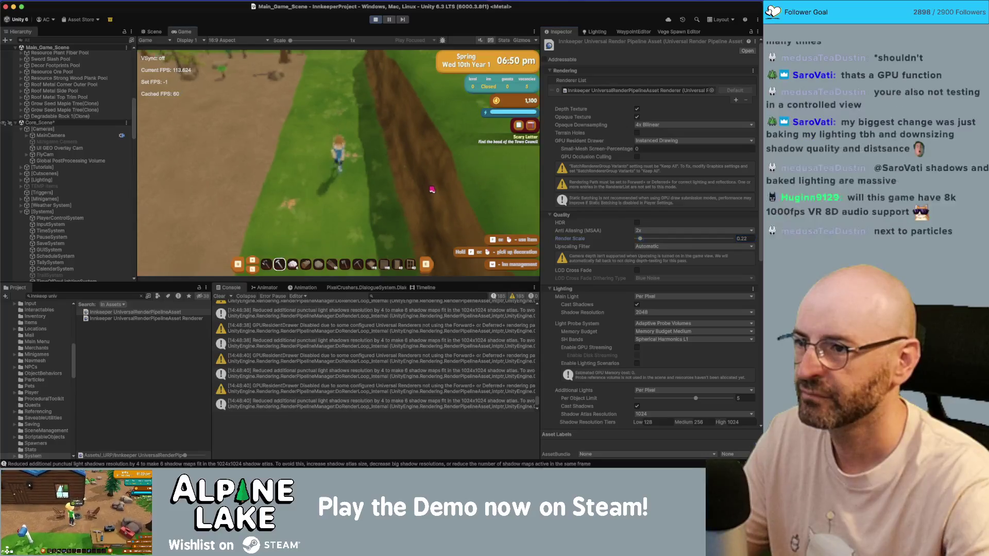
{"action": "left_click", "coordinate": [650, 246]}
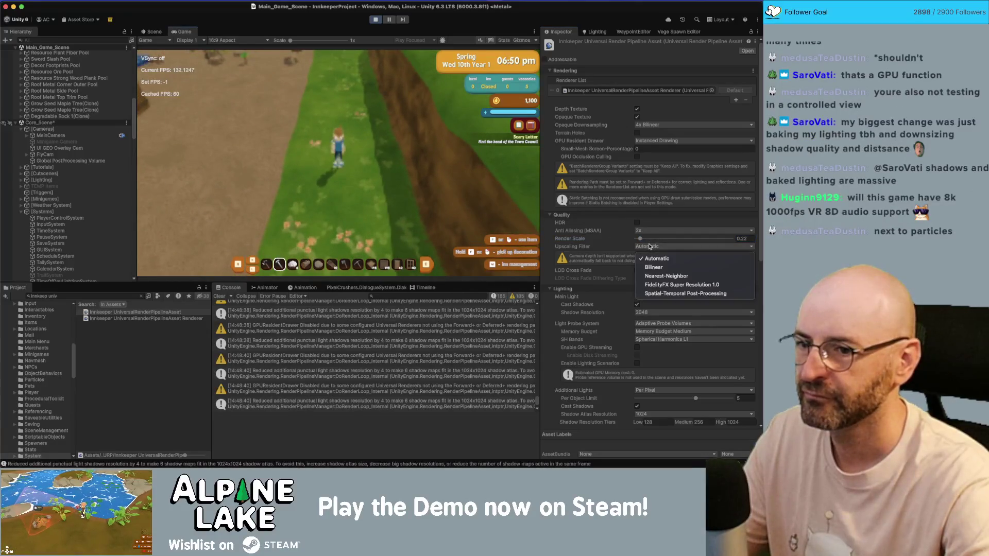
{"action": "left_click", "coordinate": [646, 261]}
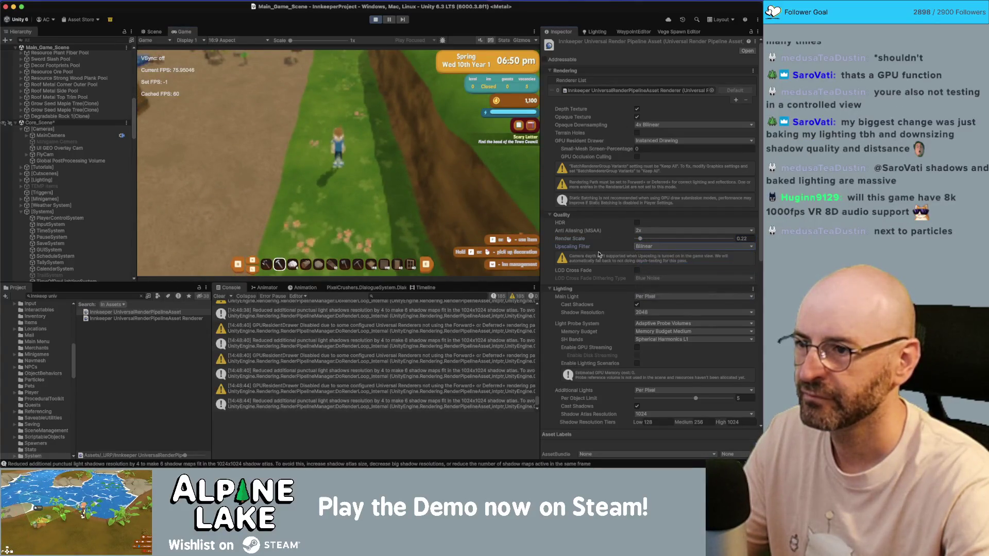
{"action": "left_click", "coordinate": [641, 246]}
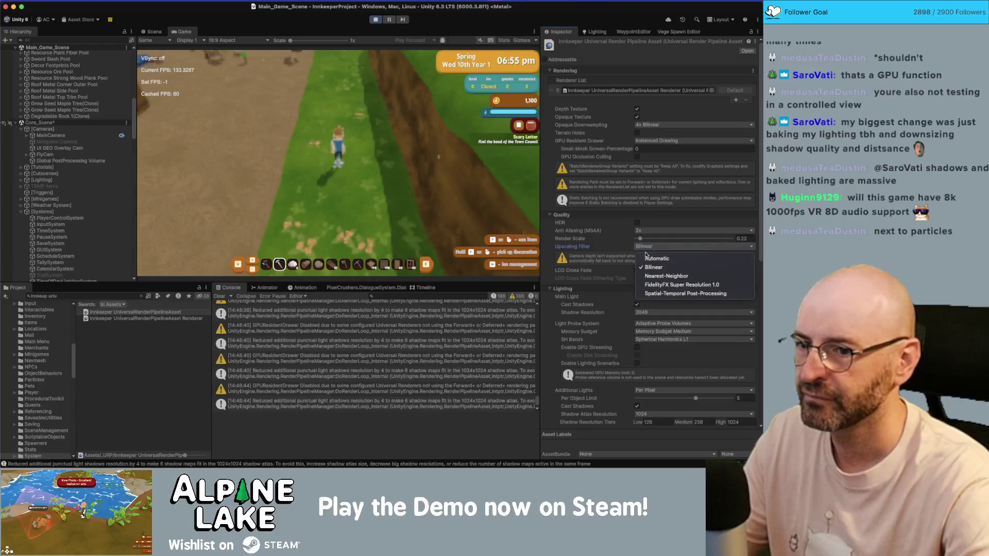
{"action": "left_click", "coordinate": [656, 276]}
Walk the player along the dirt path, past the welcome desk and toward the inn rooms
{"action": "key", "text": "w"}
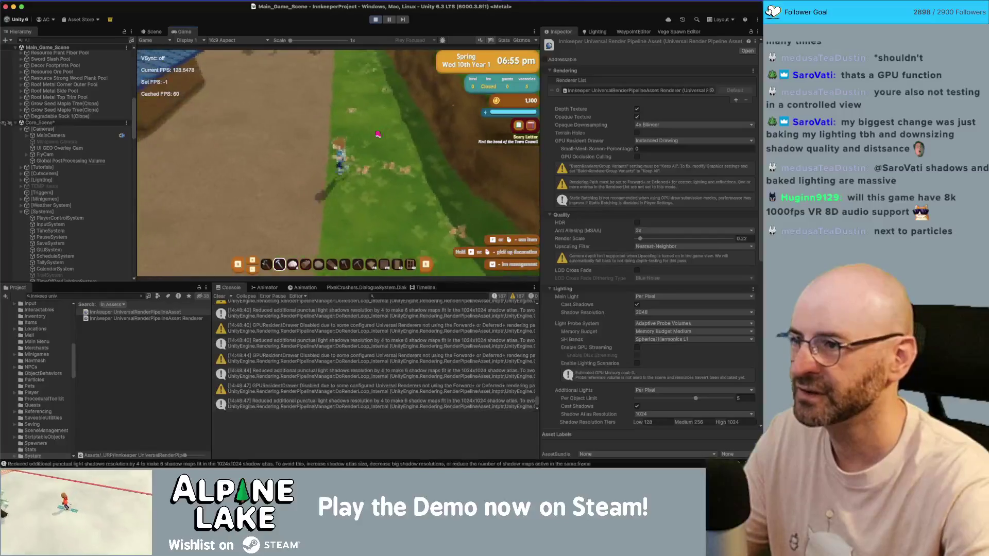
{"action": "key", "text": "w"}
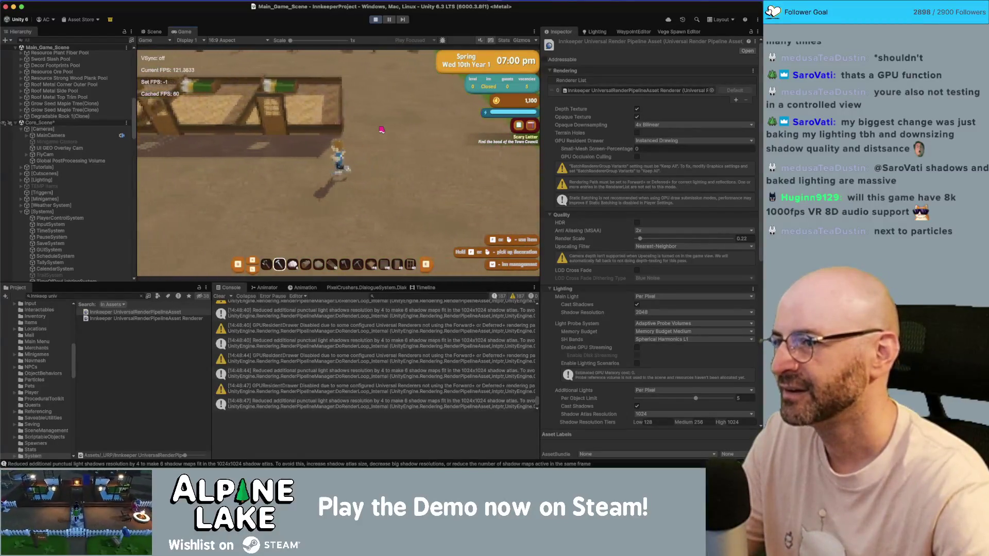
{"action": "key", "text": "s"}
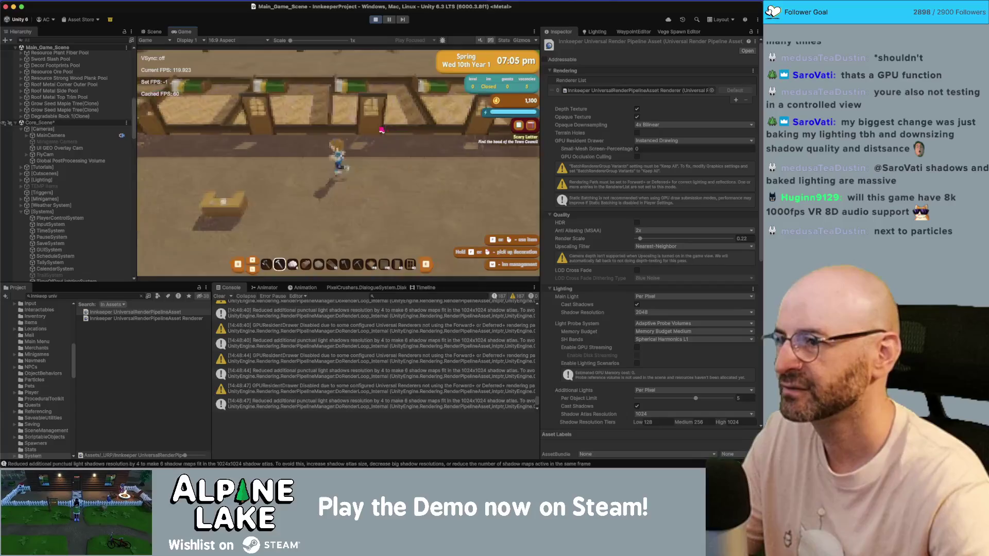
{"action": "key", "text": "a"}
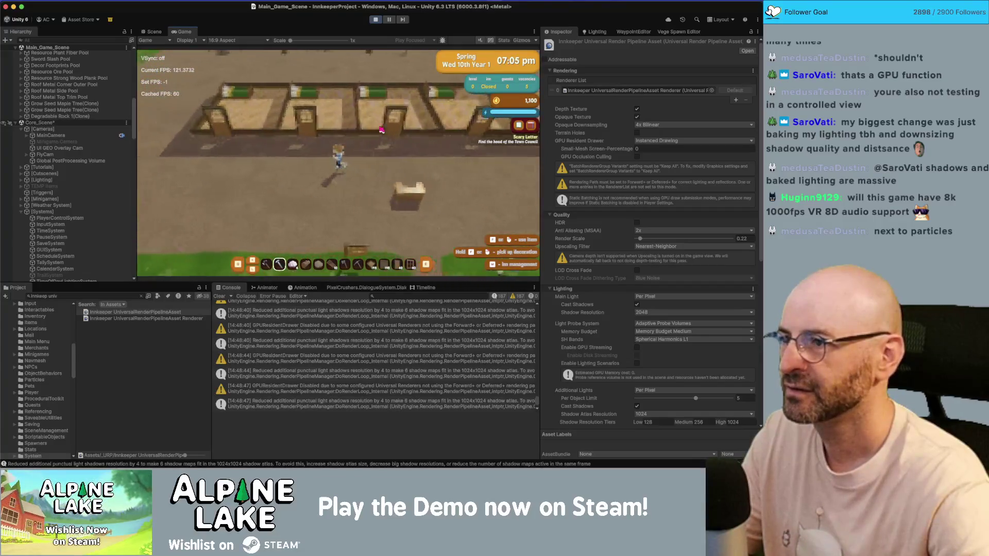
{"action": "key", "text": "s"}
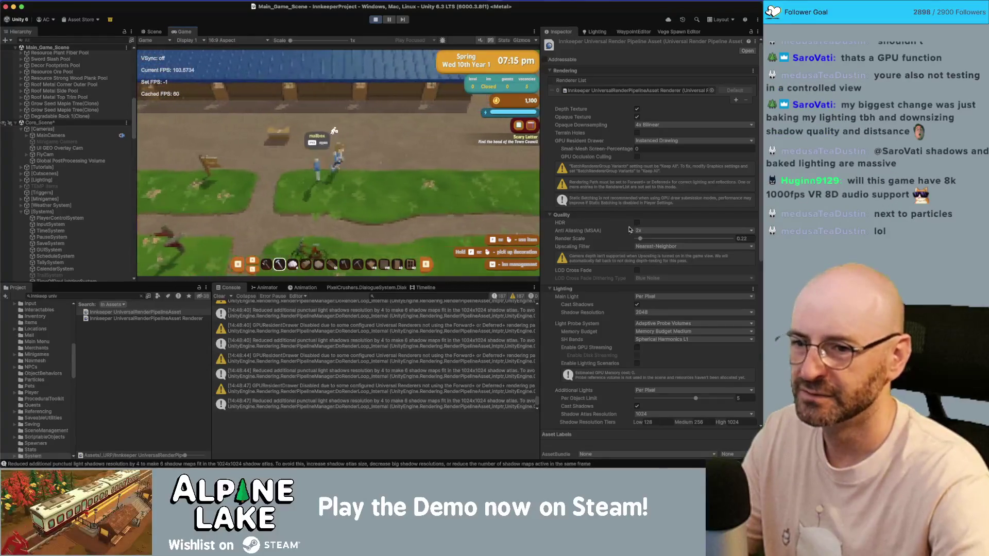
Keep Nearest-Neighbor upscaling and walk the player north into the inn room
{"action": "left_click", "coordinate": [654, 246]}
{"action": "left_click", "coordinate": [654, 246]}
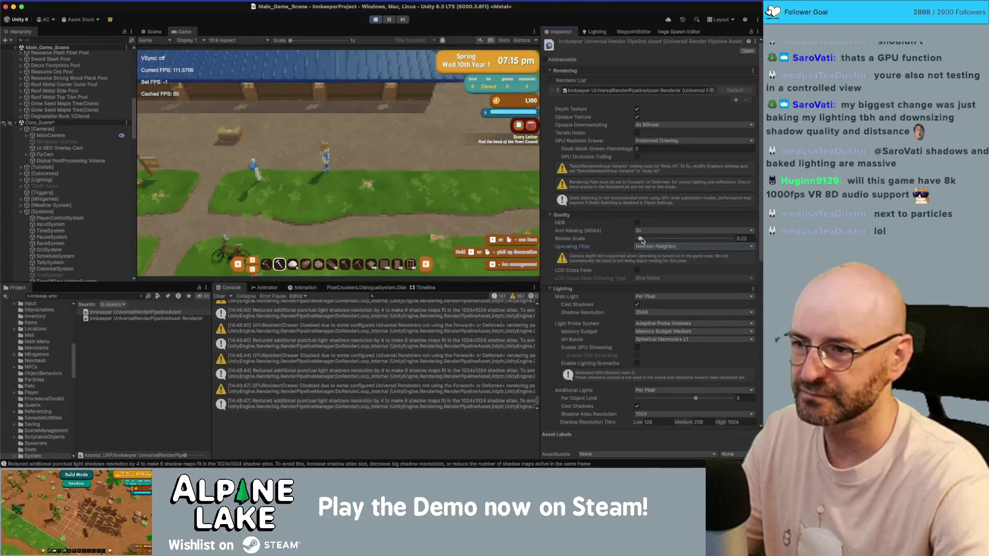
{"action": "key", "text": "w"}
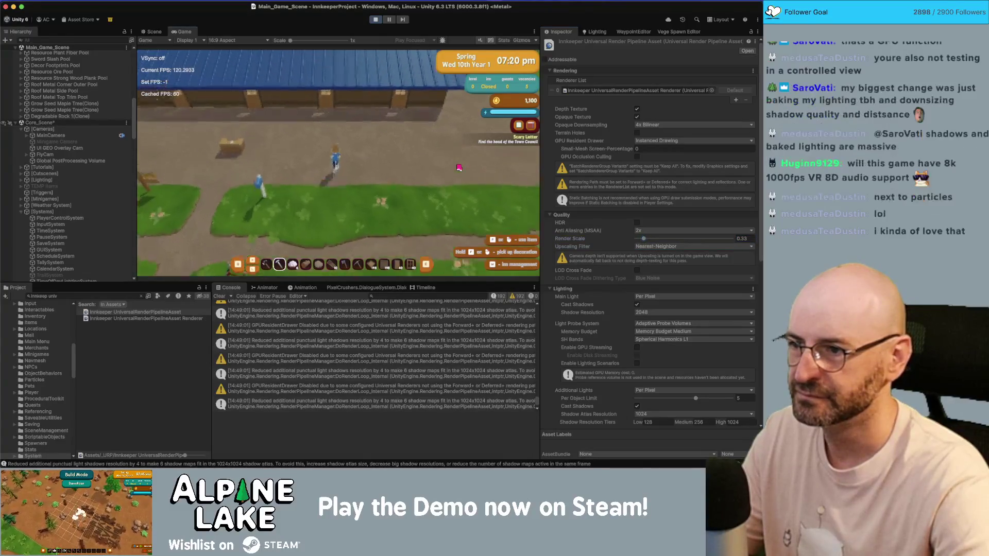
{"action": "key", "text": "w"}
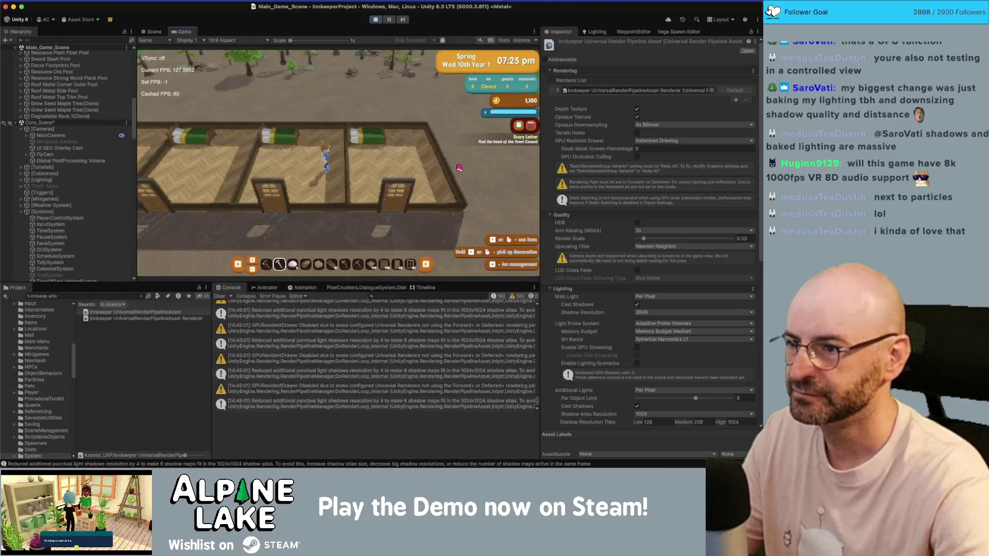
{"action": "left_click", "coordinate": [667, 246]}
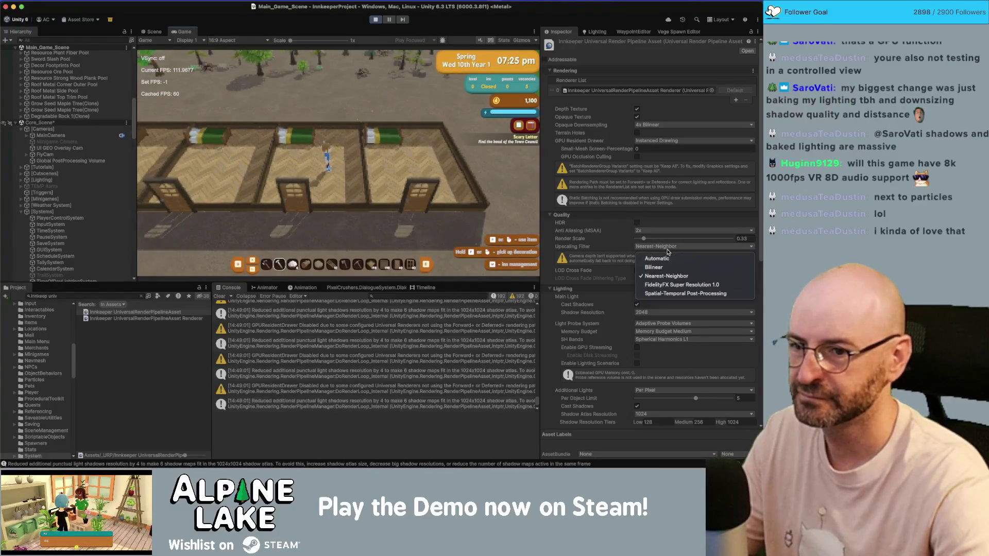
Try FSR 1.0 and then STP upscaling with the render scale lowered to 0.31
{"action": "left_click", "coordinate": [671, 285]}
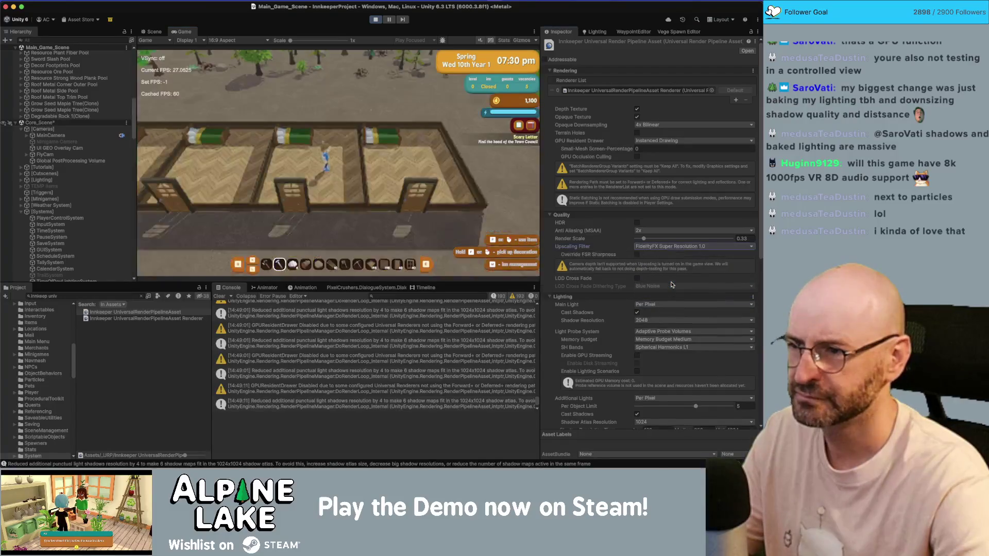
{"action": "key", "text": "s"}
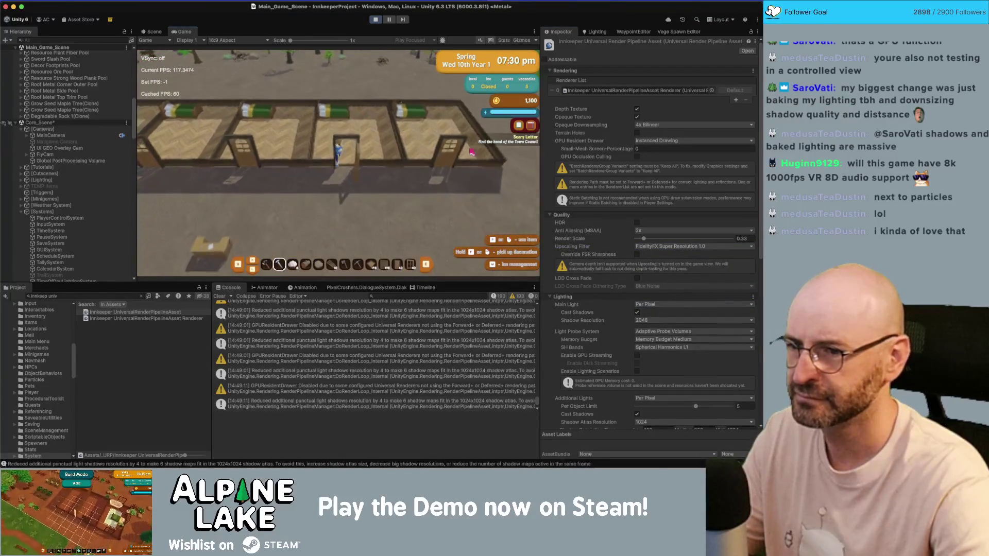
{"action": "left_click_drag", "start_coordinate": [644, 238], "coordinate": [643, 240]}
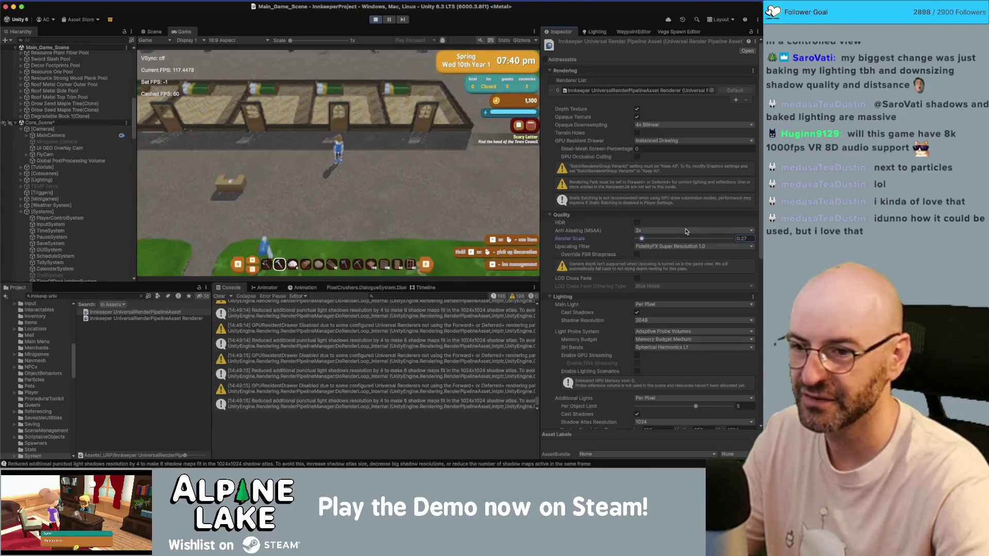
{"action": "left_click", "coordinate": [662, 246]}
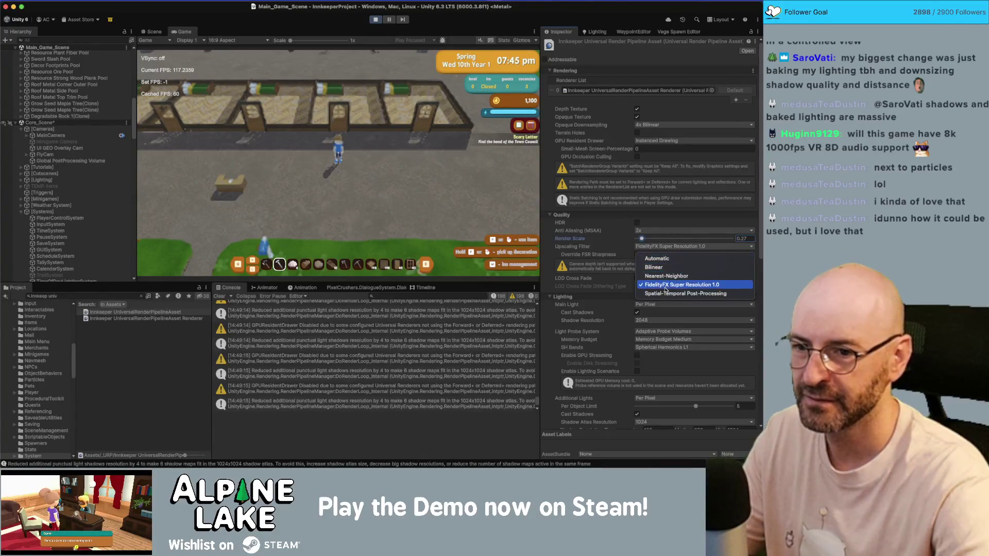
{"action": "left_click", "coordinate": [685, 294]}
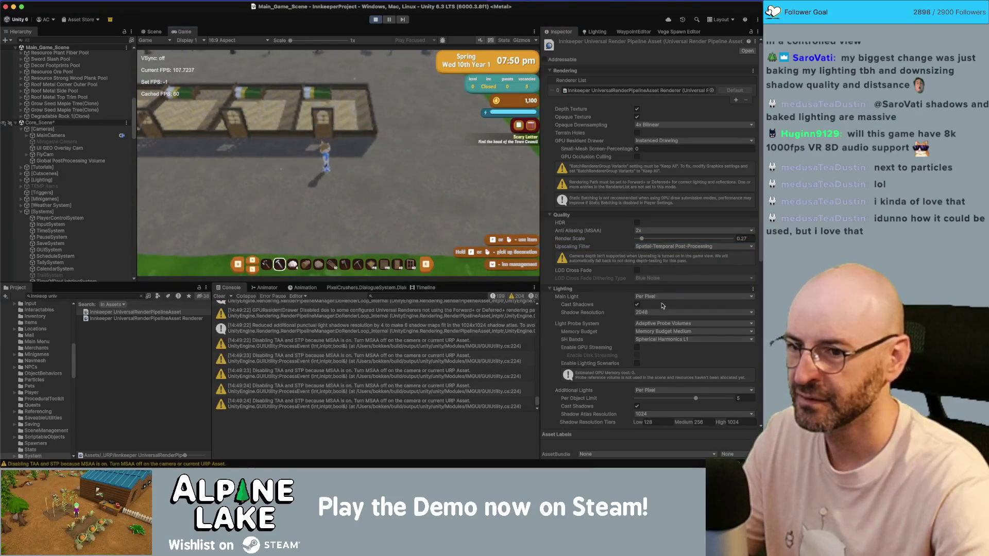
Switch upscaling back to Nearest-Neighbor and clear the Console messages
{"action": "left_click", "coordinate": [660, 247]}
{"action": "left_click", "coordinate": [661, 276]}
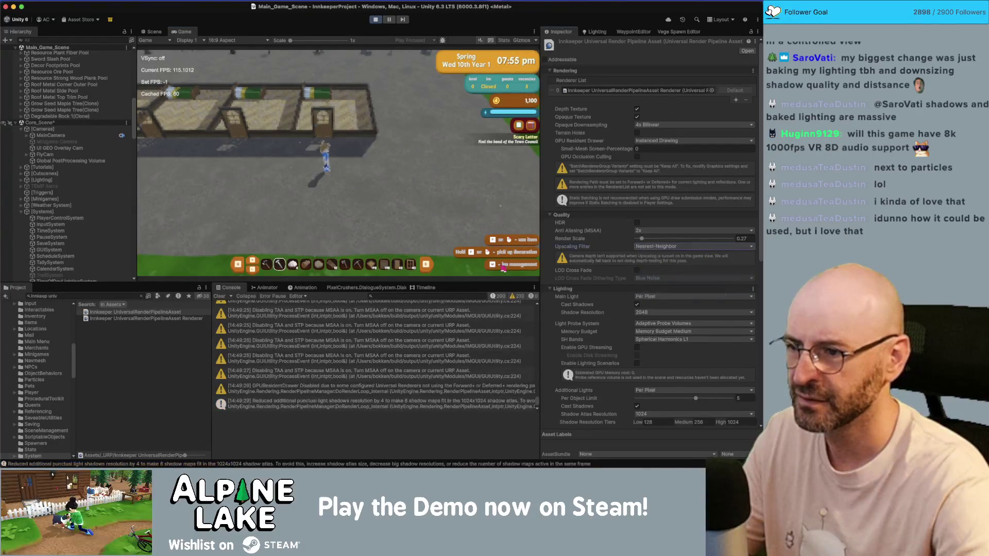
{"action": "left_click", "coordinate": [221, 297]}
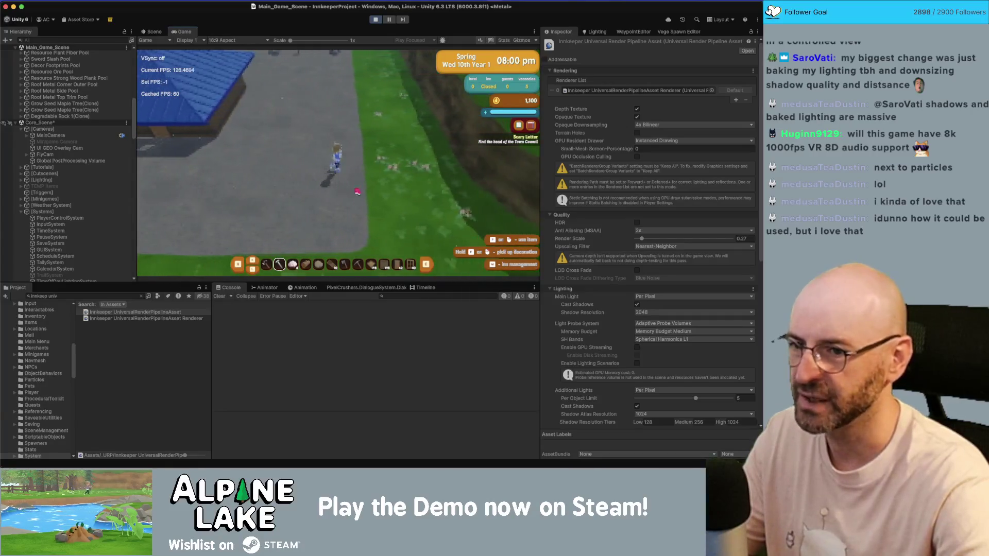
Raise the render scale to 0.46, then set it back to 1
{"action": "left_click", "coordinate": [647, 239]}
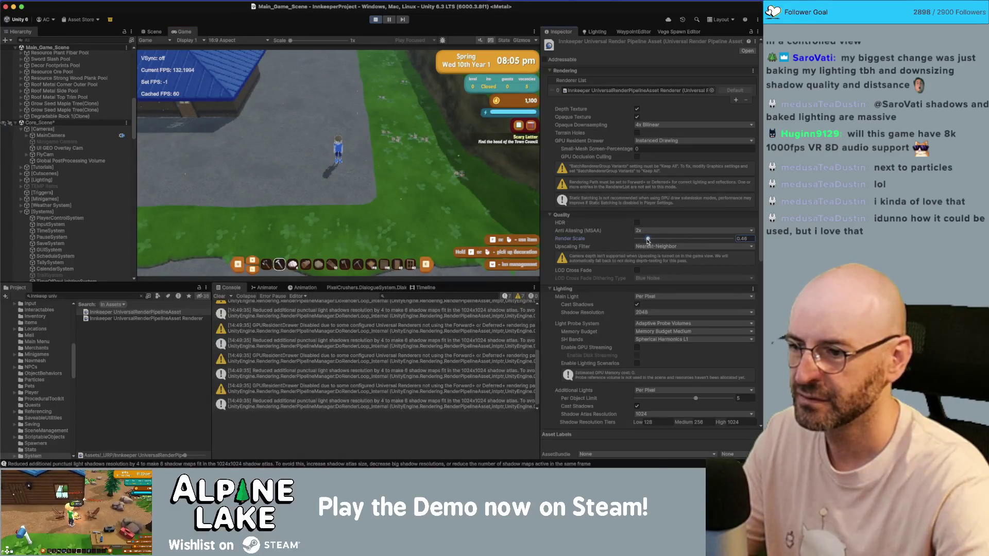
{"action": "left_click", "coordinate": [650, 248]}
{"action": "left_click", "coordinate": [648, 241]}
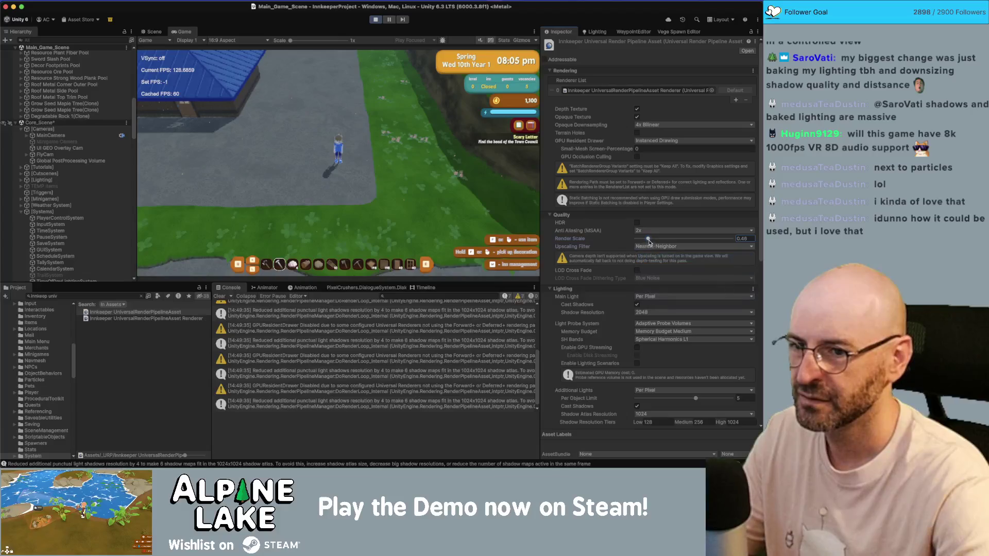
{"action": "left_click", "coordinate": [741, 239]}
{"action": "type", "text": "1"}
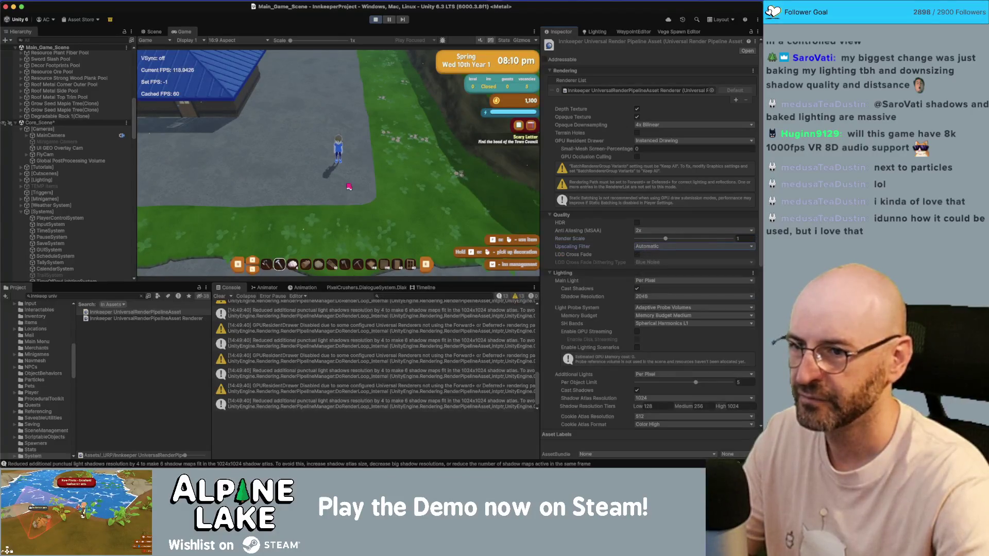
{"action": "type", "text": "s"}
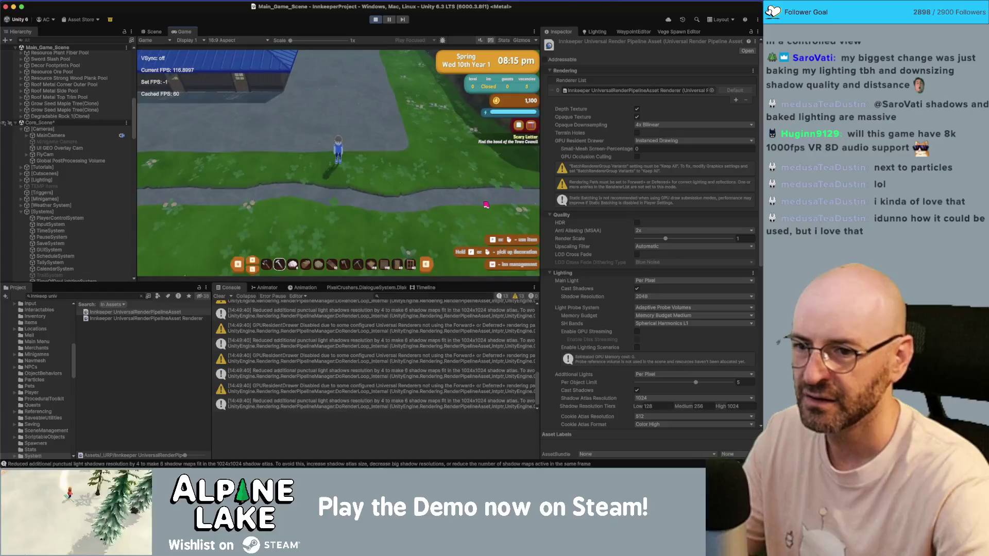
{"action": "type", "text": "w"}
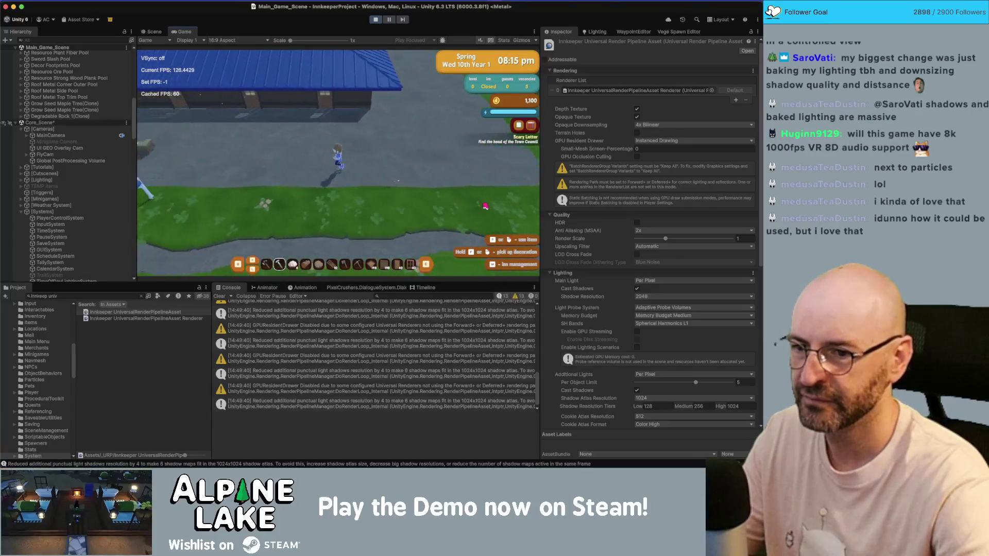
Toggle Main Light Cast Shadows off and on to compare, leaving it enabled
{"action": "left_click", "coordinate": [637, 289]}
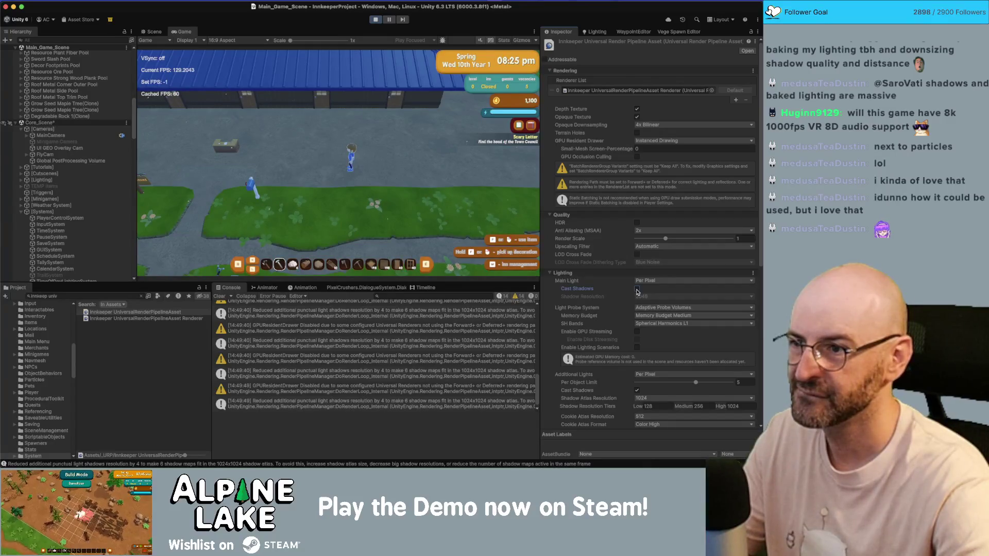
{"action": "left_click", "coordinate": [637, 289]}
{"action": "left_click", "coordinate": [637, 289]}
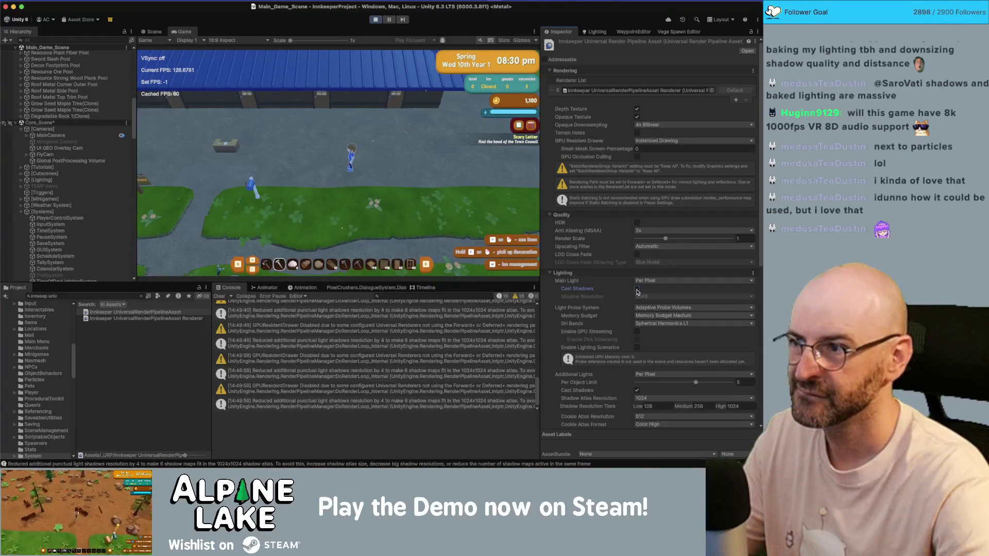
{"action": "left_click", "coordinate": [637, 289]}
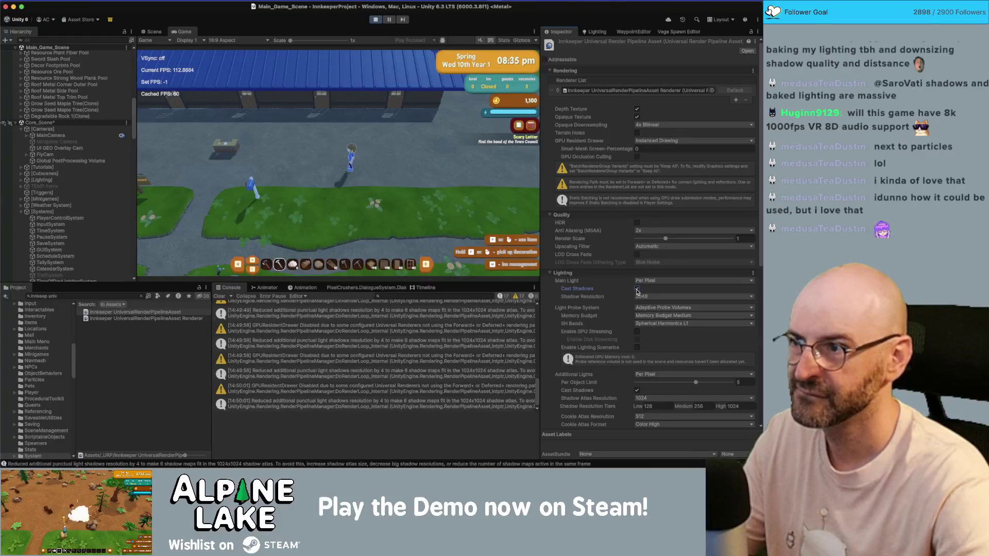
Walk the player up the path past the blue-roofed building to check the shadows
{"action": "key", "text": "w"}
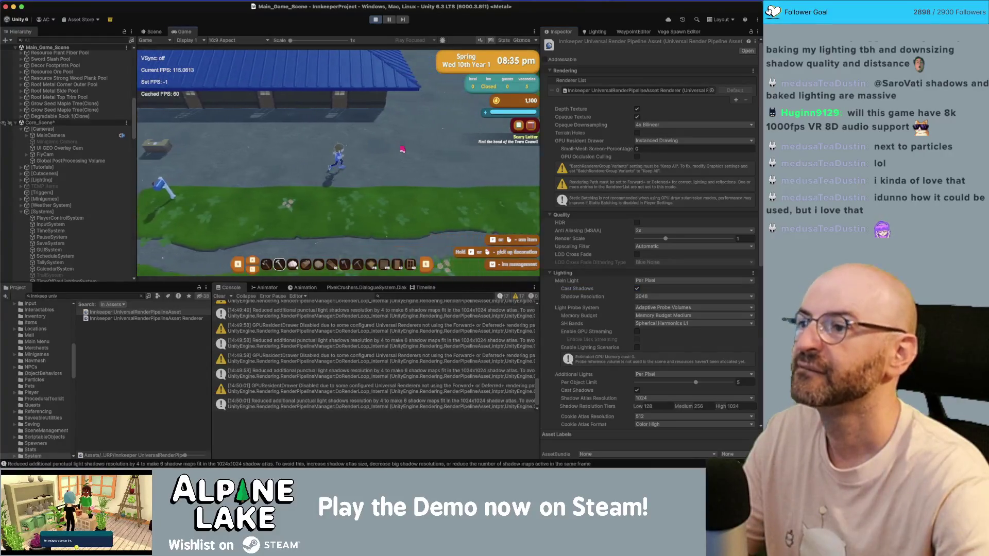
{"action": "key", "text": "w"}
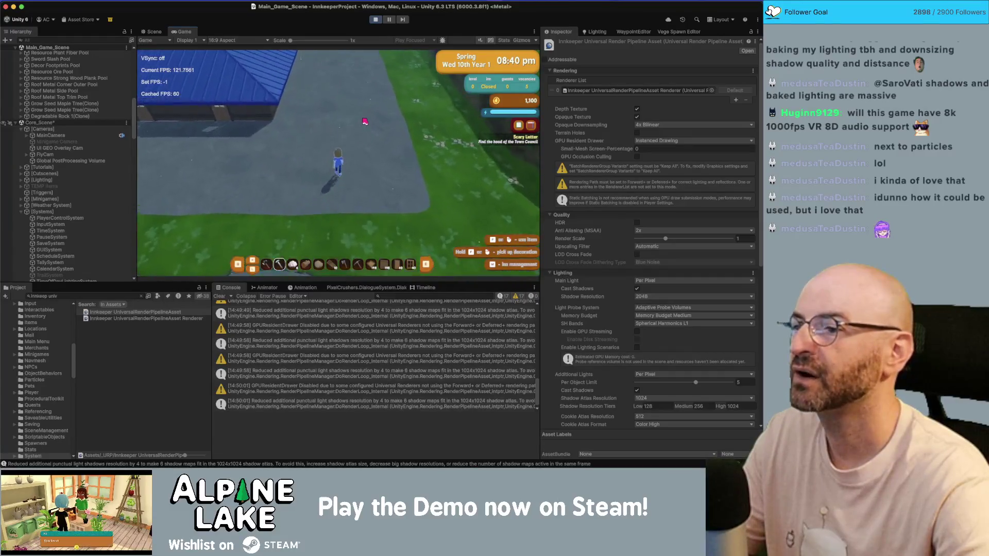
{"action": "key", "text": "w"}
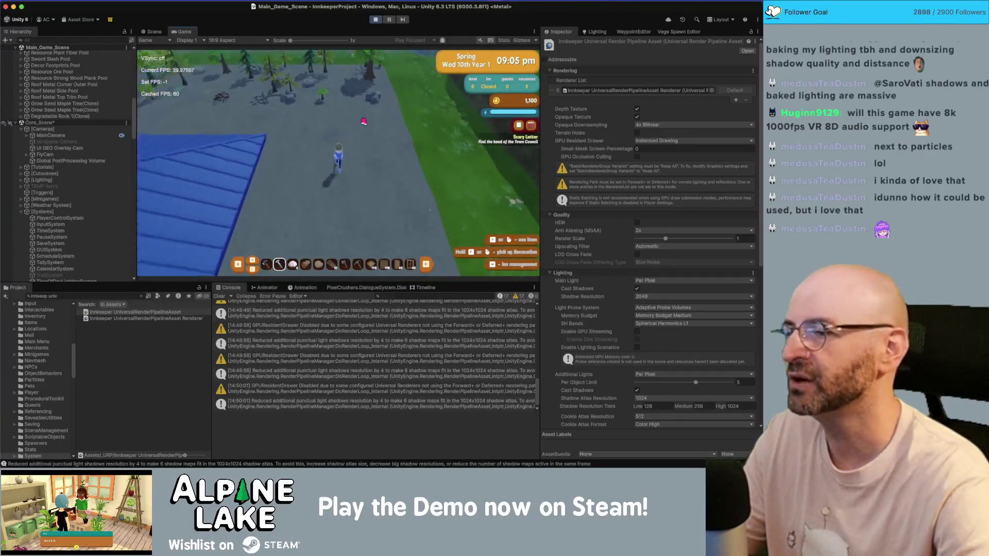
{"action": "key", "text": "w"}
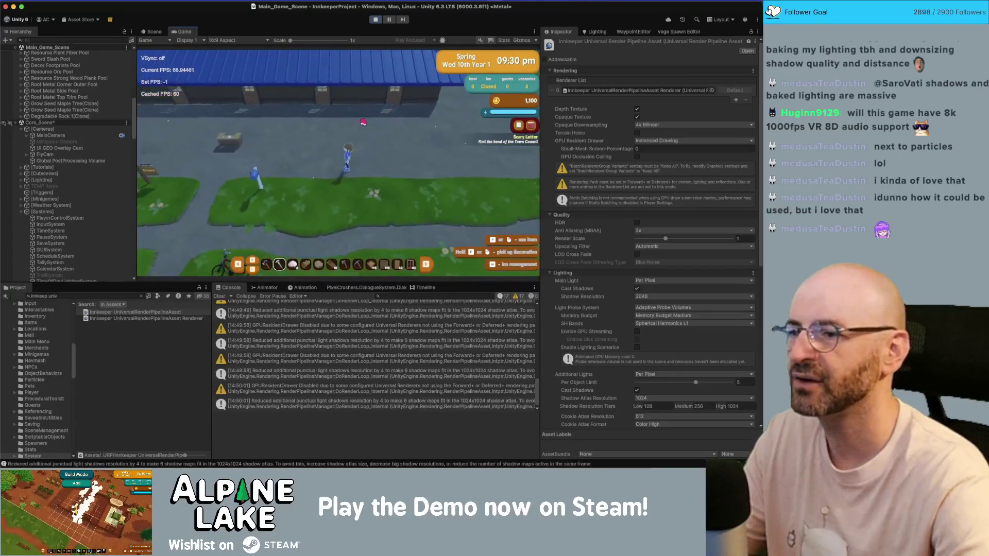
{"action": "left_click", "coordinate": [355, 1]}
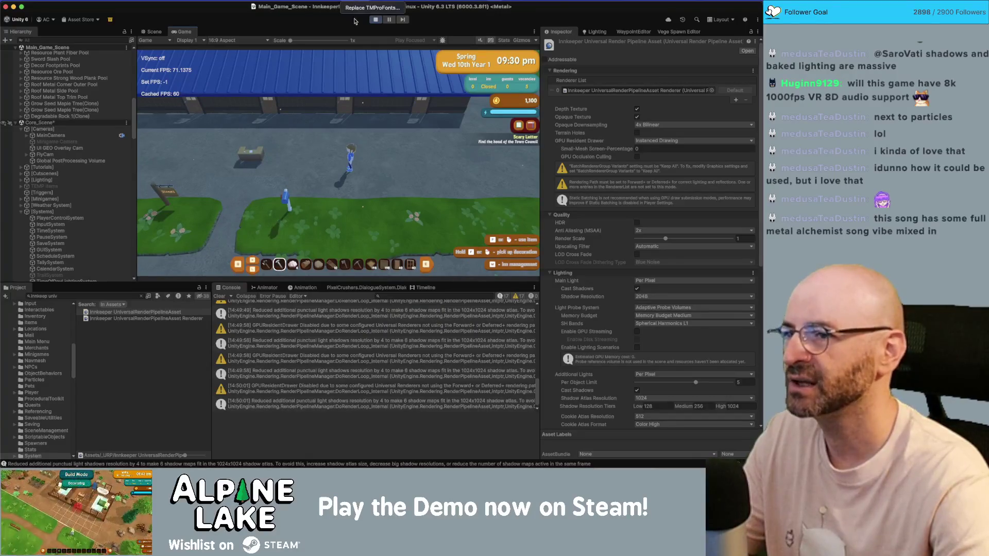
Open Window > Analysis > Profiler, pause the game, and bring the Profiler window to the front
{"action": "mouse_move", "coordinate": [381, 2]}
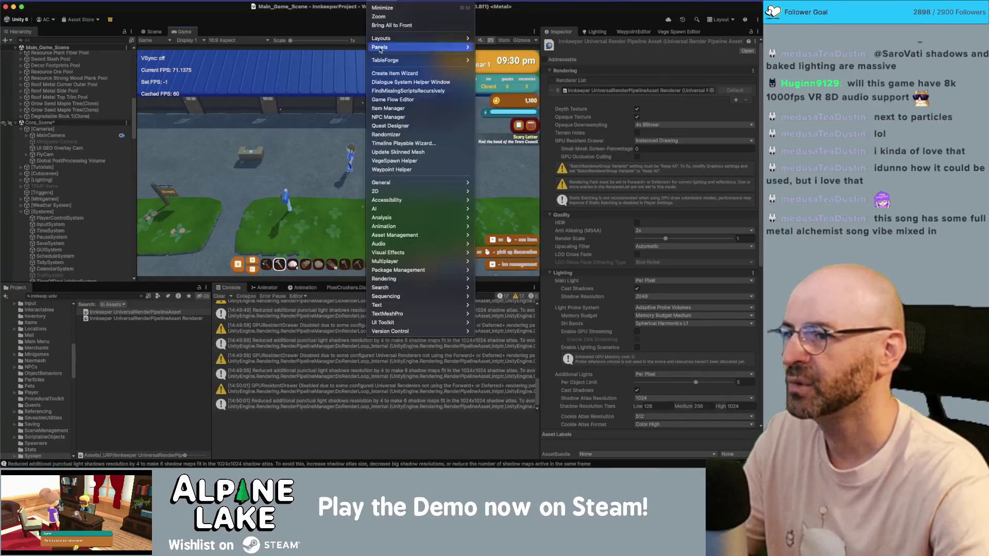
{"action": "left_click", "coordinate": [520, 218]}
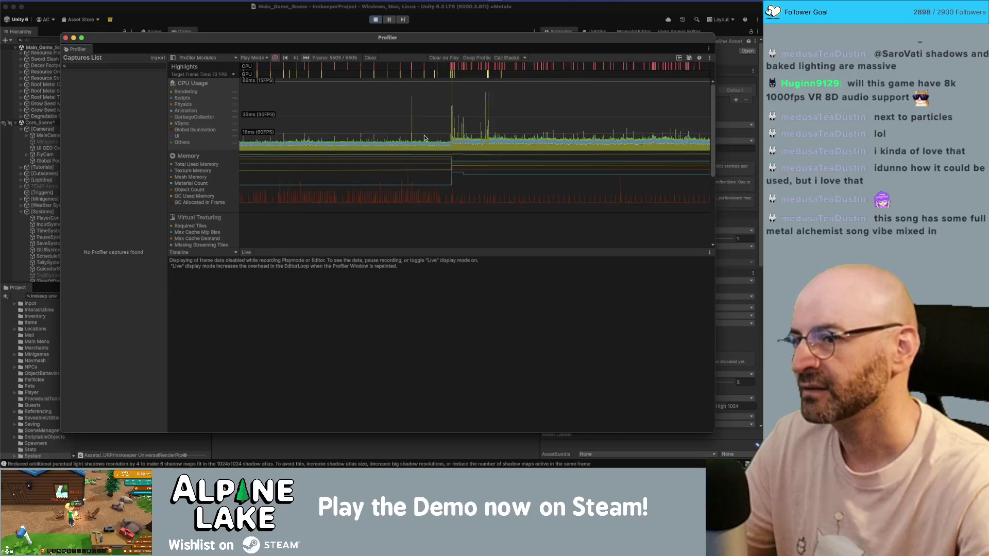
{"action": "left_click", "coordinate": [390, 20]}
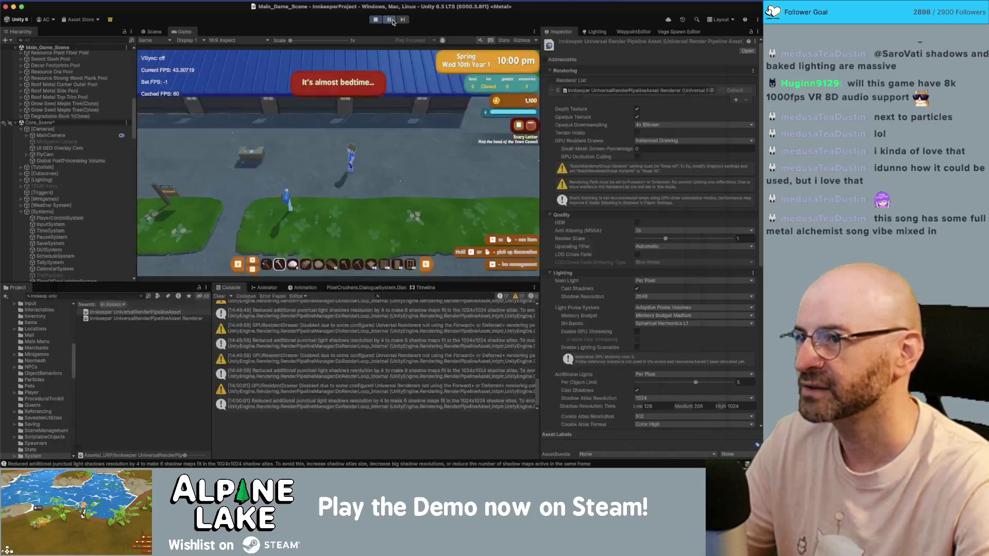
{"action": "key", "text": "ctrl+Up"}
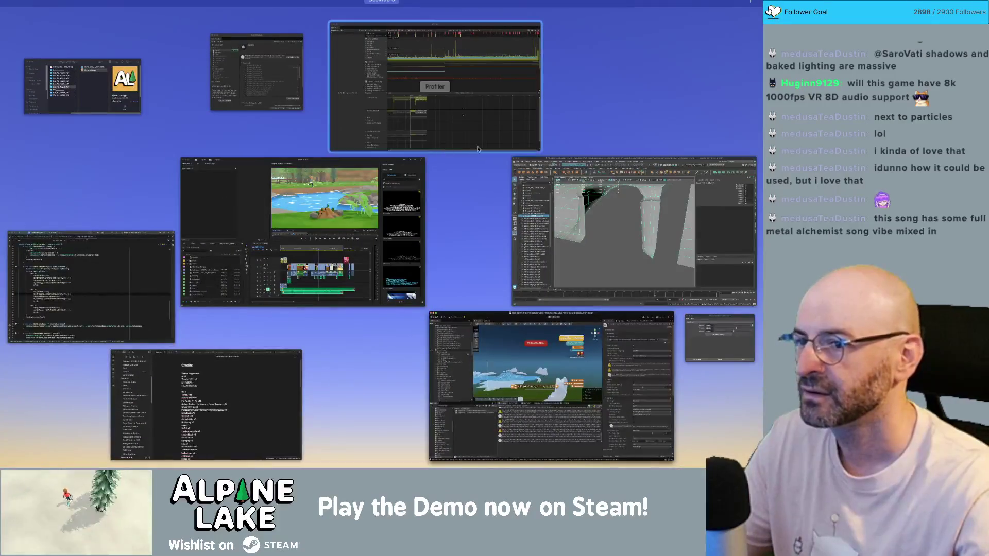
{"action": "left_click", "coordinate": [390, 114]}
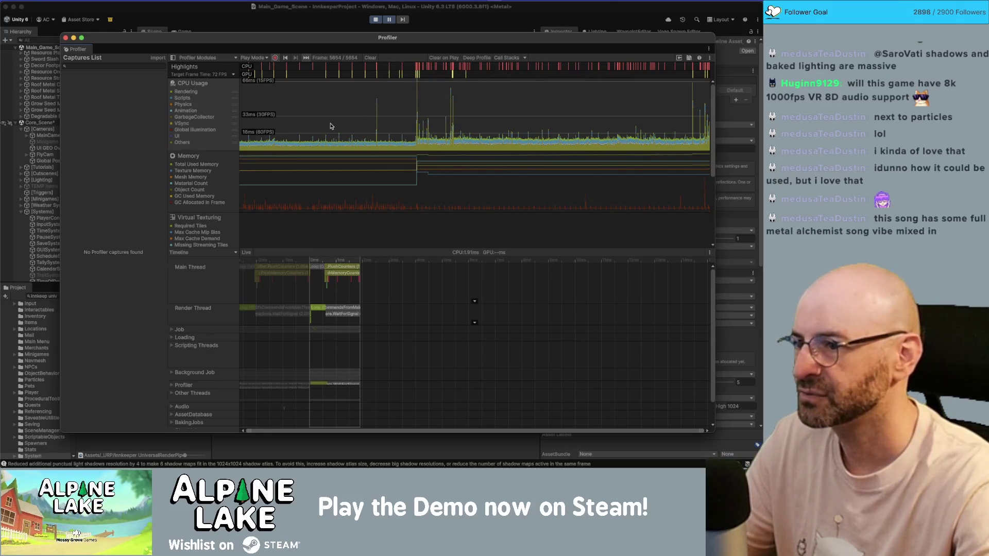
{"action": "left_click", "coordinate": [339, 65]}
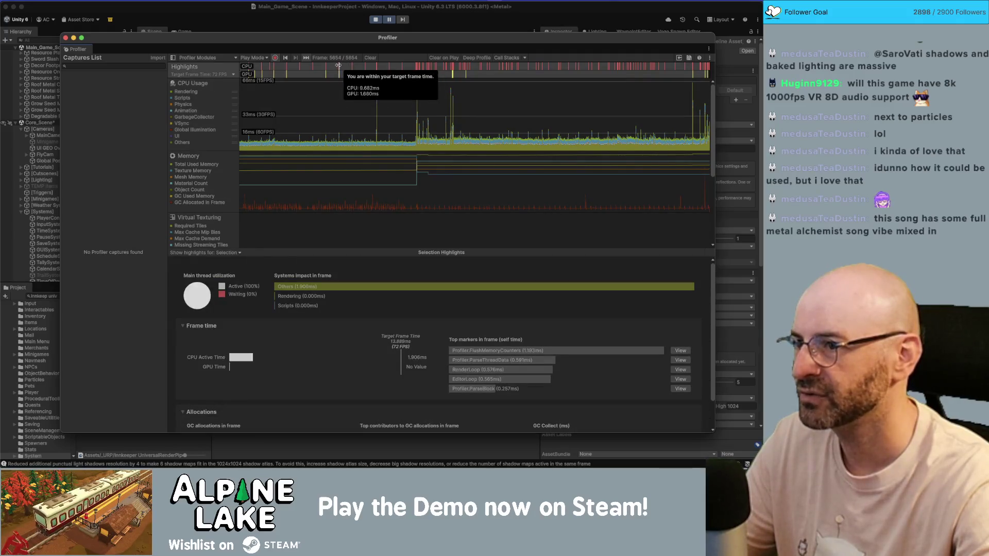
Inspect frames 4128 to 4136 in the Profiler's Highlights view
{"action": "left_click", "coordinate": [338, 66]}
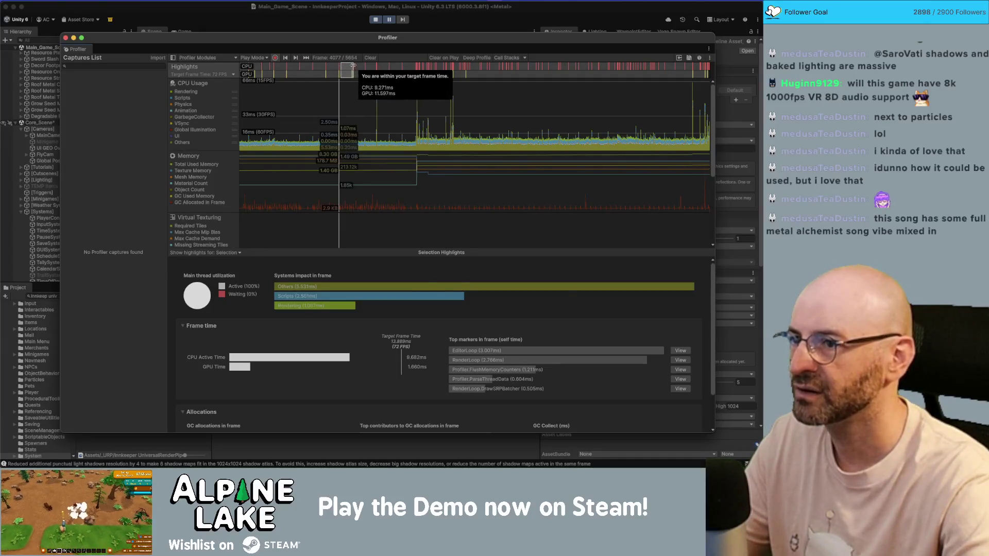
{"action": "left_click", "coordinate": [352, 65]}
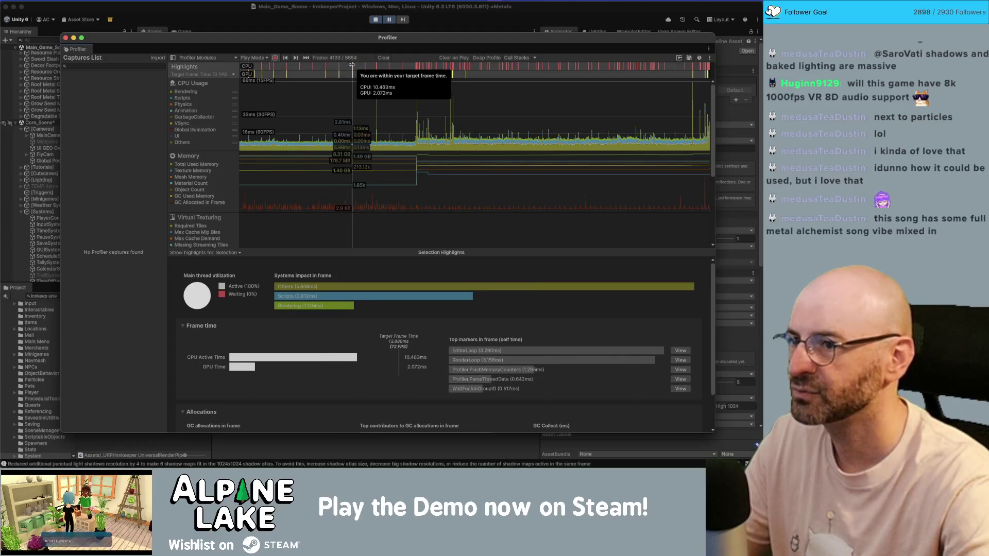
{"action": "left_click", "coordinate": [350, 66]}
{"action": "left_click", "coordinate": [352, 65]}
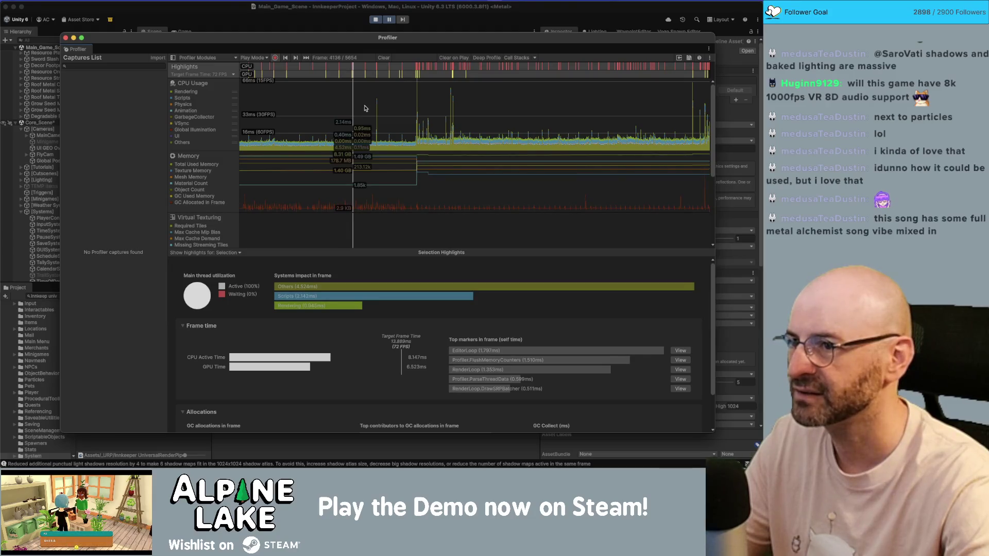
Switch the details to the CPU Timeline and inspect frames 4220 and 4236
{"action": "left_click", "coordinate": [379, 127]}
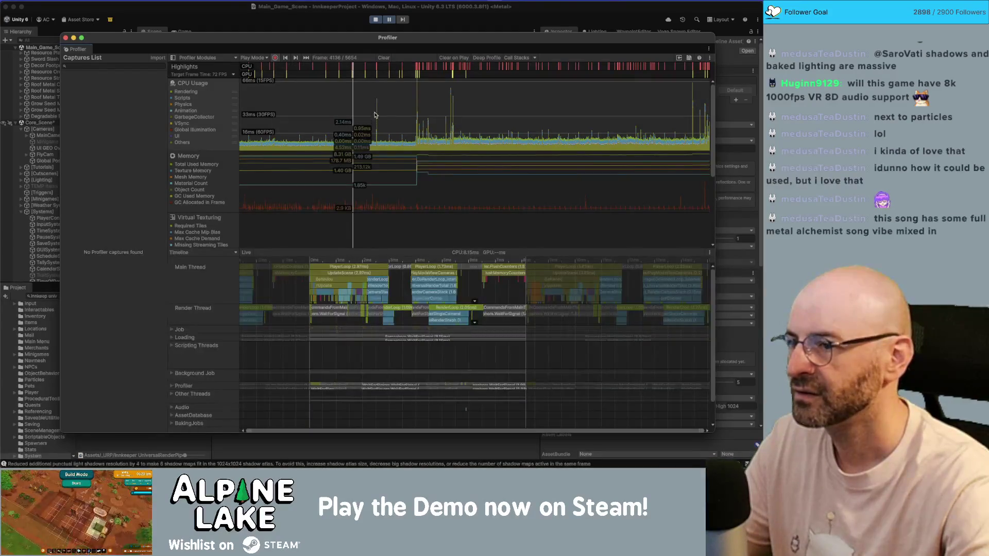
{"action": "left_click", "coordinate": [375, 112]}
{"action": "left_click", "coordinate": [375, 108]}
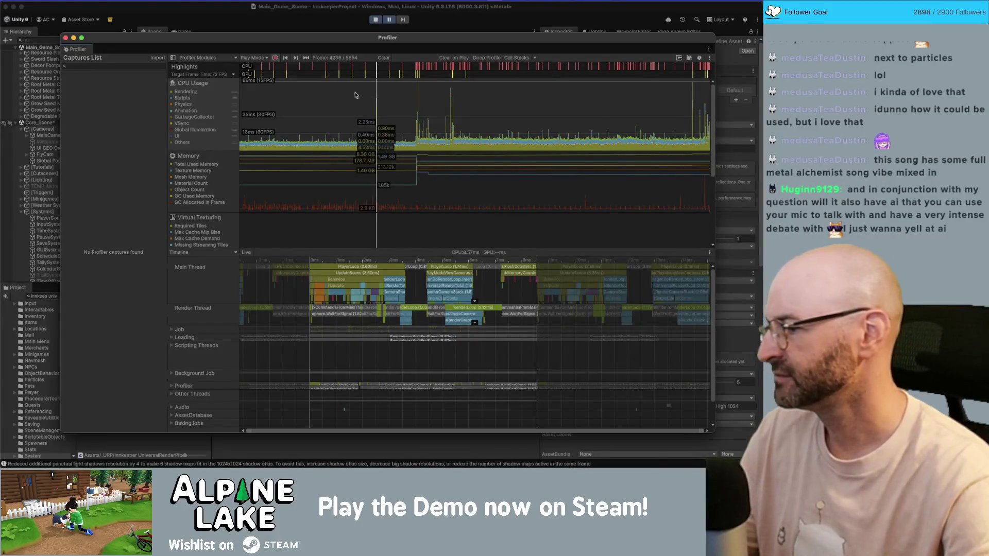
{"action": "mouse_move", "coordinate": [370, 76]}
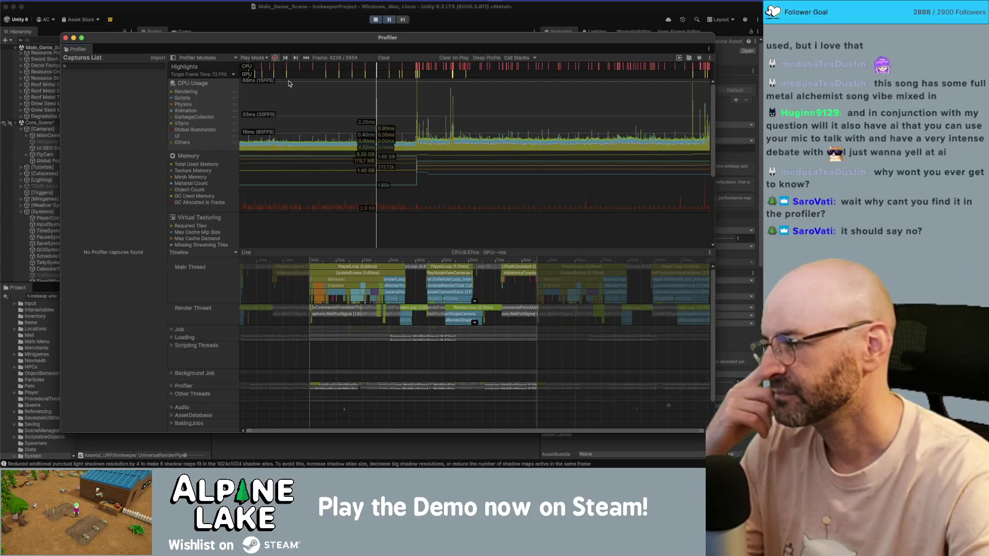
{"action": "mouse_move", "coordinate": [300, 72]}
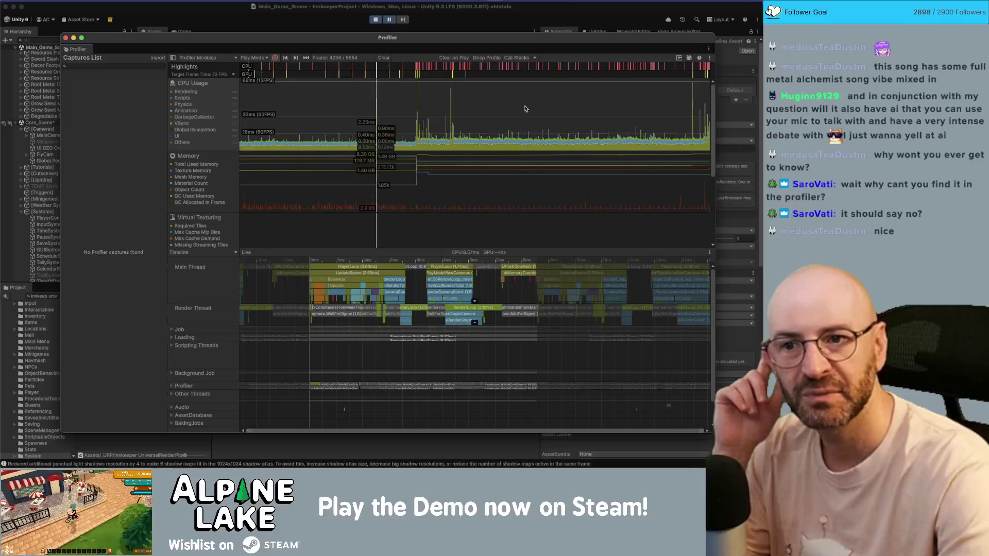
Select frame 4238 and zoom and pan around its CPU Timeline
{"action": "left_click", "coordinate": [500, 105]}
{"action": "left_click_drag", "start_coordinate": [500, 104], "coordinate": [378, 93]}
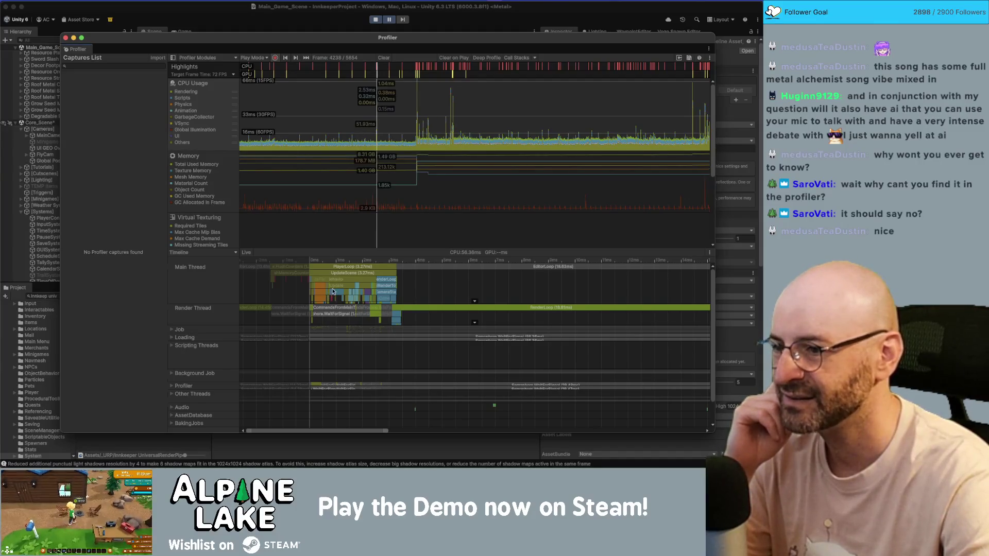
{"action": "scroll", "coordinate": [458, 293], "scroll_direction": "up", "scroll_amount": 1}
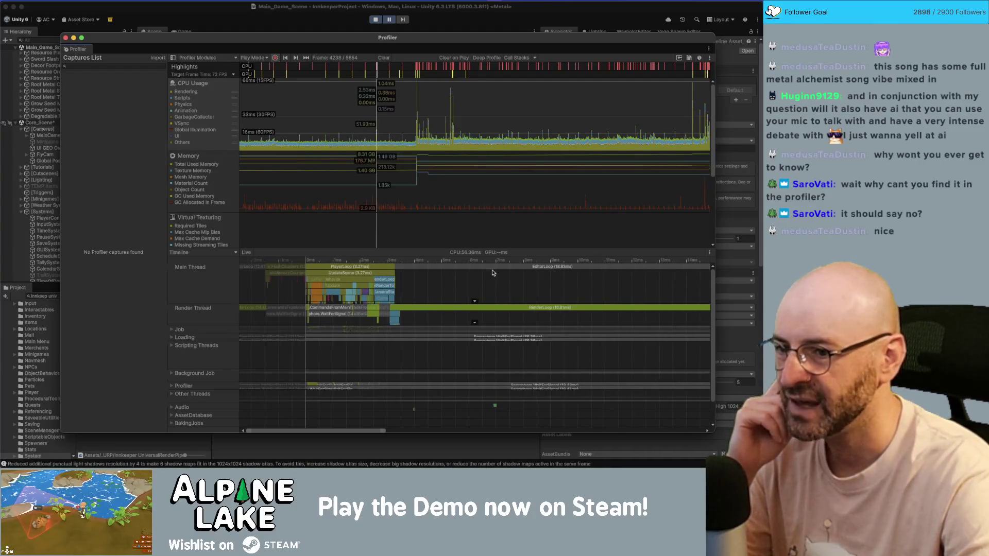
{"action": "scroll", "coordinate": [487, 278], "scroll_direction": "down", "scroll_amount": 2}
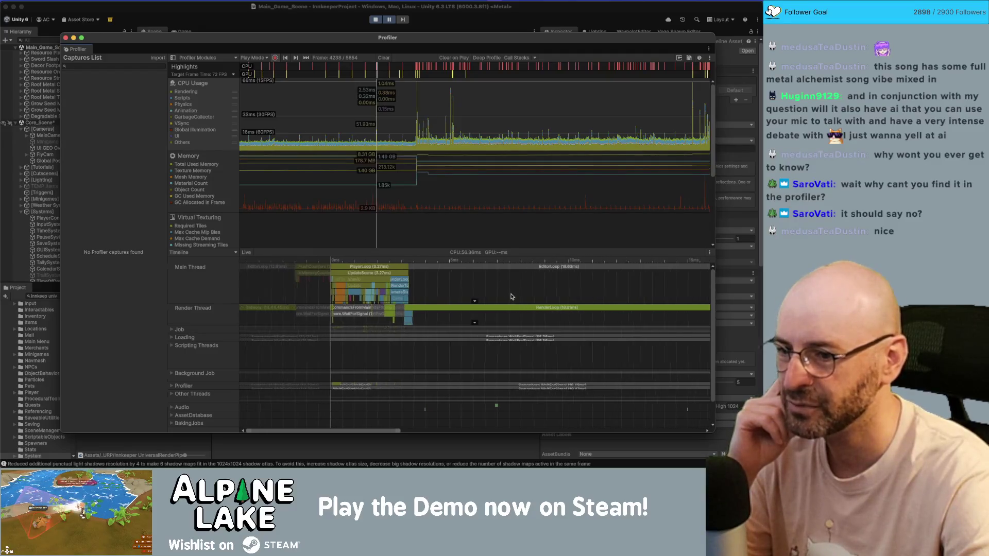
{"action": "scroll", "coordinate": [402, 300], "scroll_direction": "down", "scroll_amount": 3}
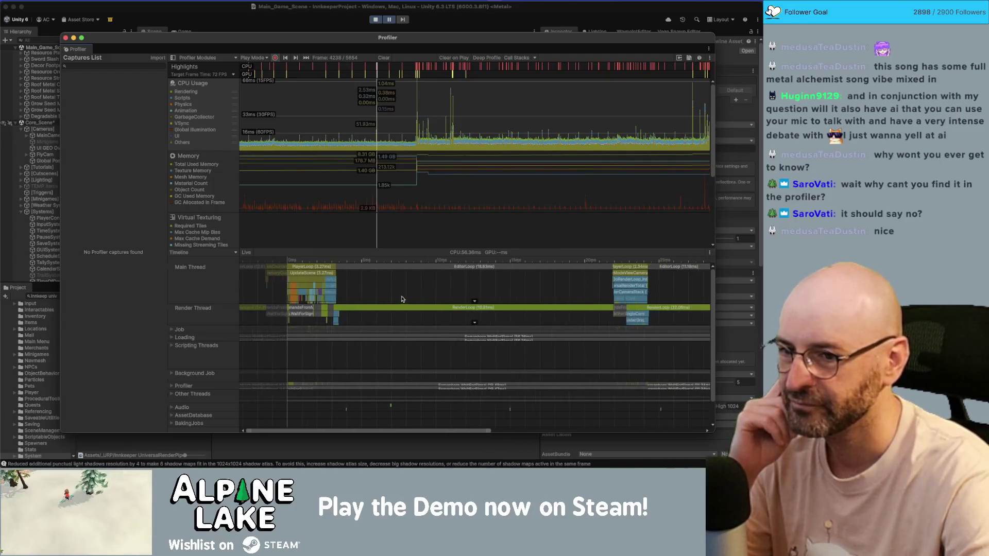
{"action": "scroll", "coordinate": [403, 299], "scroll_direction": "down", "scroll_amount": 5}
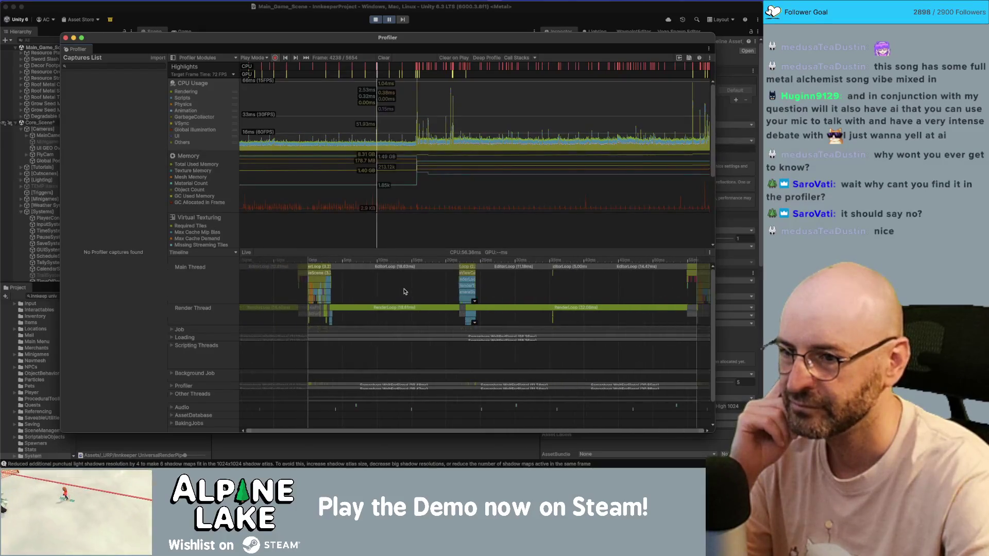
{"action": "scroll", "coordinate": [529, 286], "scroll_direction": "right", "scroll_amount": 2}
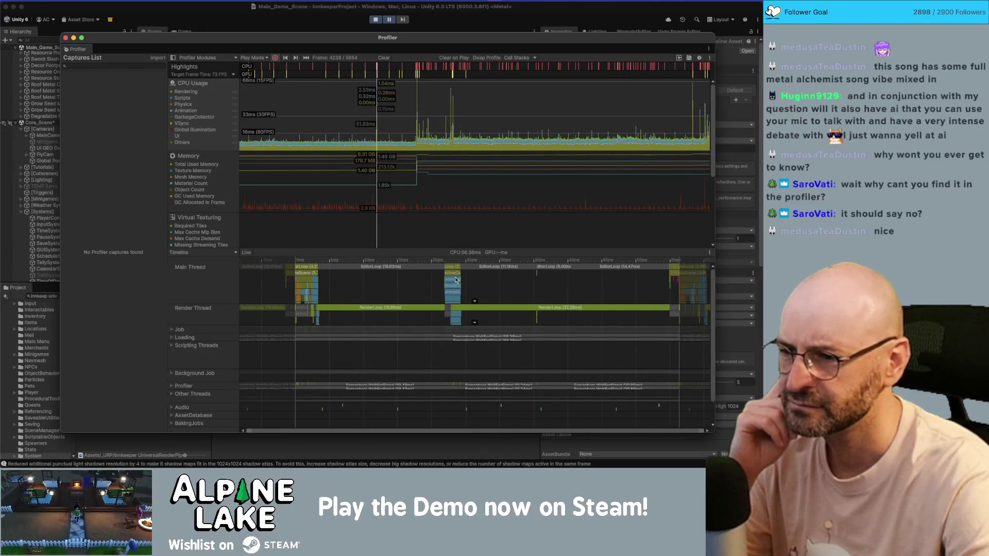
{"action": "scroll", "coordinate": [437, 278], "scroll_direction": "up", "scroll_amount": 3}
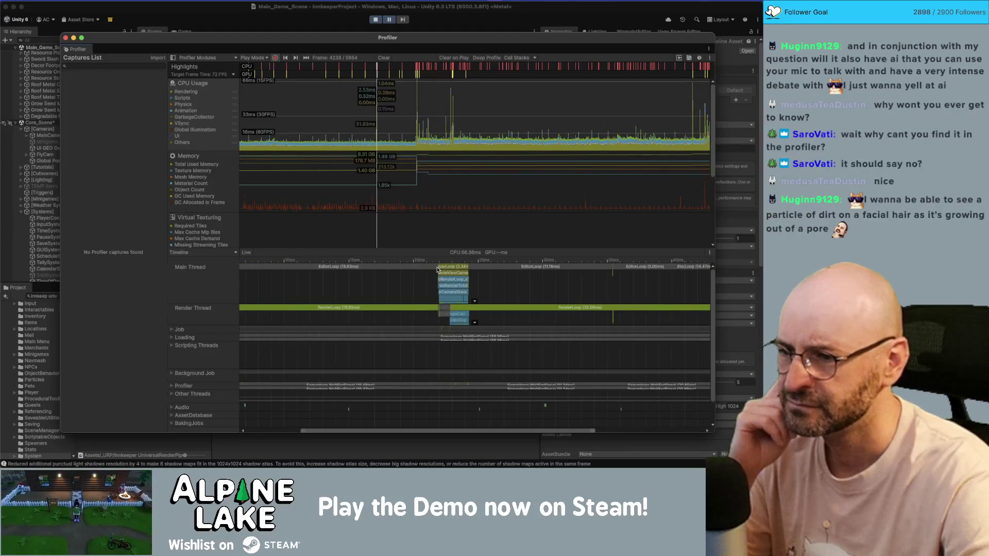
{"action": "scroll", "coordinate": [463, 272], "scroll_direction": "left", "scroll_amount": 2}
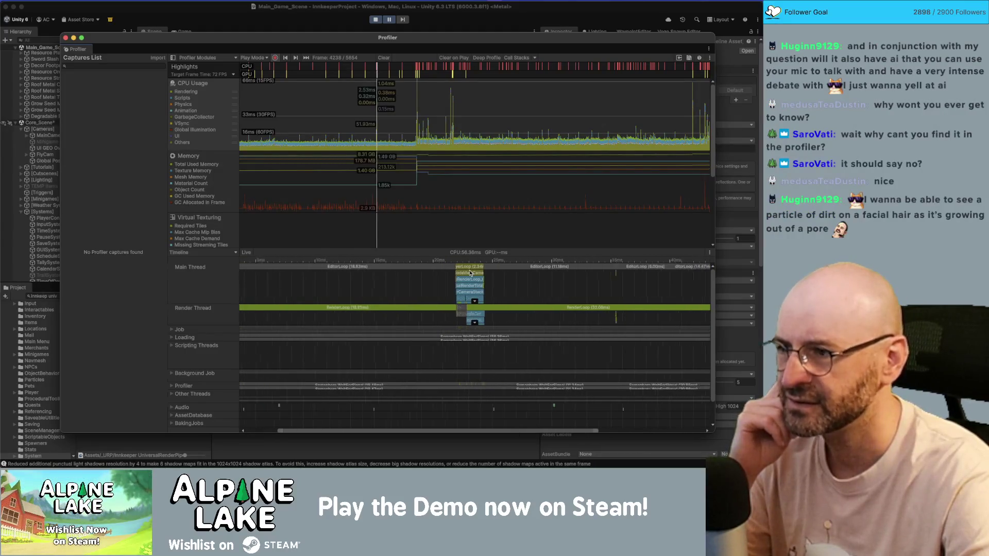
{"action": "scroll", "coordinate": [469, 273], "scroll_direction": "down", "scroll_amount": 1}
Switch the details to Hierarchy, select EditorLoop, and close the Profiler window
{"action": "left_click", "coordinate": [221, 253]}
{"action": "left_click", "coordinate": [213, 269]}
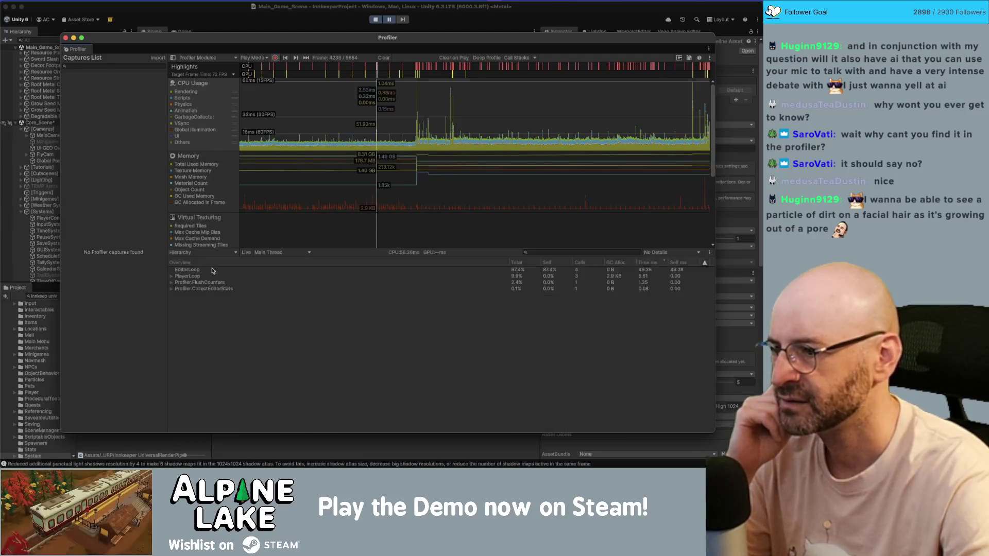
{"action": "left_click", "coordinate": [191, 269]}
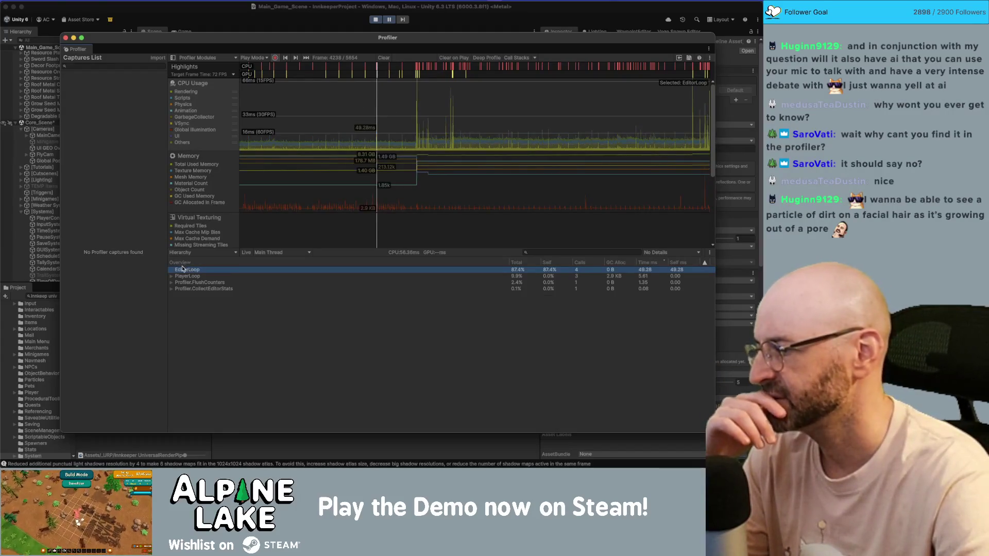
{"action": "left_click", "coordinate": [66, 38]}
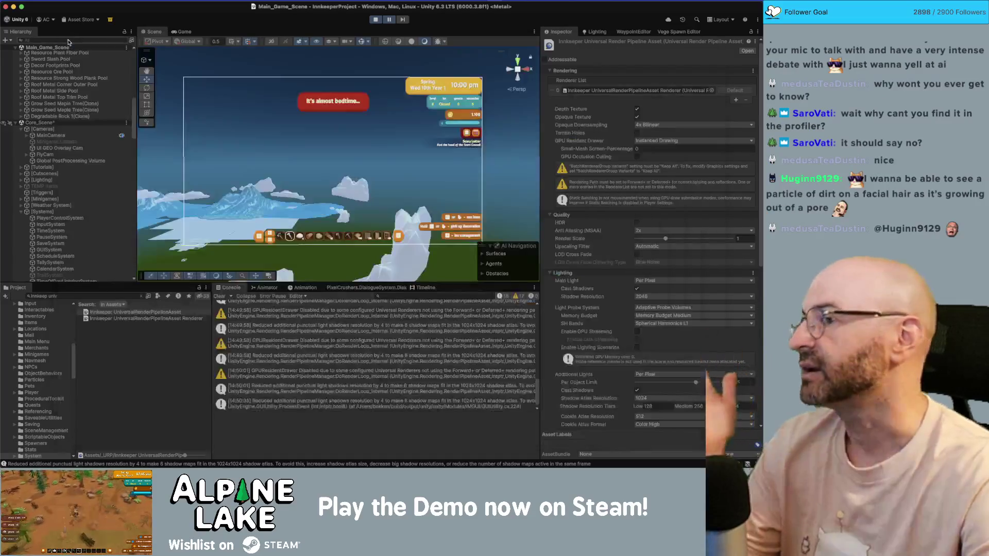
Attempt a scene save (blocked during play), orbit the Scene view, then show the Game view
{"action": "key", "text": "super+s"}
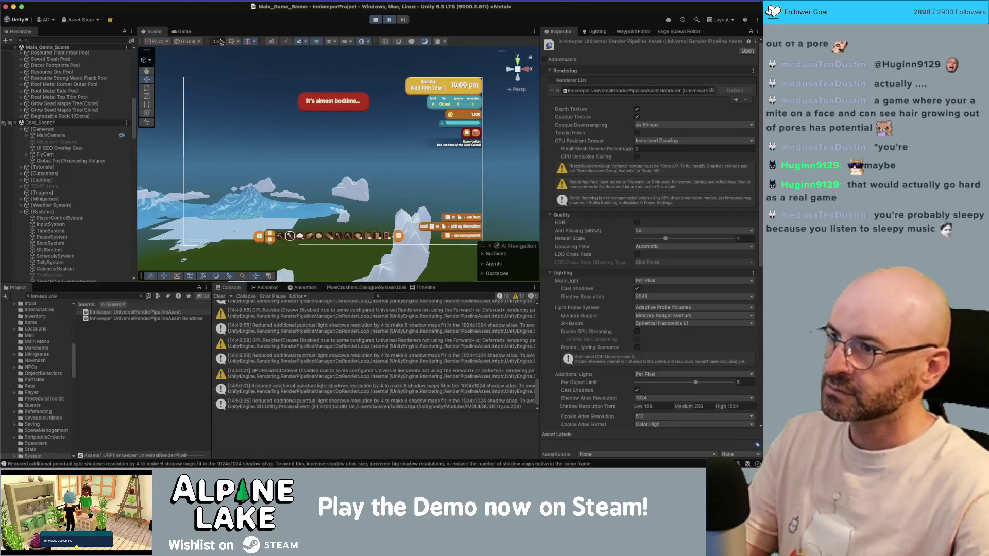
{"action": "left_click_drag", "start_coordinate": [320, 116], "coordinate": [311, 126]}
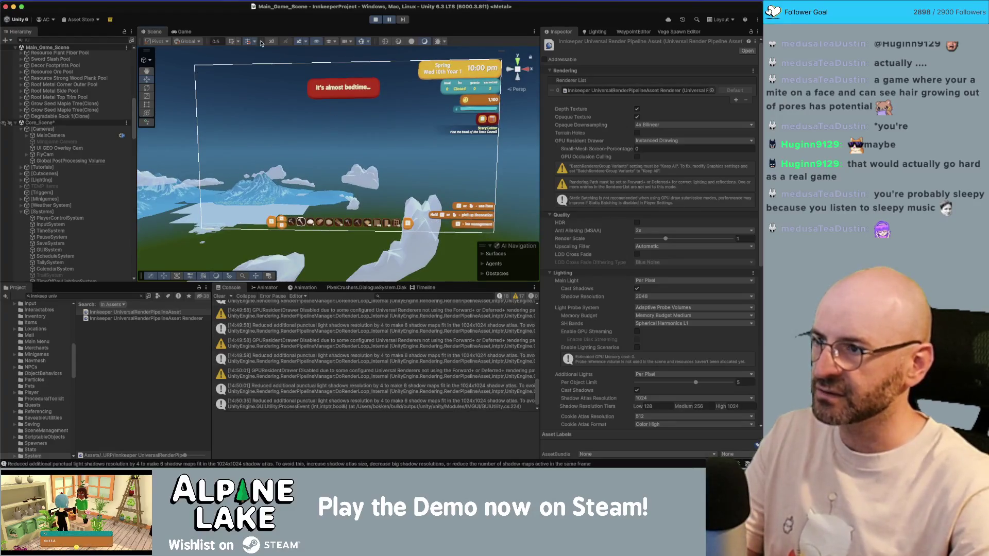
{"action": "left_click", "coordinate": [190, 32]}
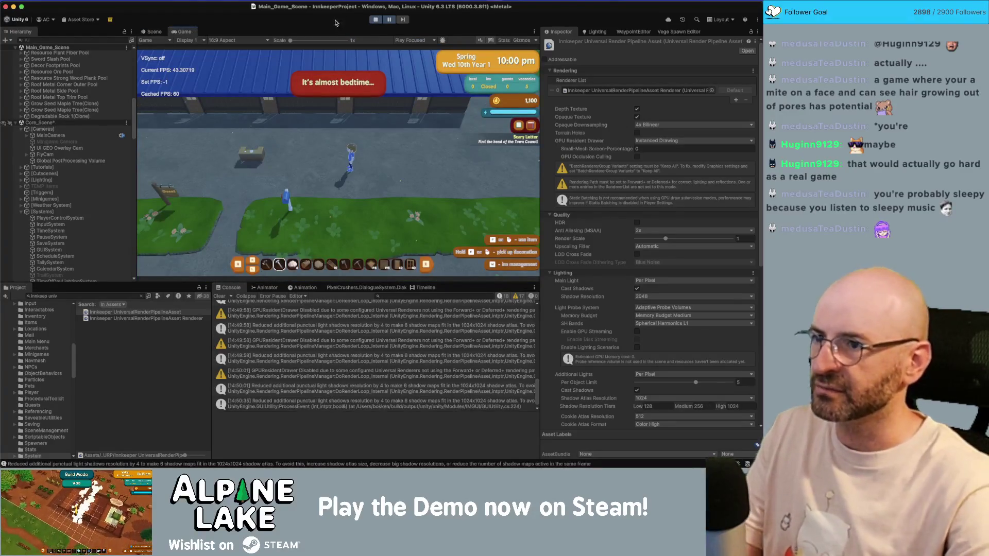
Press the toolbar Play button to exit play mode
{"action": "left_click", "coordinate": [376, 20]}
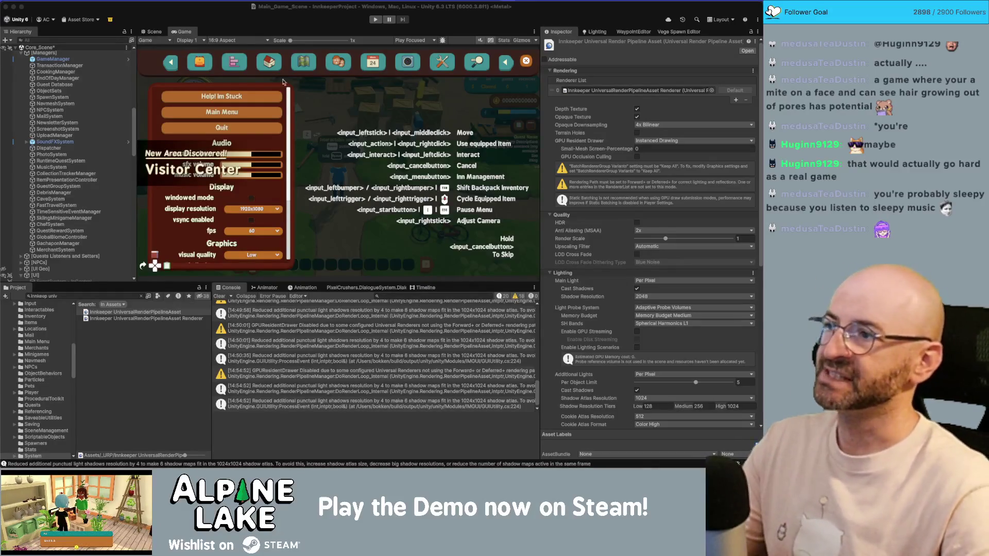
{"action": "left_click", "coordinate": [243, 18]}
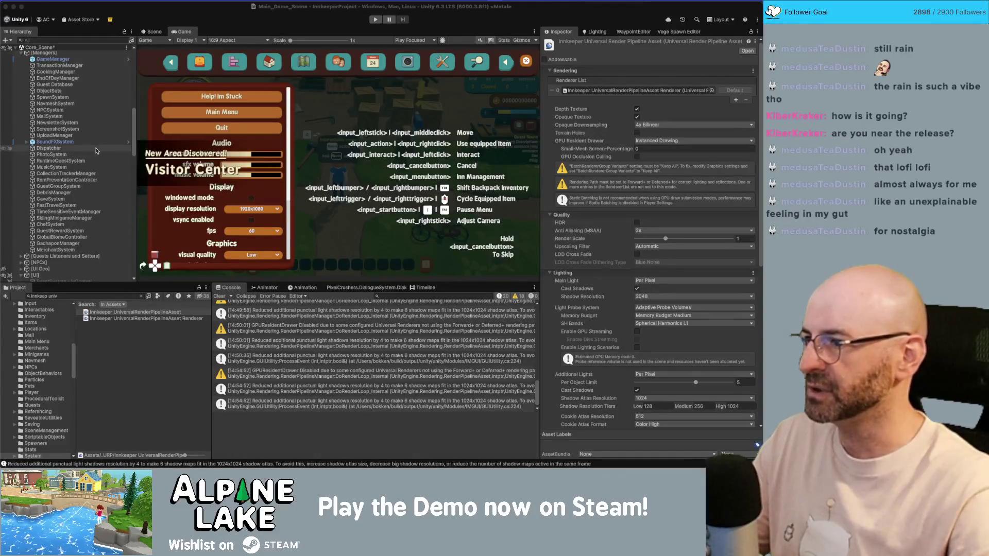
Disable the _Graphics TITLE heading object in the pause menu
{"action": "scroll", "coordinate": [92, 162], "scroll_direction": "up", "scroll_amount": 1}
{"action": "scroll", "coordinate": [92, 162], "scroll_direction": "down", "scroll_amount": 5}
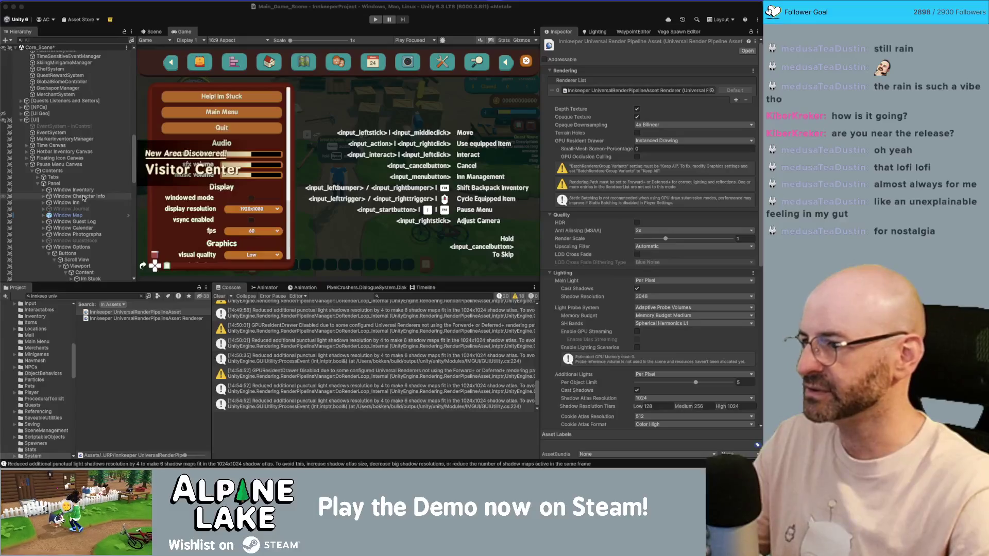
{"action": "scroll", "coordinate": [84, 200], "scroll_direction": "down", "scroll_amount": 5}
{"action": "scroll", "coordinate": [83, 200], "scroll_direction": "down", "scroll_amount": 3}
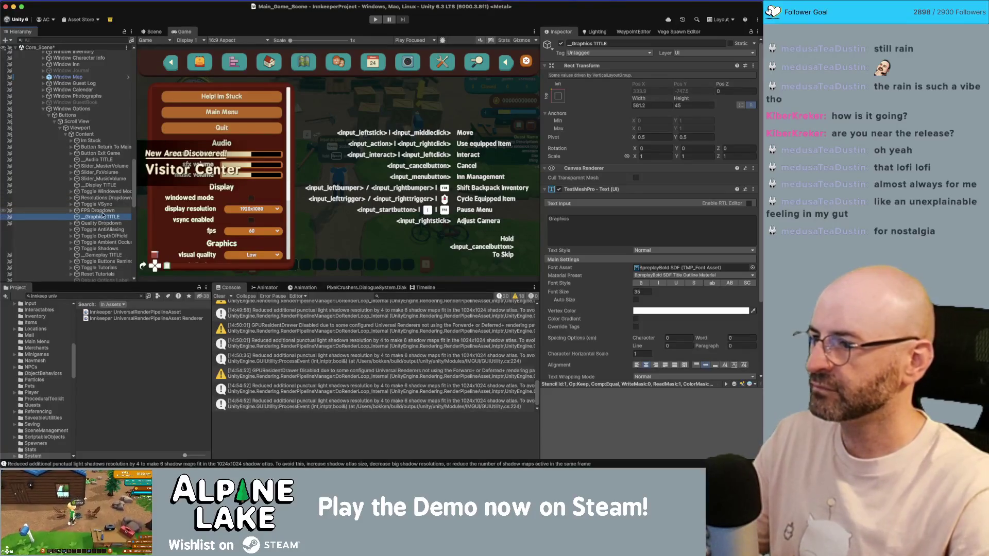
{"action": "left_click", "coordinate": [561, 43]}
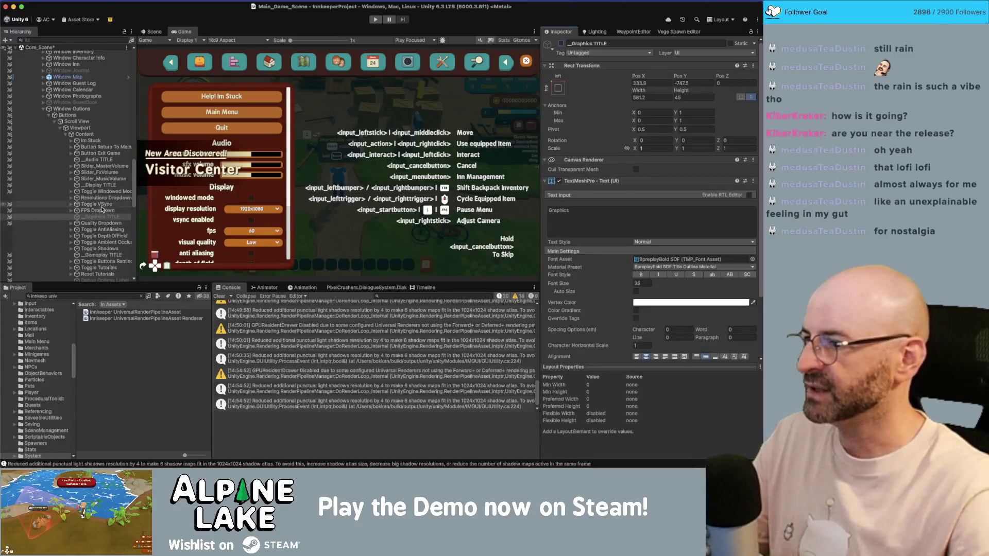
Change the _Display TITLE heading text to read 'Display & Quality'
{"action": "left_click", "coordinate": [102, 185]}
{"action": "left_click", "coordinate": [643, 235]}
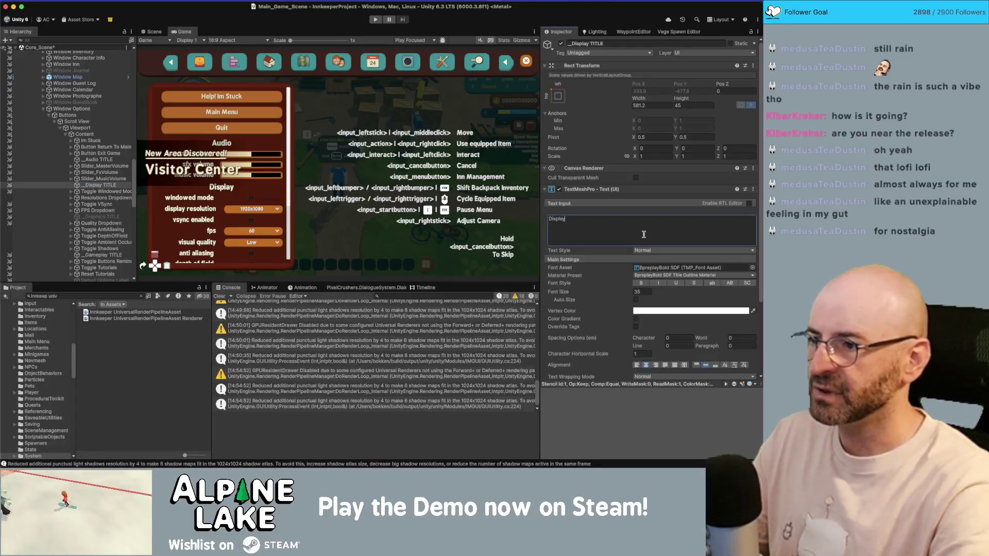
{"action": "type", "text": " & QUalit"}
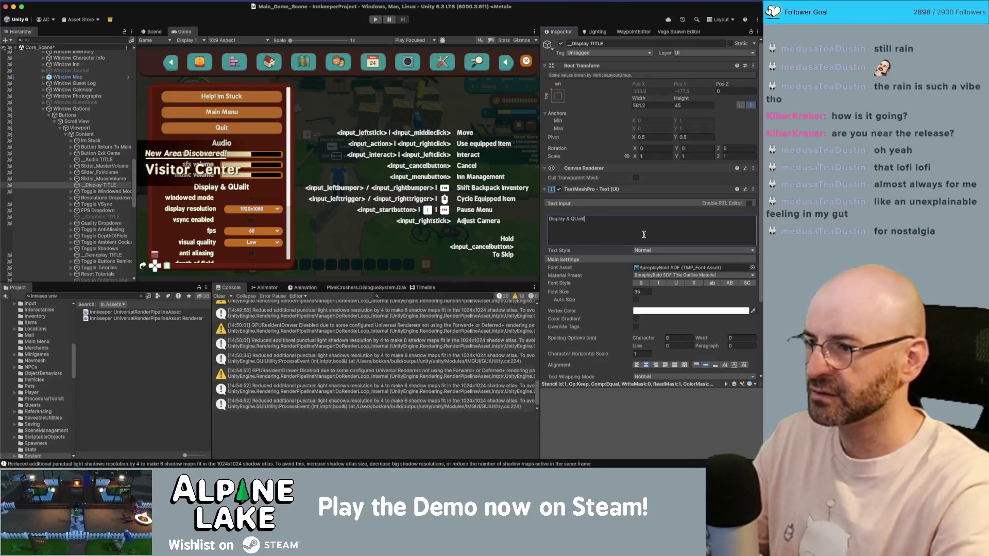
{"action": "key", "text": "BackSpace"}
{"action": "key", "text": "BackSpace"}
{"action": "type", "text": "uality"}
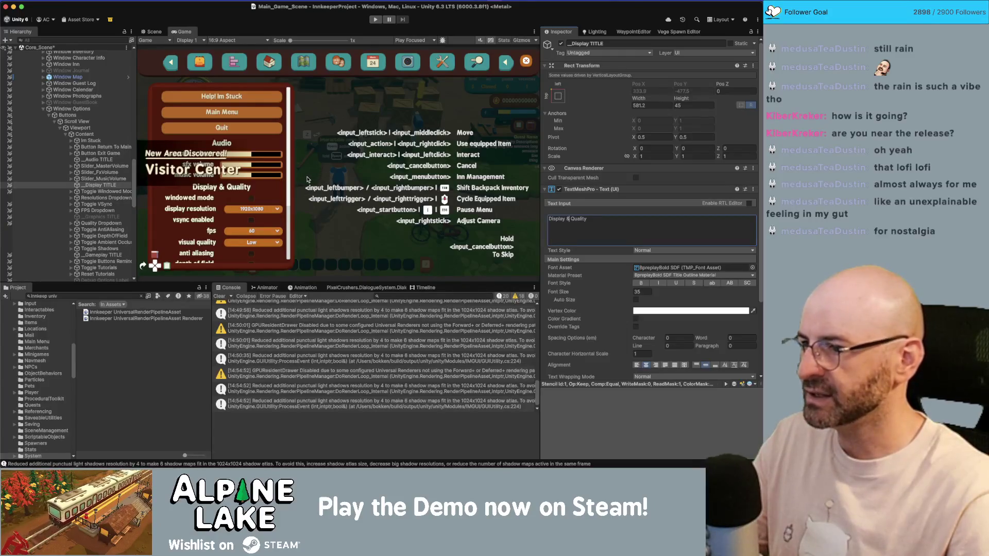
Maximize the Game view to check the menu, then restore the full editor layout
{"action": "double_click", "coordinate": [186, 31]}
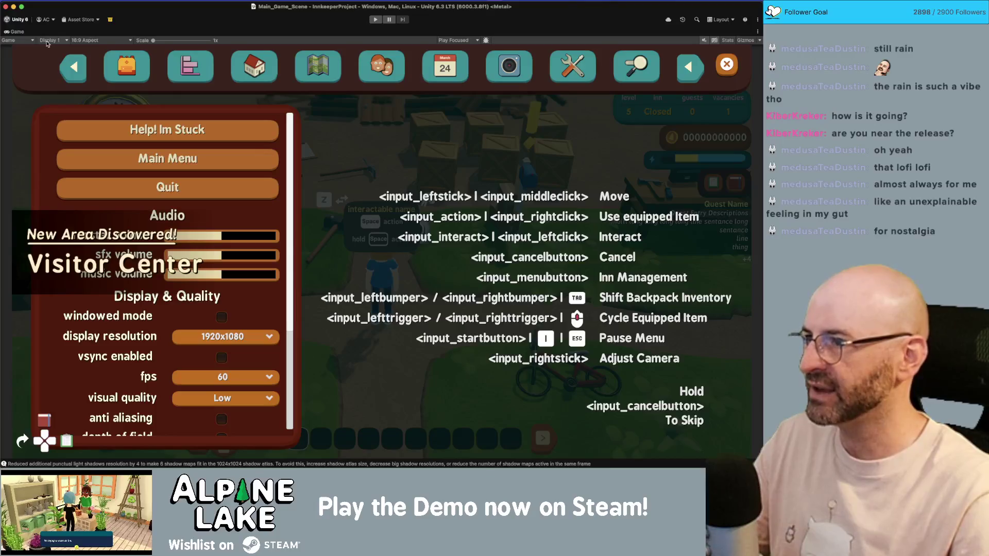
{"action": "double_click", "coordinate": [23, 33]}
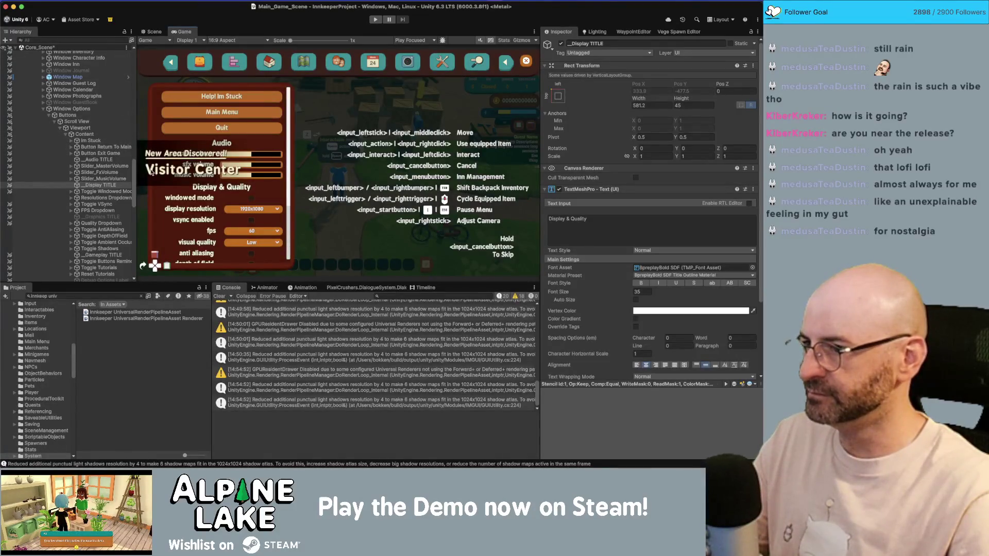
{"action": "scroll", "coordinate": [94, 184], "scroll_direction": "down", "scroll_amount": 3}
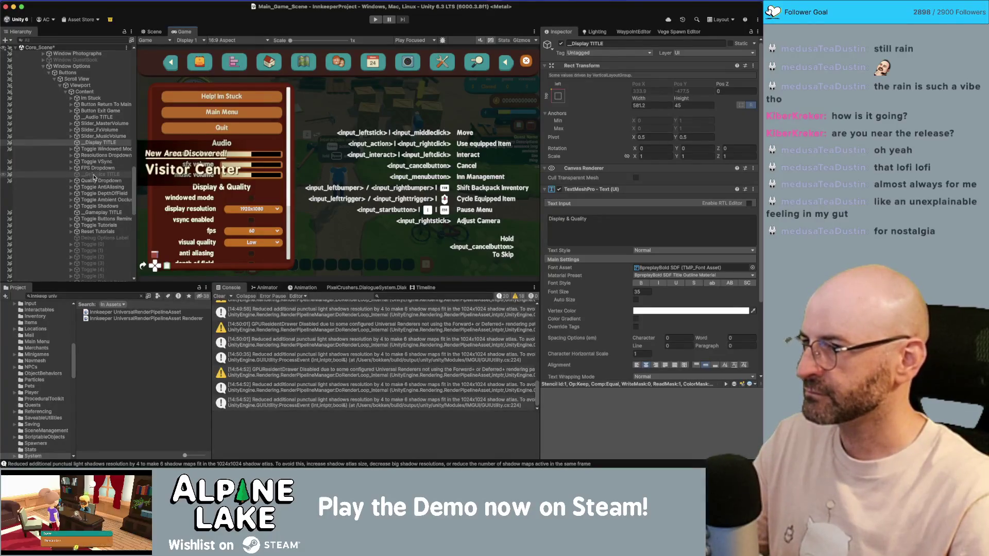
Set the three volume sliders' Rect Transform Height to 30
{"action": "left_click", "coordinate": [106, 124]}
{"action": "left_click", "coordinate": [103, 136], "text": "shift"}
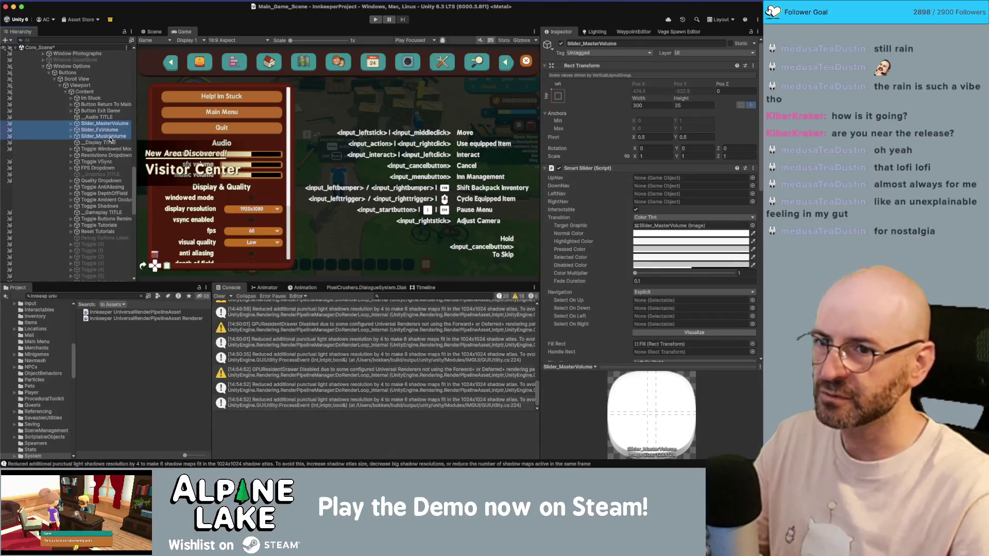
{"action": "left_click", "coordinate": [698, 106]}
{"action": "type", "text": "25"}
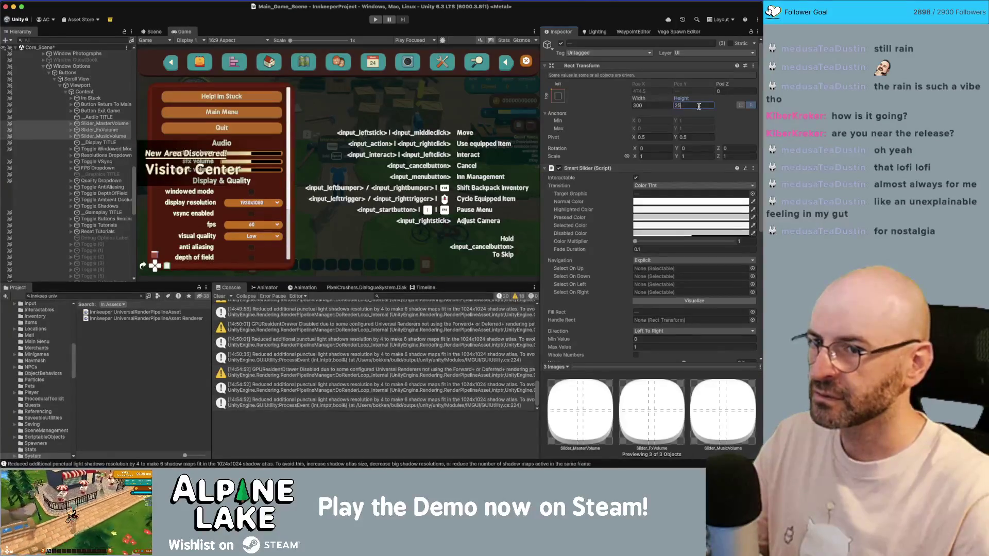
{"action": "key", "text": "BackSpace"}
{"action": "key", "text": "BackSpace"}
{"action": "type", "text": "30"}
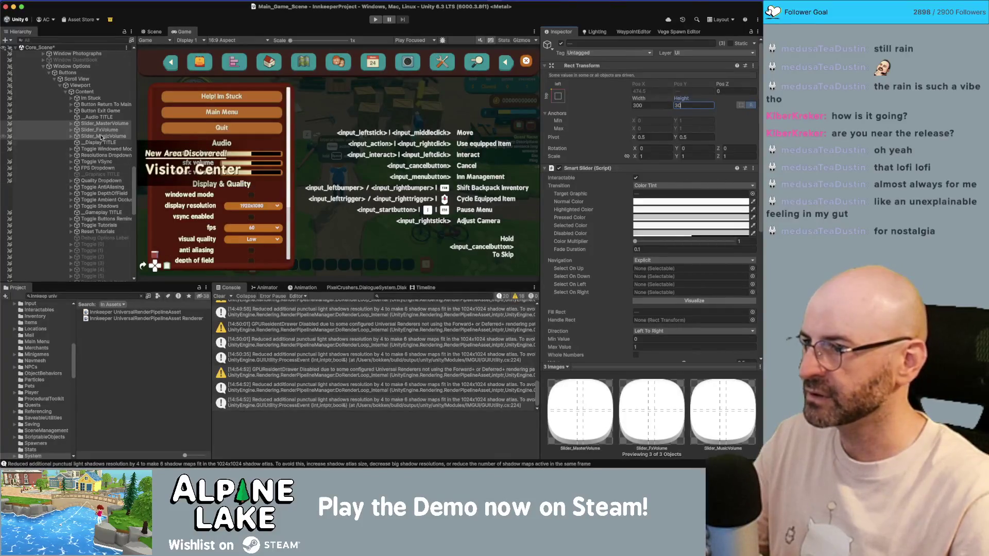
Multi-select the eight settings toggles, from windowed mode through tutorials and VSync
{"action": "left_click", "coordinate": [118, 149]}
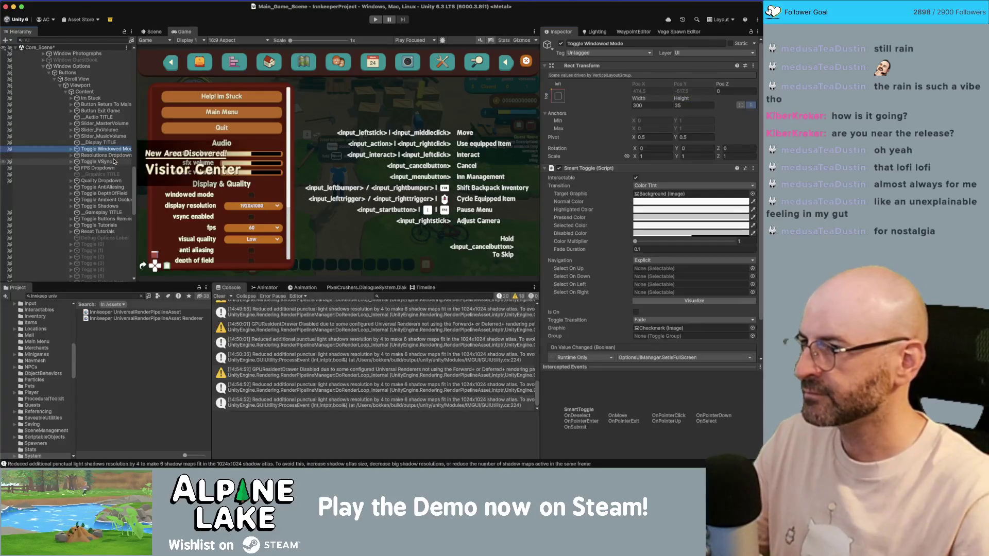
{"action": "left_click", "coordinate": [107, 188], "text": "super"}
{"action": "left_click", "coordinate": [107, 193], "text": "super"}
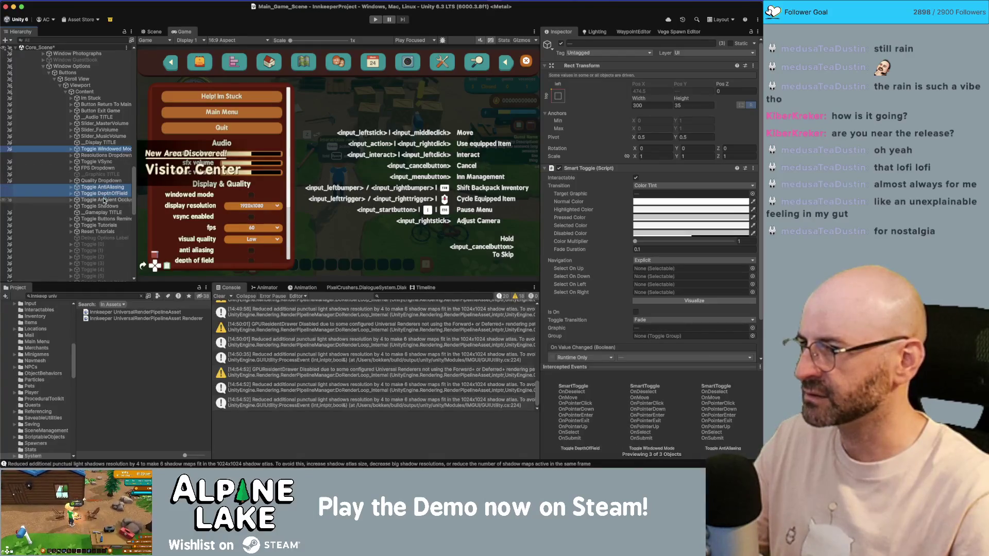
{"action": "left_click", "coordinate": [103, 206], "text": "shift"}
{"action": "left_click", "coordinate": [106, 219], "text": "super"}
{"action": "left_click", "coordinate": [102, 226], "text": "super"}
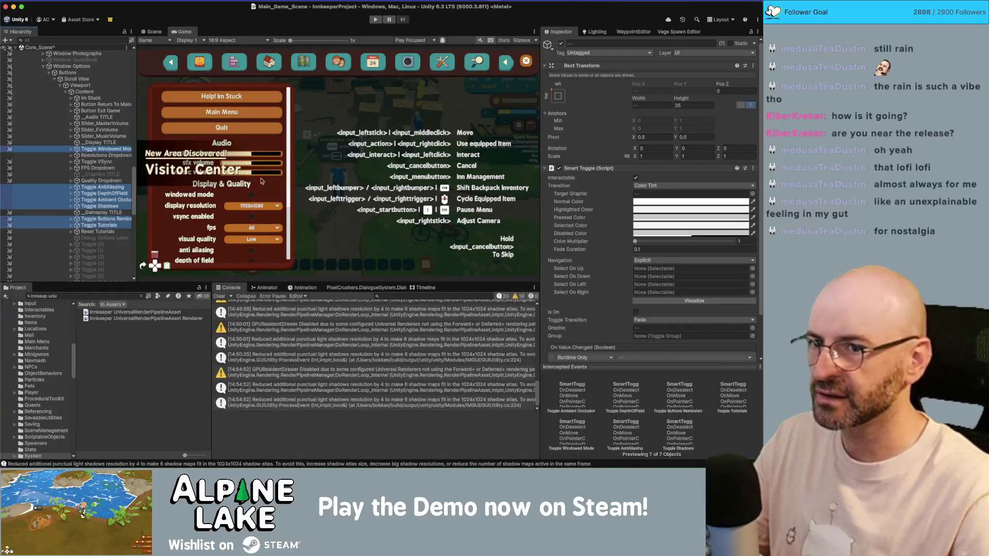
{"action": "left_click", "coordinate": [98, 162], "text": "super"}
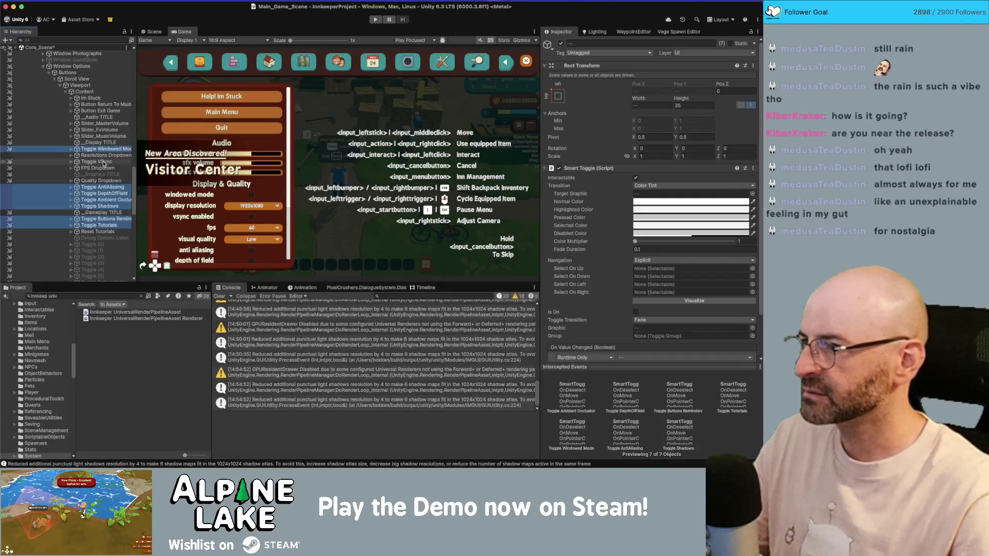
Set the selected toggles' Height to 25 after trying 30 and 15
{"action": "left_click", "coordinate": [692, 105]}
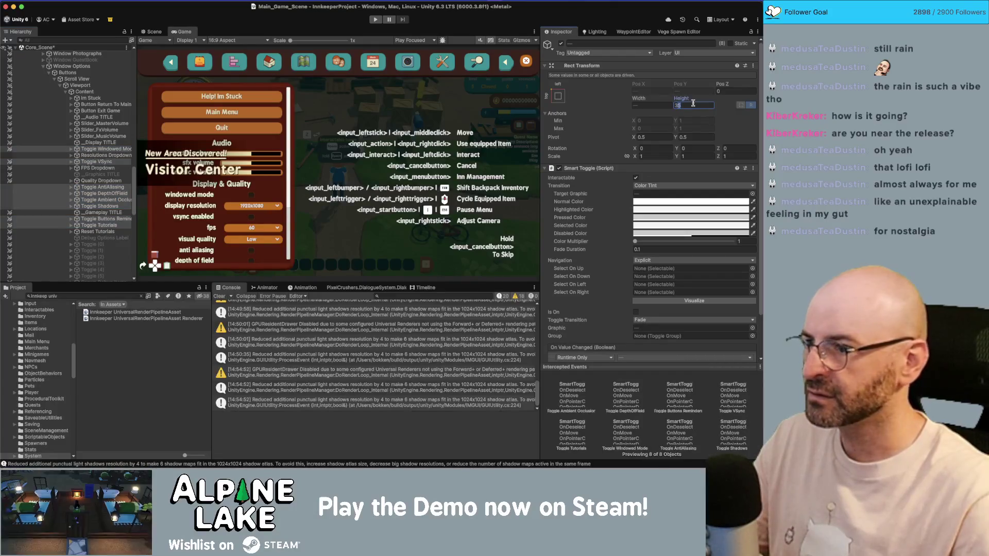
{"action": "type", "text": "30"}
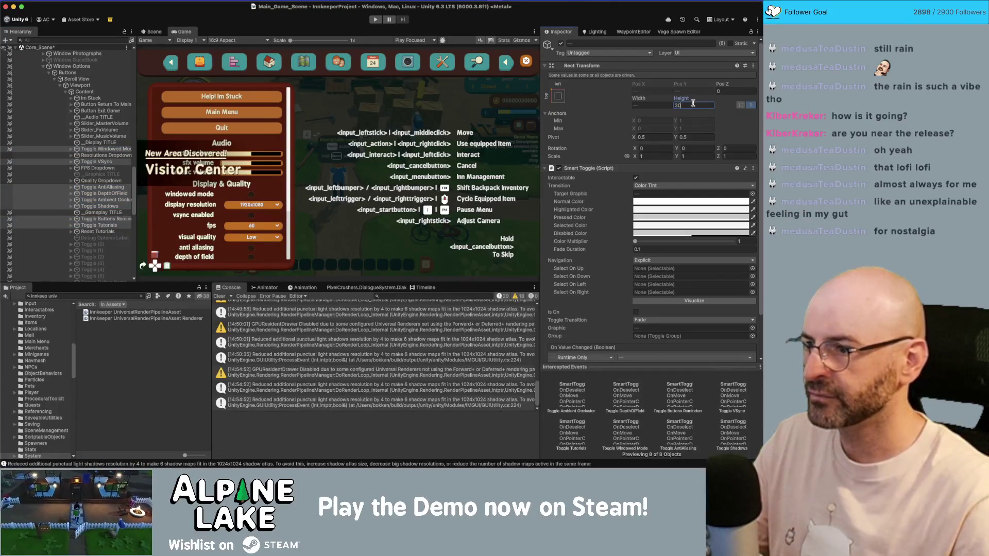
{"action": "key", "text": "BackSpace"}
{"action": "key", "text": "BackSpace"}
{"action": "type", "text": "2"}
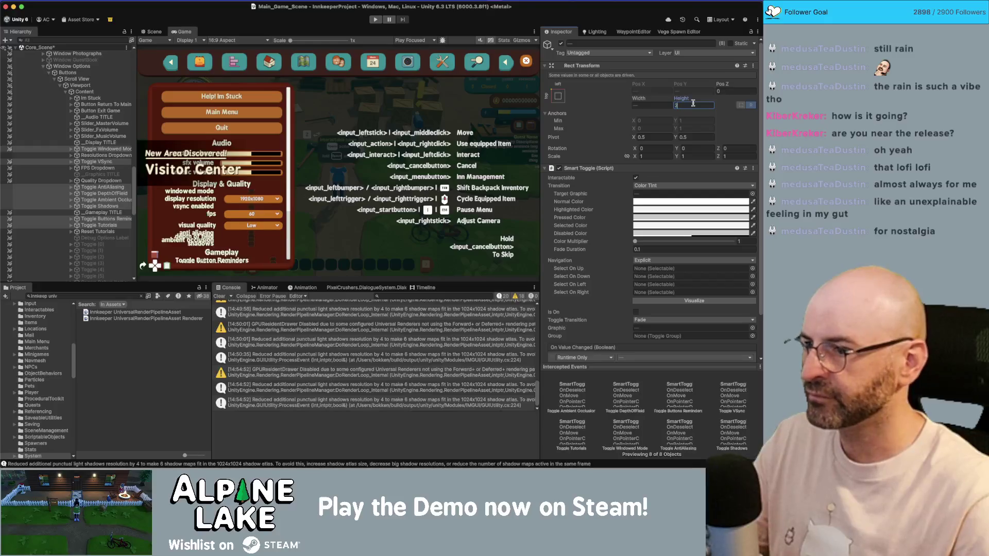
{"action": "key", "text": "BackSpace"}
{"action": "type", "text": "15"}
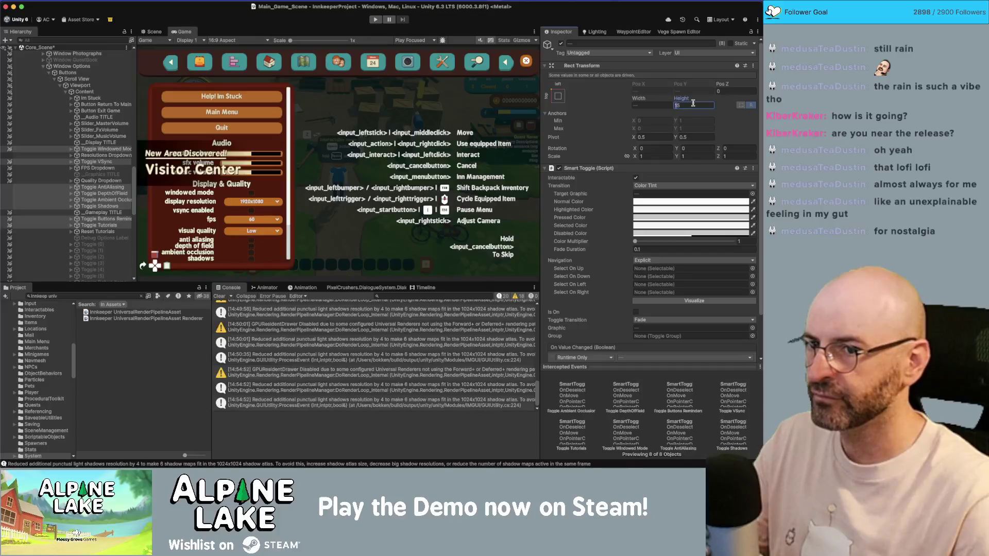
{"action": "key", "text": "BackSpace"}
{"action": "key", "text": "BackSpace"}
{"action": "type", "text": "25"}
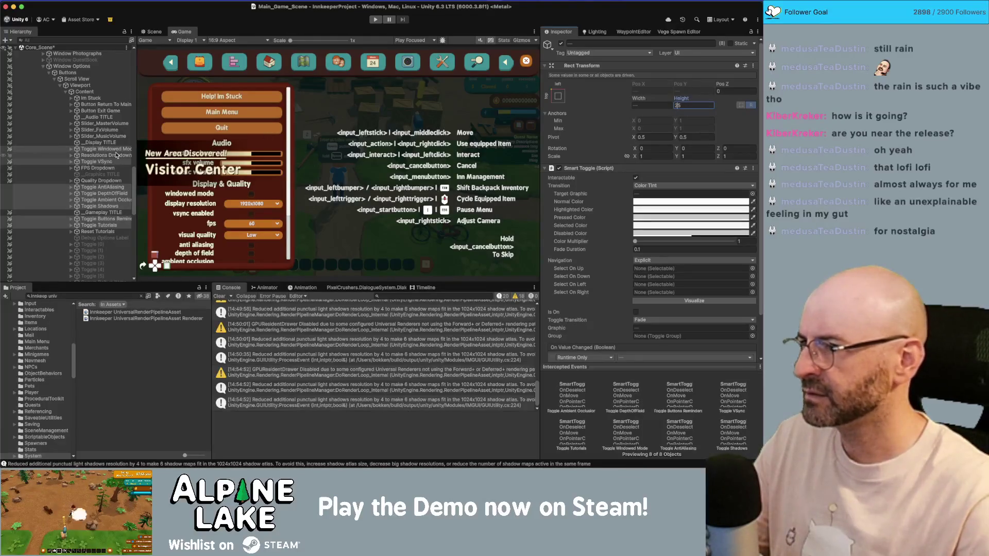
Inspect the master volume, music volume, buttons reminders and quality dropdown objects in the Hierarchy
{"action": "left_click", "coordinate": [109, 123]}
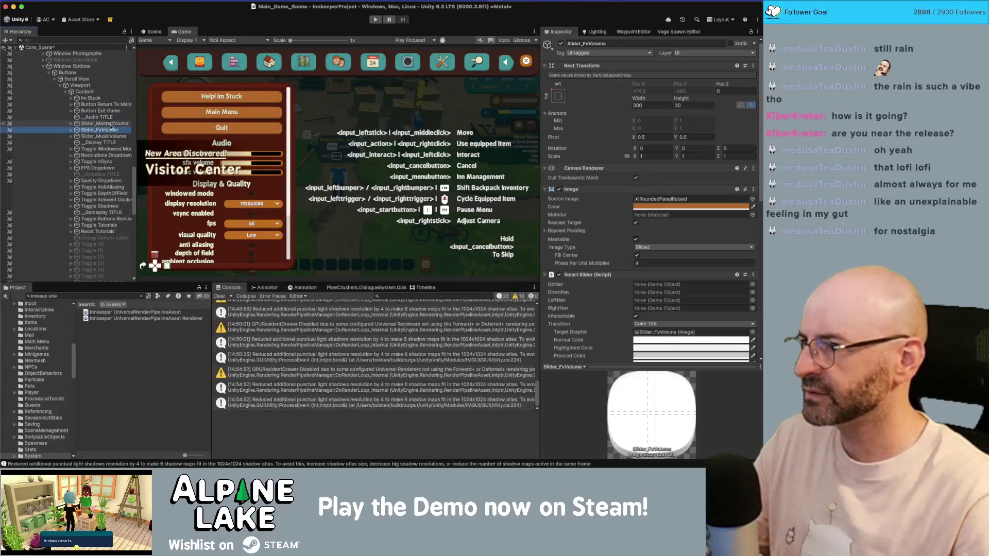
{"action": "left_click", "coordinate": [103, 136]}
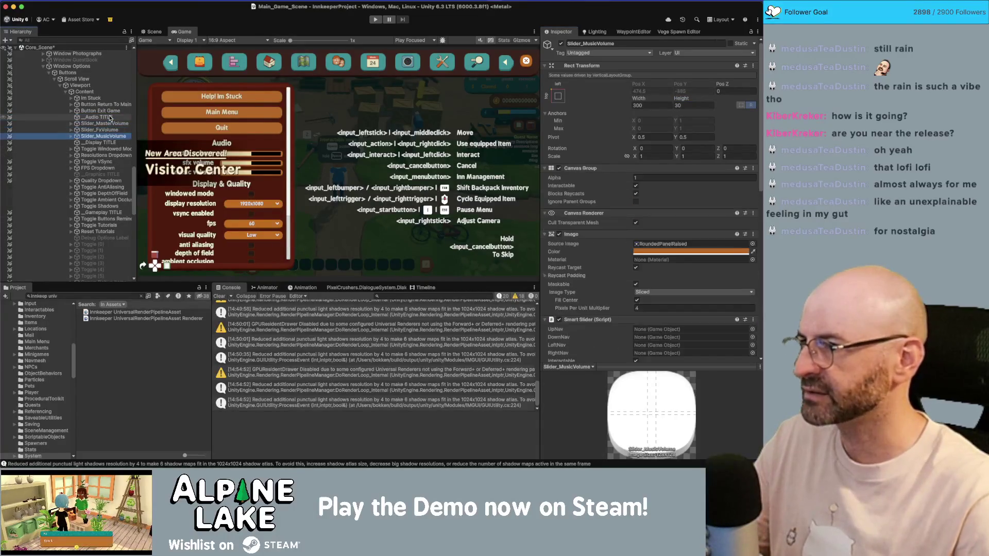
{"action": "left_click", "coordinate": [109, 219]}
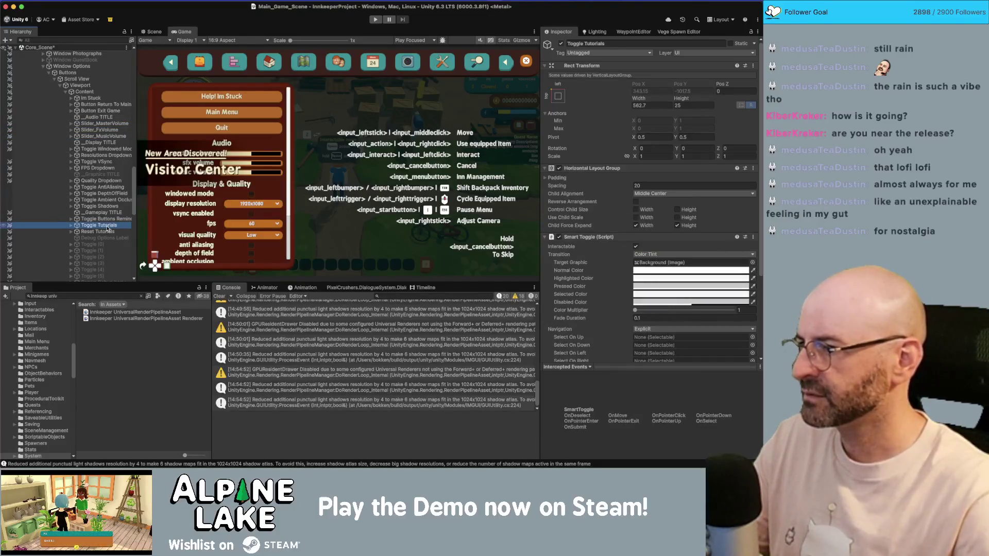
{"action": "key", "text": "Up"}
{"action": "key", "text": "Up"}
{"action": "key", "text": "Up"}
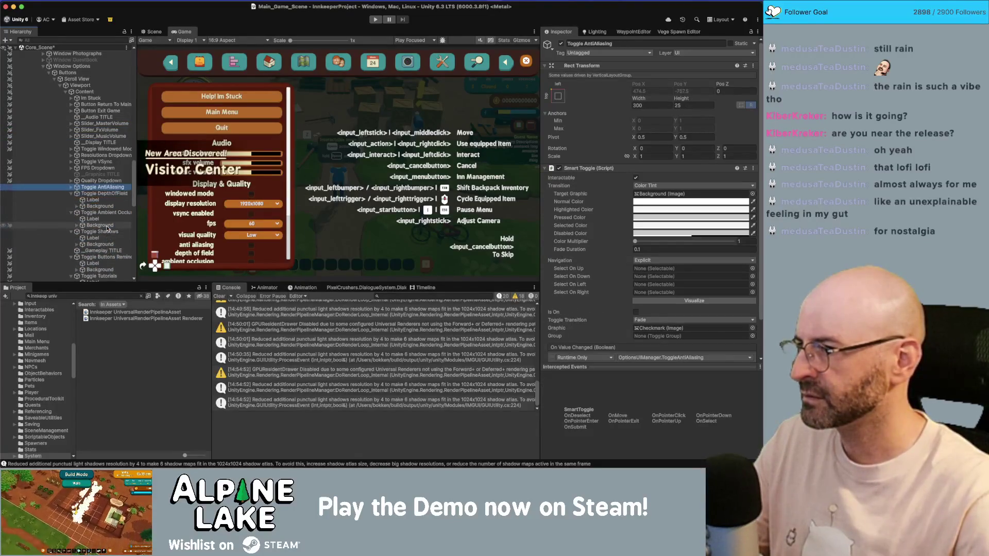
{"action": "key", "text": "Up"}
{"action": "key", "text": "Up"}
{"action": "key", "text": "Up"}
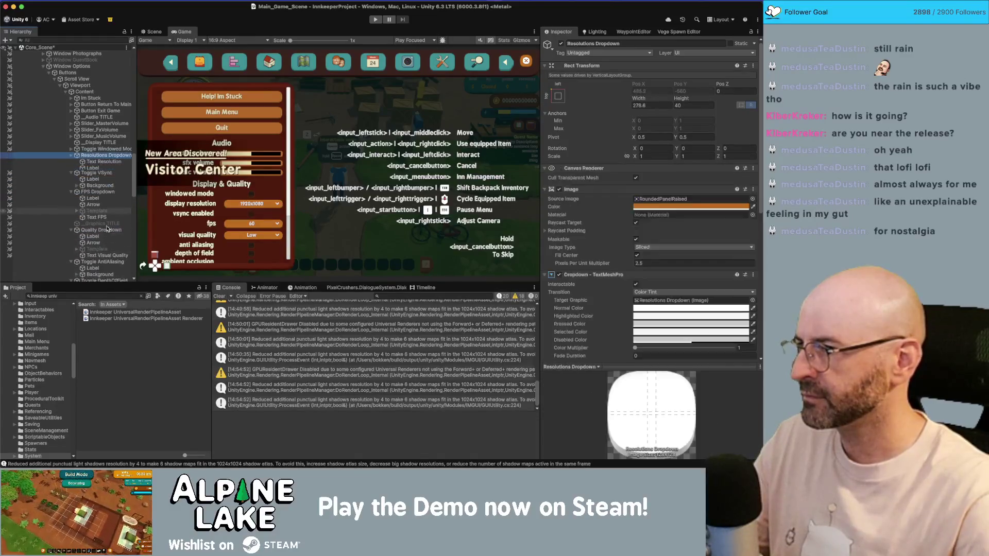
{"action": "key", "text": "Up"}
{"action": "key", "text": "Up"}
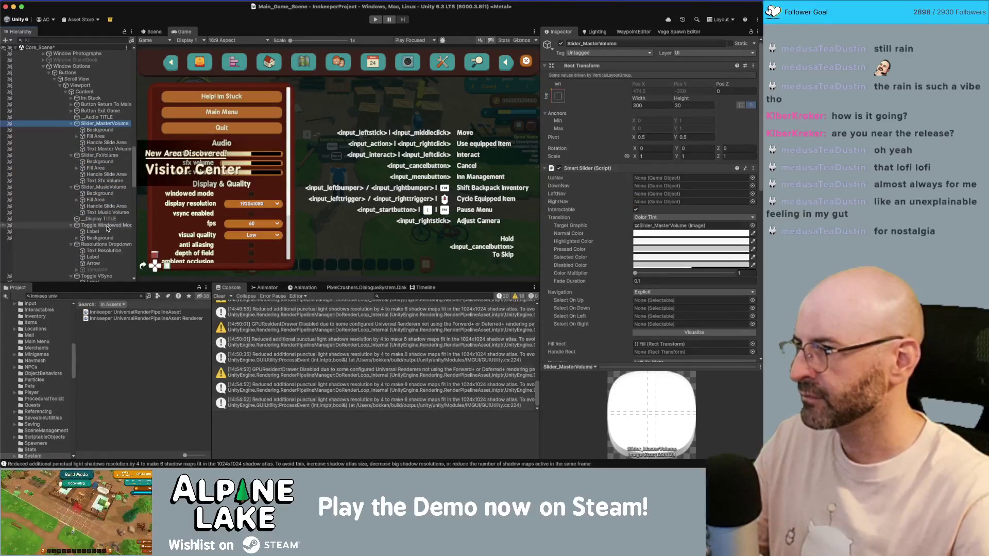
Multi-select the master, SFX and music volume, resolution, windowed mode and VSync labels
{"action": "left_click", "coordinate": [106, 149]}
{"action": "left_click", "coordinate": [104, 181], "text": "super"}
{"action": "left_click", "coordinate": [103, 212], "text": "super"}
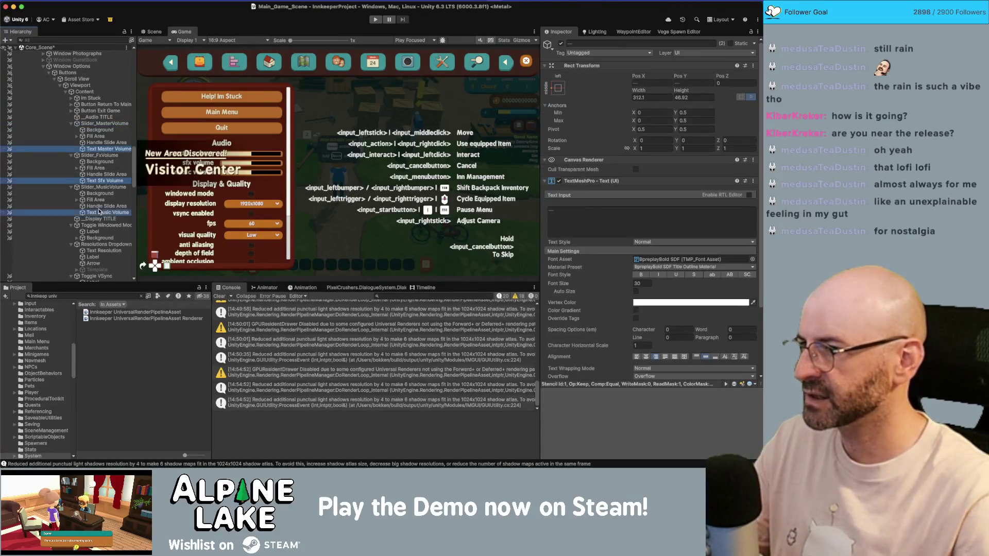
{"action": "left_click", "coordinate": [97, 250], "text": "super"}
{"action": "left_click", "coordinate": [93, 231], "text": "super"}
{"action": "scroll", "coordinate": [108, 227], "scroll_direction": "down", "scroll_amount": 3}
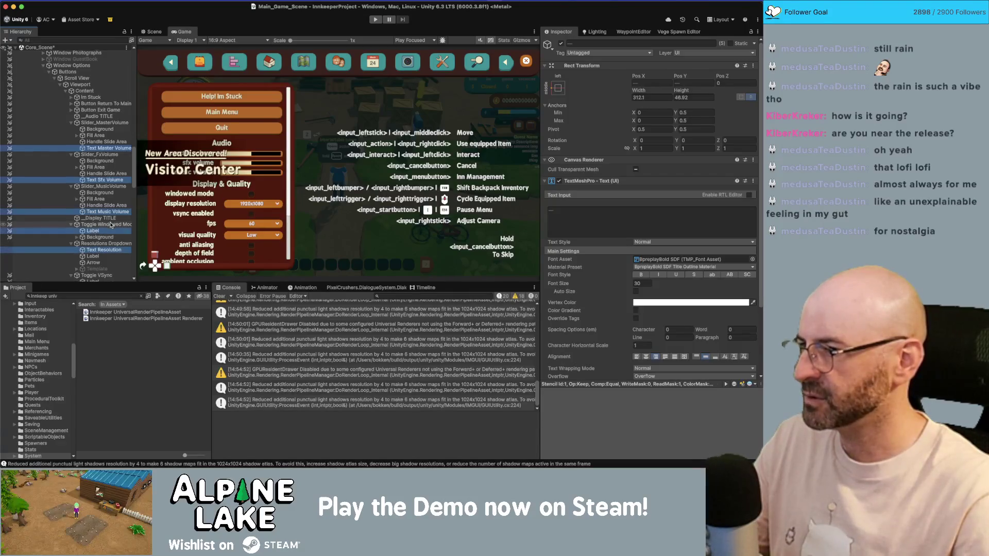
{"action": "left_click", "coordinate": [103, 215], "text": "super"}
{"action": "left_click", "coordinate": [106, 234], "text": "super"}
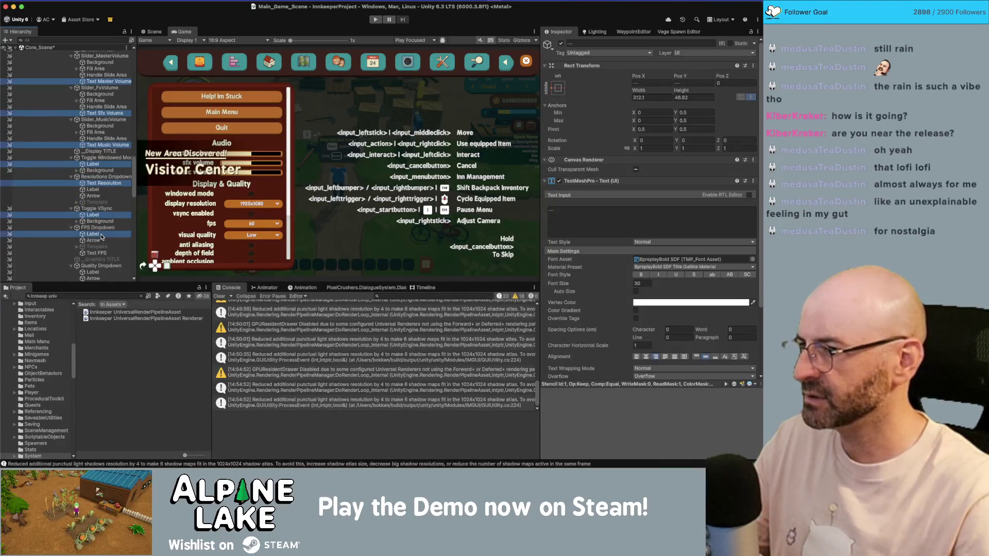
{"action": "scroll", "coordinate": [111, 228], "scroll_direction": "down", "scroll_amount": 2}
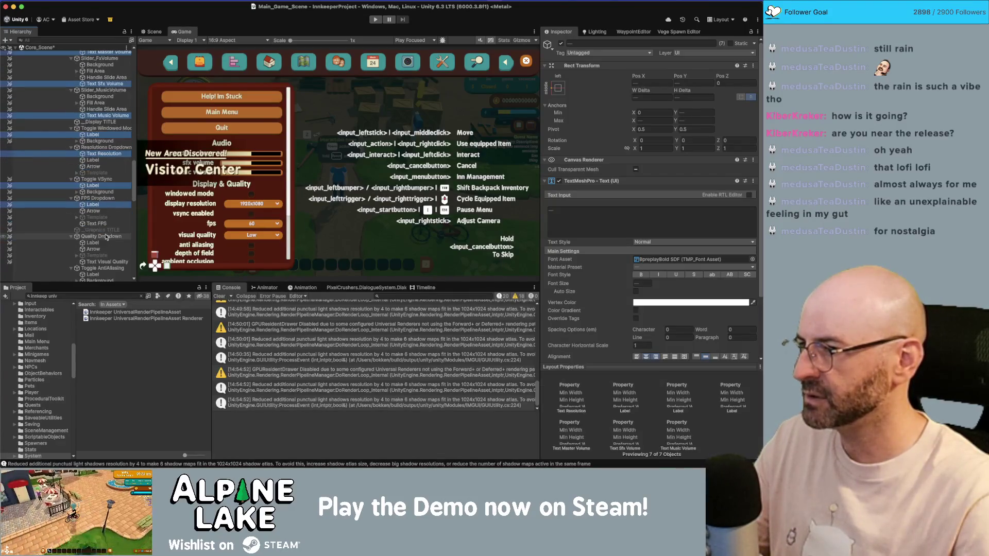
Swap in the Text FPS label, then add quality, anti-aliasing, depth of field, AO, shadows, reminders and tutorials labels
{"action": "left_click", "coordinate": [100, 206], "text": "super"}
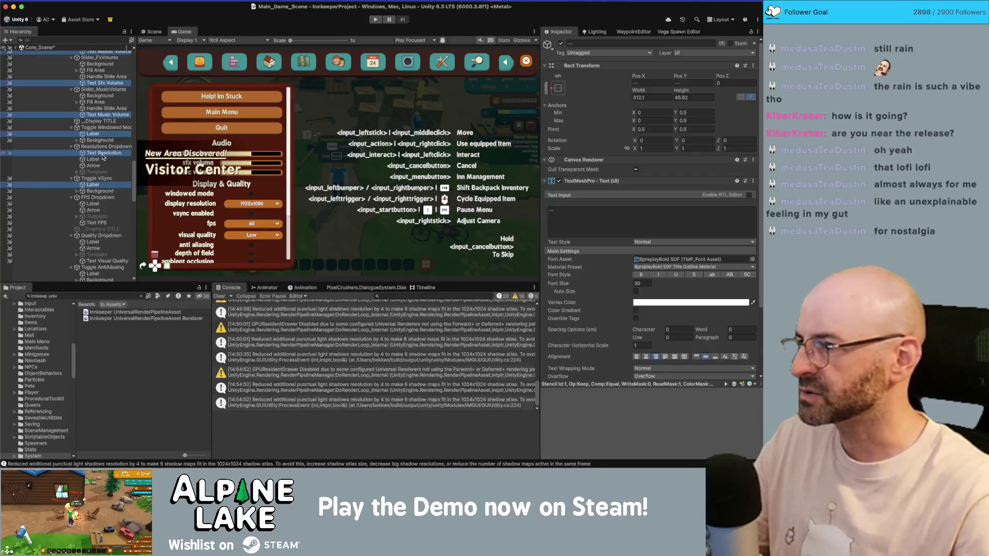
{"action": "left_click", "coordinate": [103, 222], "text": "super"}
{"action": "scroll", "coordinate": [103, 229], "scroll_direction": "down", "scroll_amount": 1}
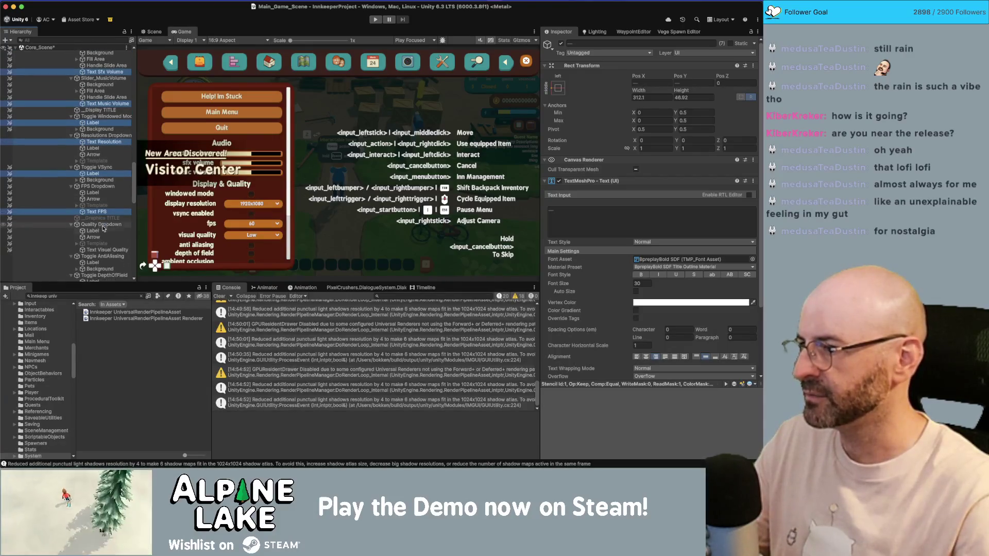
{"action": "left_click", "coordinate": [104, 249], "text": "super"}
{"action": "scroll", "coordinate": [104, 247], "scroll_direction": "down", "scroll_amount": 3}
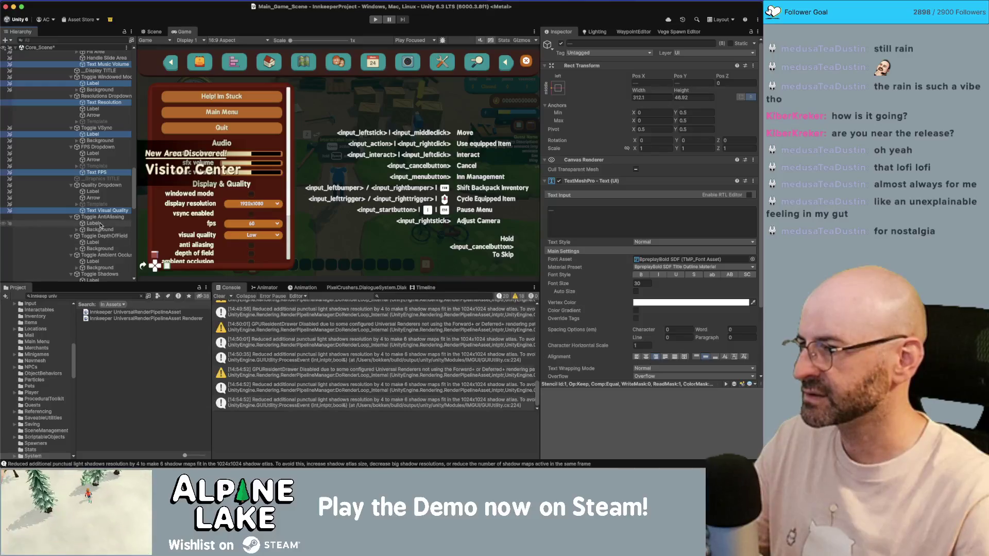
{"action": "left_click", "coordinate": [93, 223], "text": "super"}
{"action": "left_click", "coordinate": [93, 242], "text": "super"}
{"action": "left_click", "coordinate": [92, 261], "text": "super"}
{"action": "scroll", "coordinate": [98, 257], "scroll_direction": "down", "scroll_amount": 2}
{"action": "left_click", "coordinate": [93, 242], "text": "super"}
{"action": "scroll", "coordinate": [95, 247], "scroll_direction": "down", "scroll_amount": 2}
{"action": "left_click", "coordinate": [92, 242], "text": "super"}
{"action": "left_click", "coordinate": [93, 251], "text": "super"}
{"action": "scroll", "coordinate": [98, 247], "scroll_direction": "down", "scroll_amount": 2}
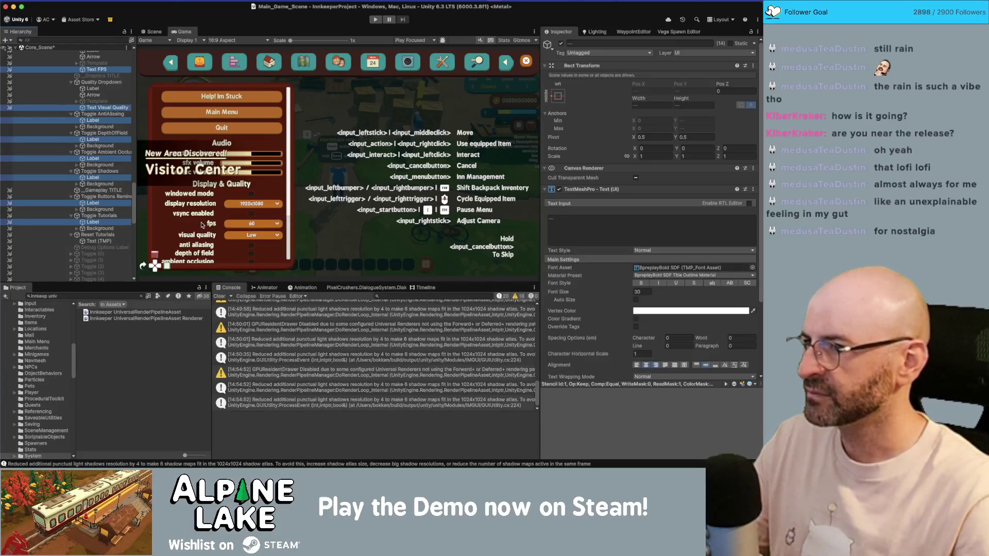
Change the selected option labels' TextMeshPro font size from 30 to 24, then select Resolutions Dropdown
{"action": "left_click", "coordinate": [641, 291]}
{"action": "type", "text": "28"}
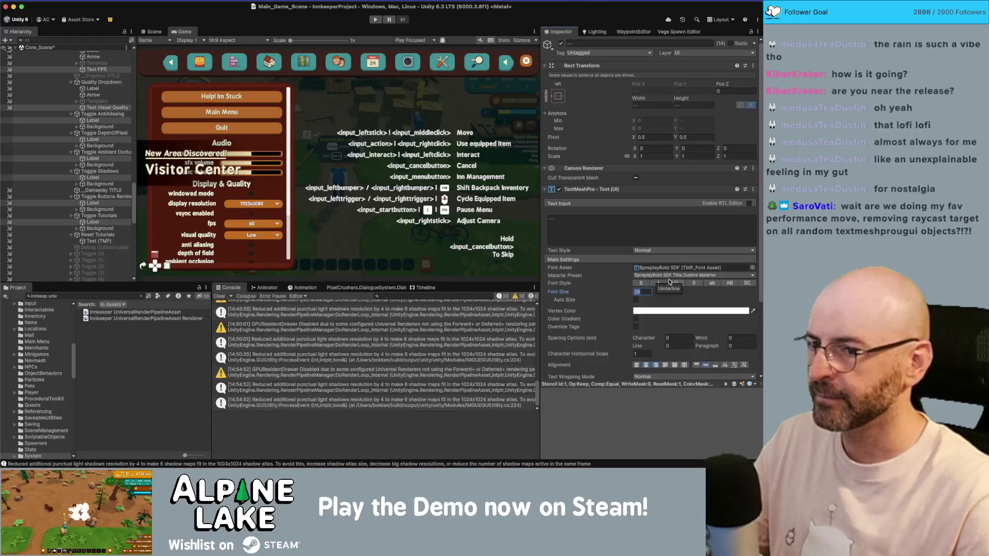
{"action": "type", "text": "30"}
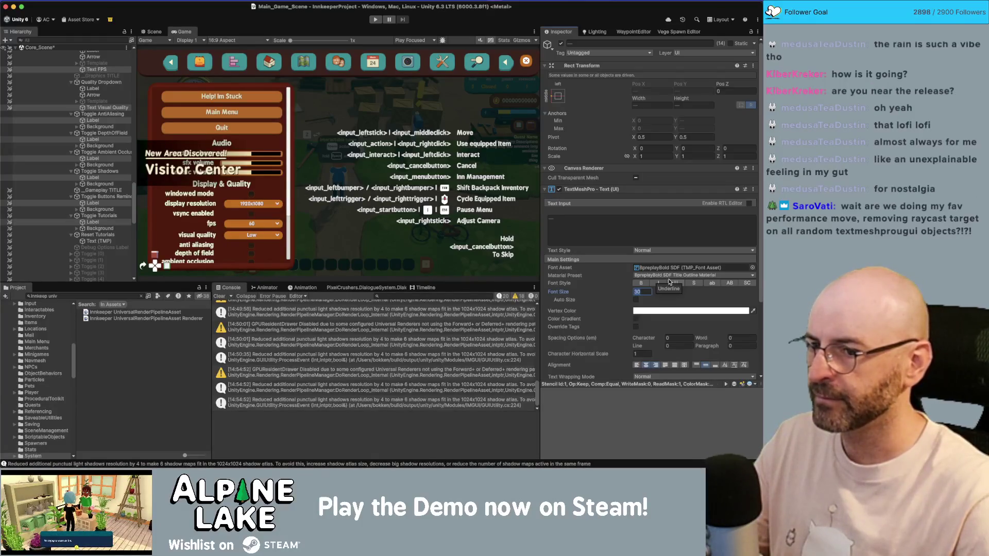
{"action": "type", "text": "25"}
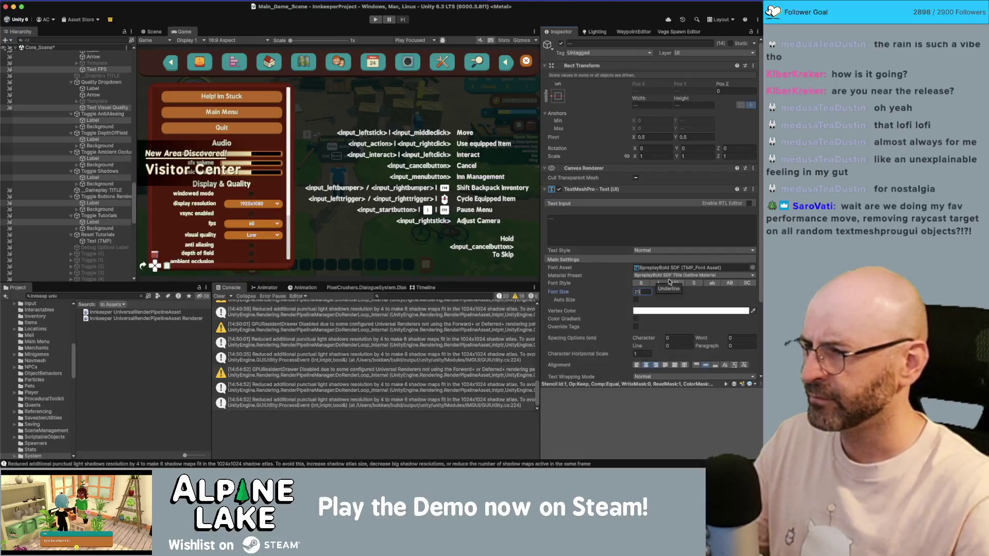
{"action": "type", "text": "24"}
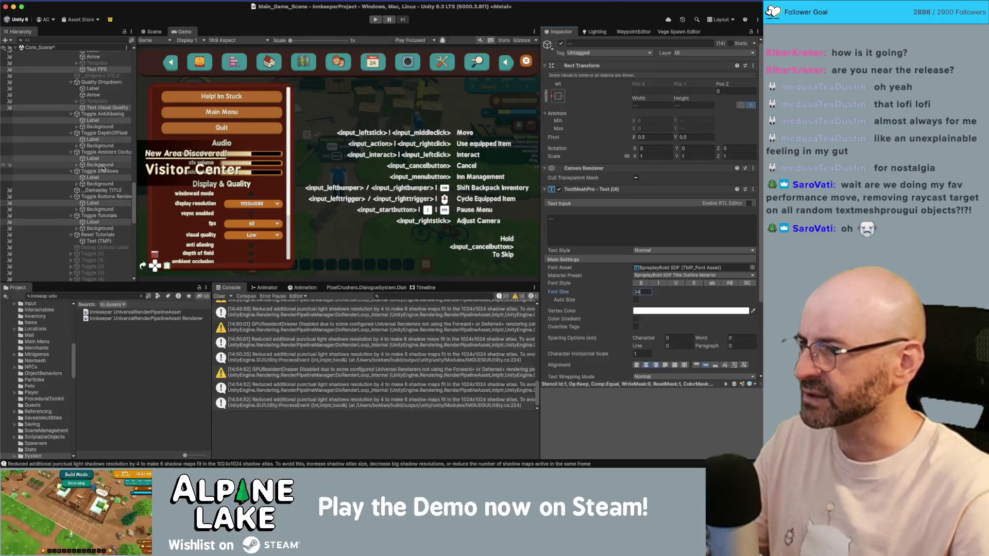
{"action": "scroll", "coordinate": [106, 154], "scroll_direction": "up", "scroll_amount": 5}
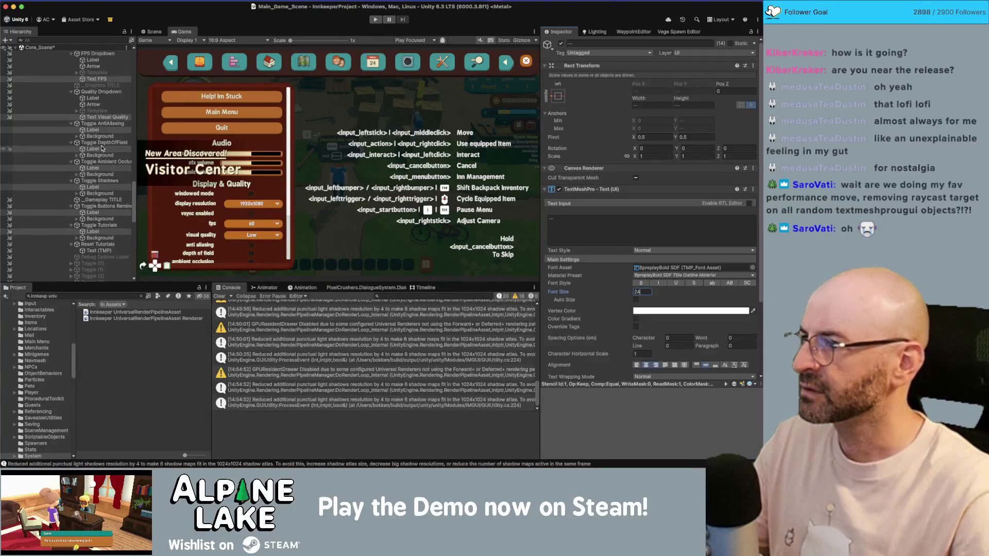
{"action": "left_click", "coordinate": [100, 109]}
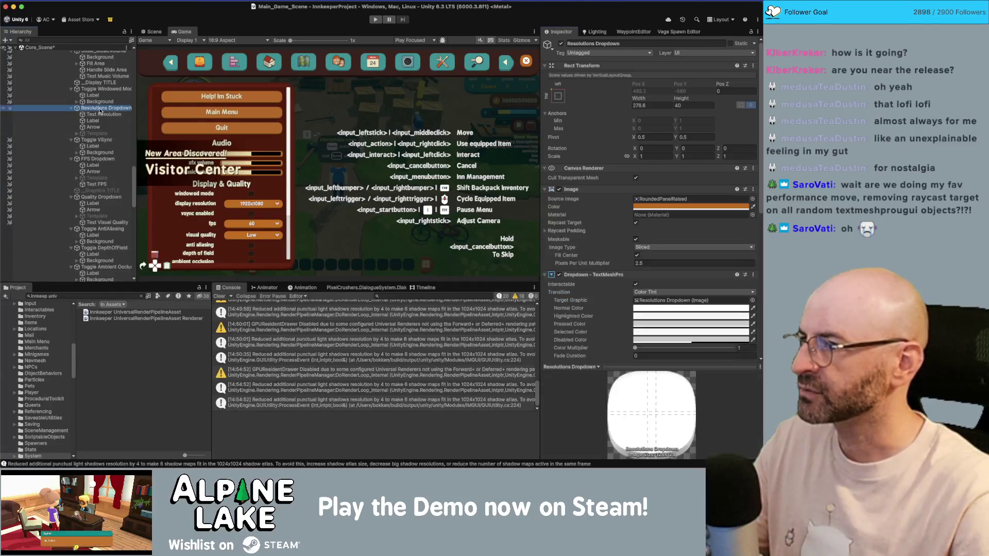
Add Quality Dropdown to the selection, then select the Toggle Windowed Mode Label to view its size-24 text
{"action": "left_click", "coordinate": [113, 198], "text": "super"}
{"action": "scroll", "coordinate": [113, 200], "scroll_direction": "down", "scroll_amount": 4}
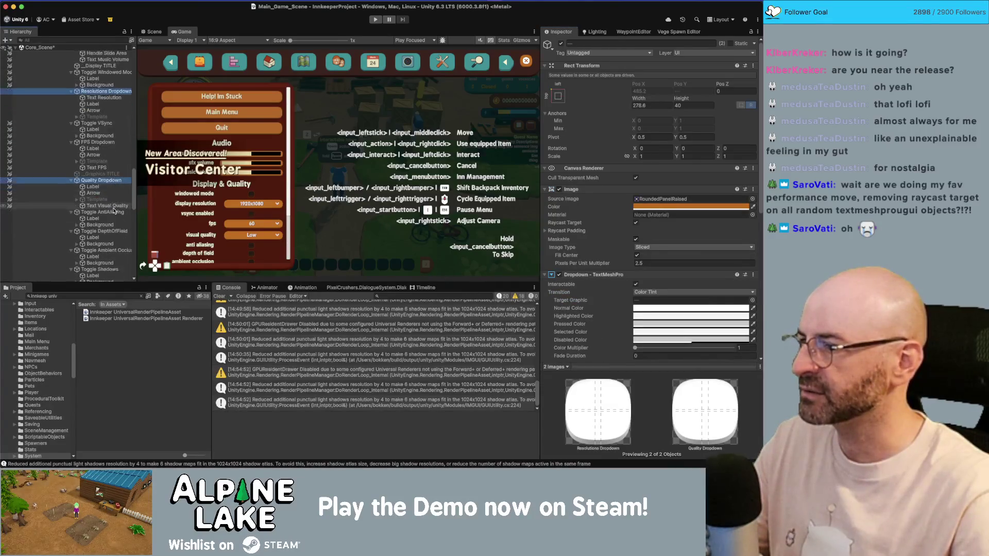
{"action": "scroll", "coordinate": [116, 236], "scroll_direction": "down", "scroll_amount": 1}
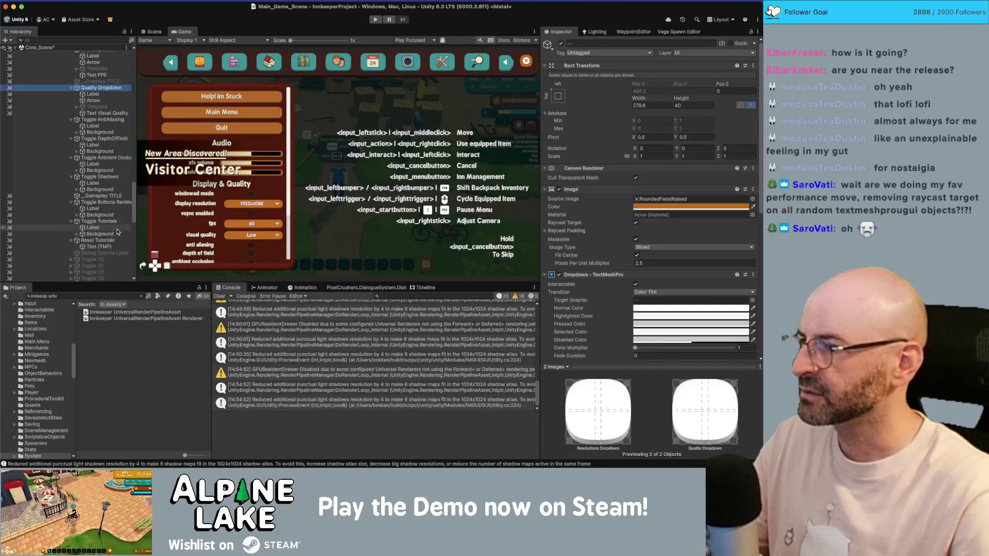
{"action": "scroll", "coordinate": [117, 234], "scroll_direction": "up", "scroll_amount": 7}
{"action": "scroll", "coordinate": [118, 228], "scroll_direction": "up", "scroll_amount": 2}
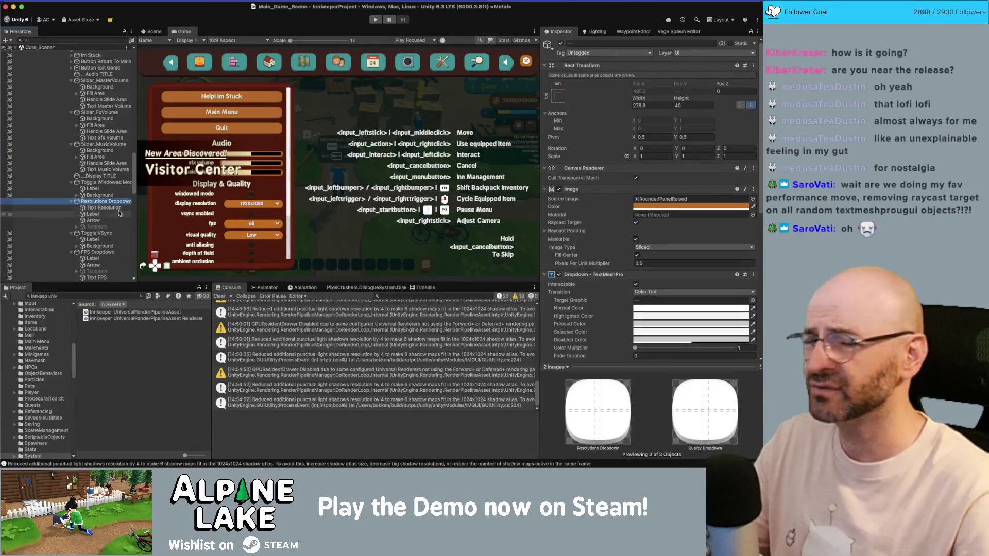
{"action": "key", "text": "super+Tab"}
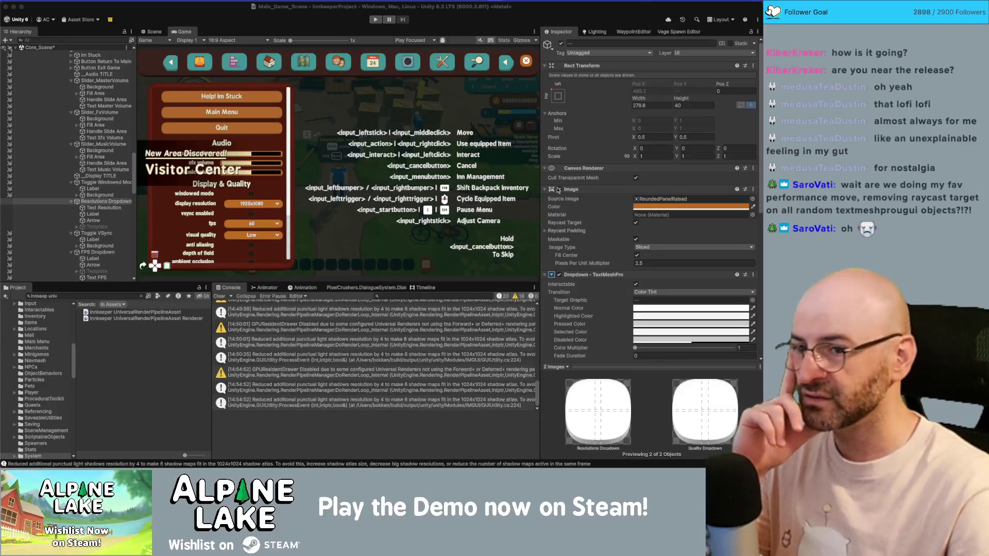
{"action": "scroll", "coordinate": [626, 211], "scroll_direction": "down", "scroll_amount": 1}
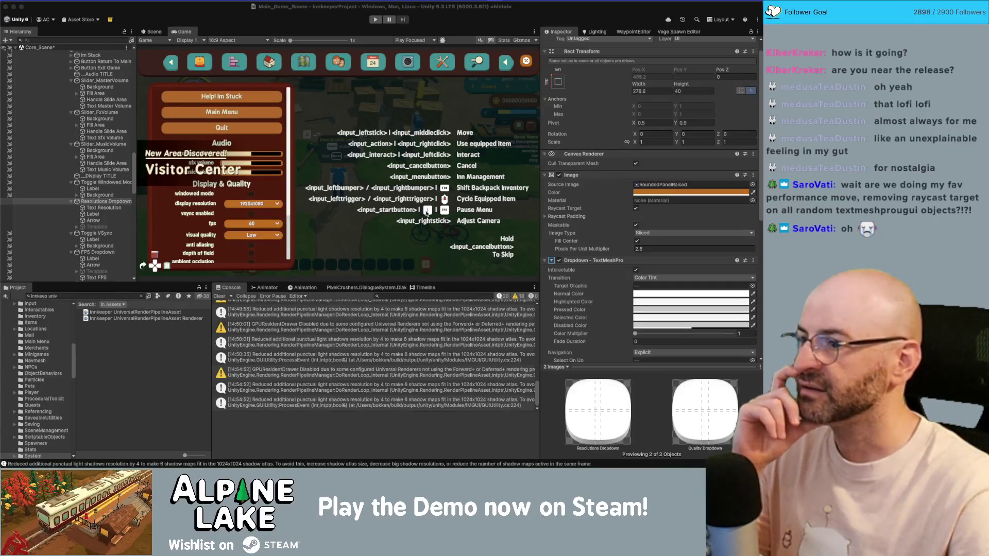
{"action": "left_click", "coordinate": [94, 189]}
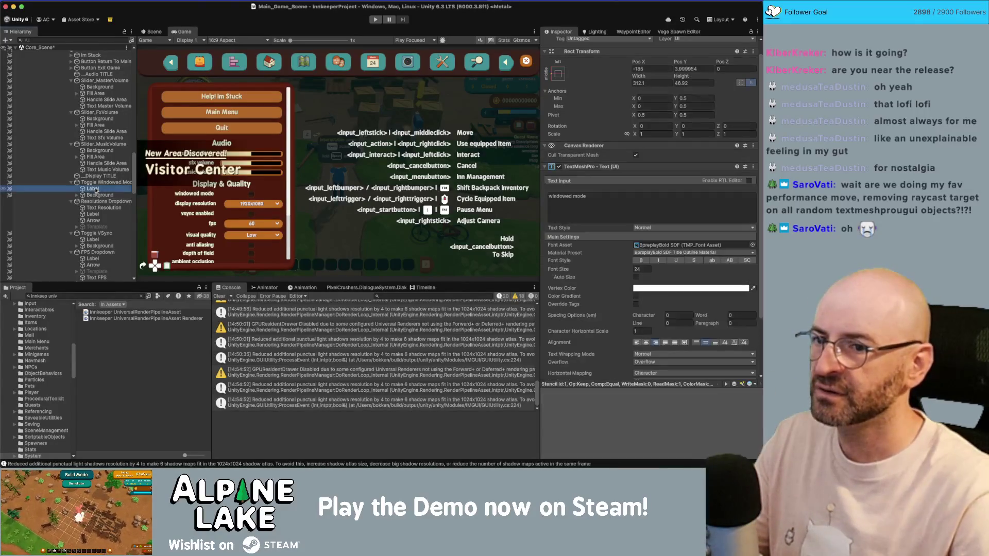
Expand the windowed mode label's TextMeshPro Extra Settings to review them
{"action": "scroll", "coordinate": [627, 236], "scroll_direction": "down", "scroll_amount": 5}
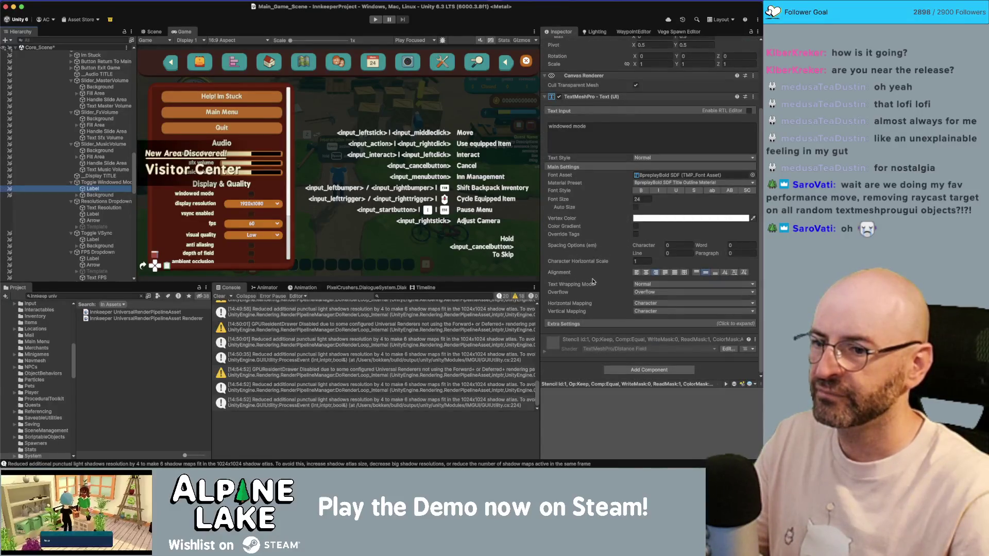
{"action": "left_click", "coordinate": [594, 323]}
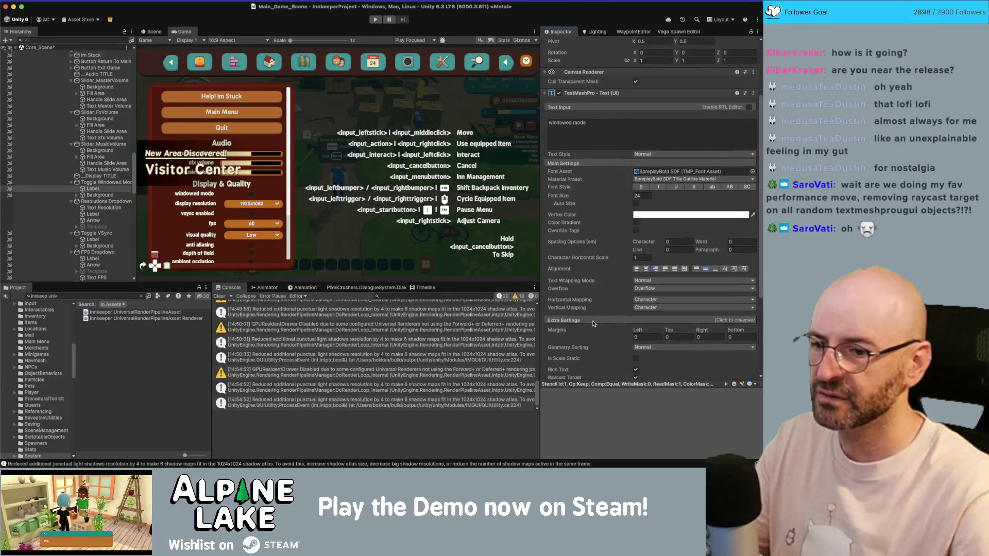
{"action": "scroll", "coordinate": [593, 324], "scroll_direction": "down", "scroll_amount": 2}
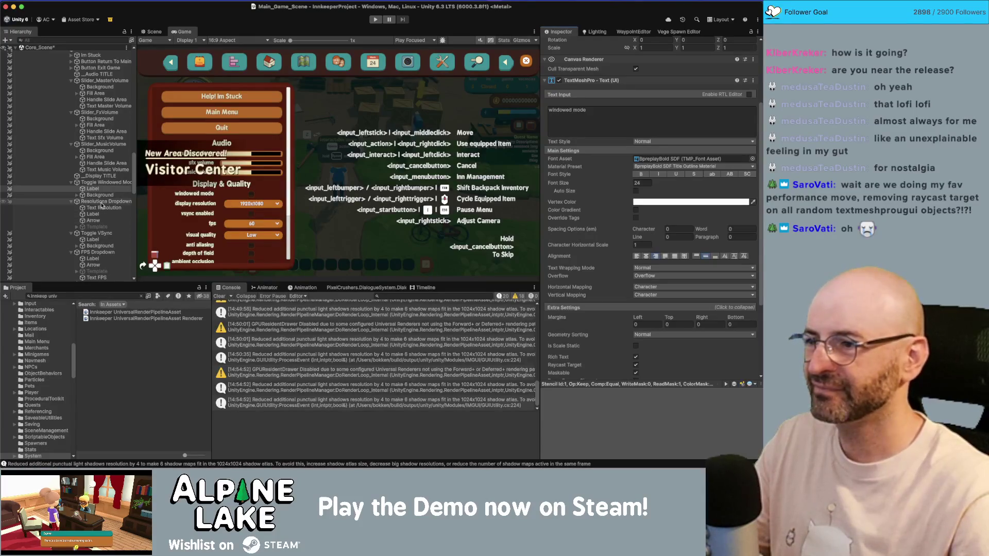
Select Resolutions Dropdown to view its image and dropdown properties
{"action": "left_click", "coordinate": [103, 201]}
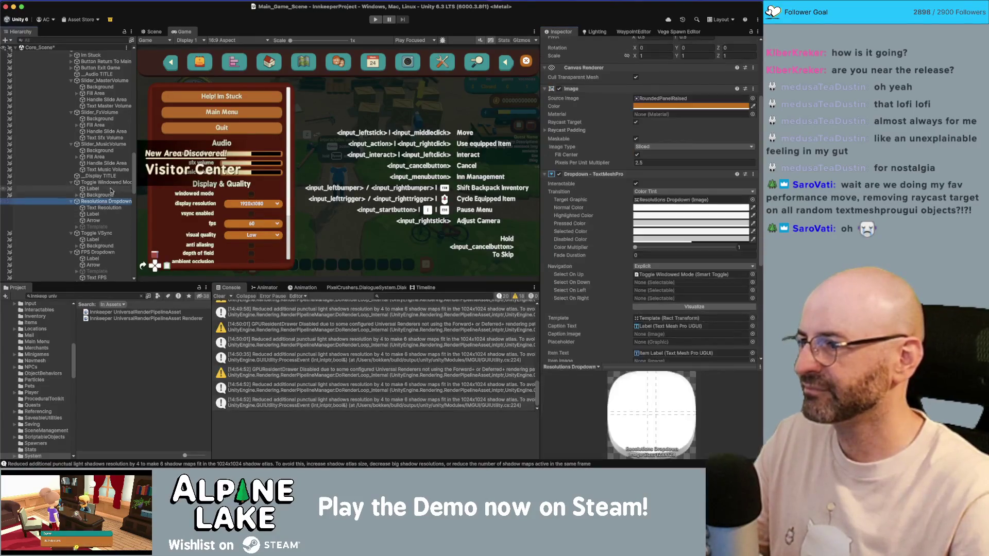
{"action": "scroll", "coordinate": [118, 108], "scroll_direction": "up", "scroll_amount": 2}
{"action": "scroll", "coordinate": [119, 108], "scroll_direction": "down", "scroll_amount": 5}
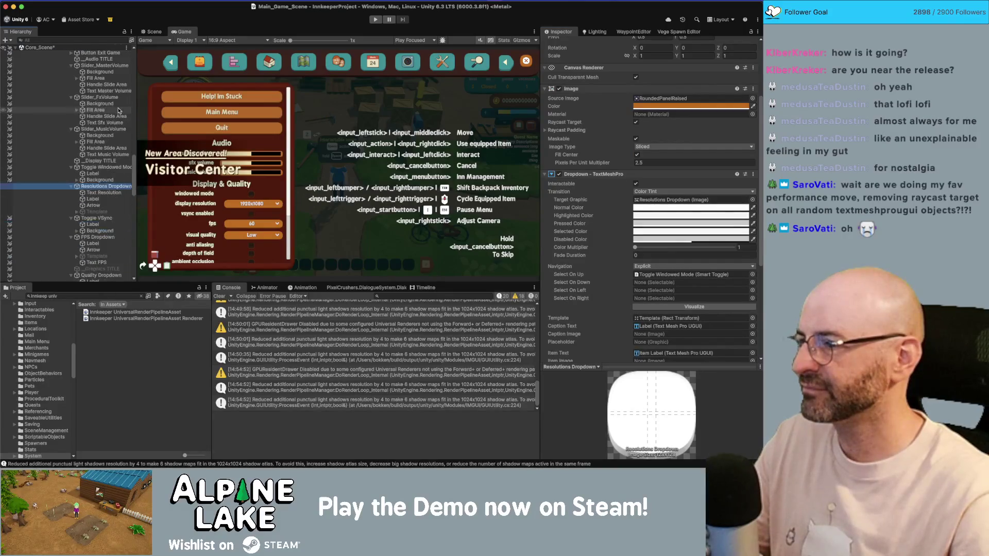
Set the Resolutions, FPS and Quality dropdowns' height from 40 to 35, briefly trying 30
{"action": "left_click", "coordinate": [98, 201], "text": "super"}
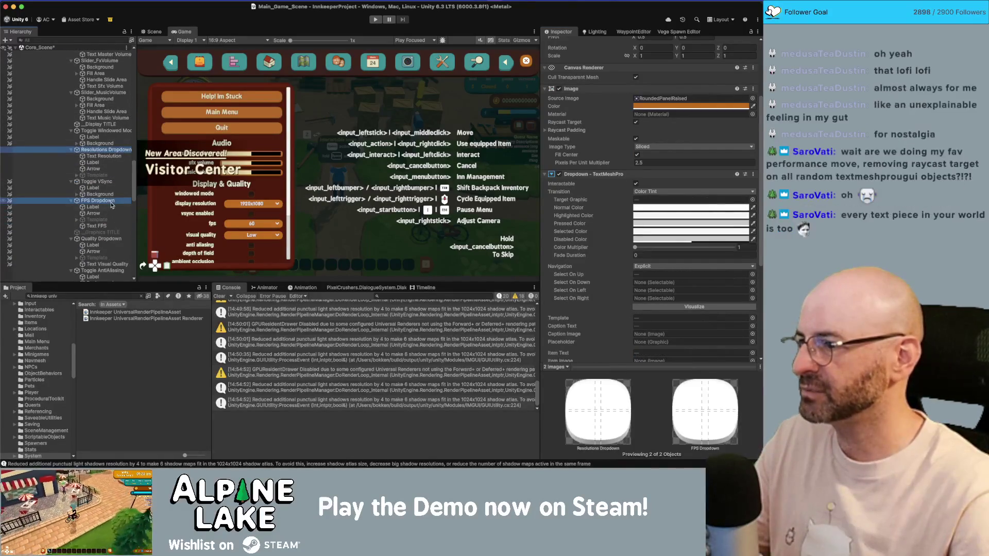
{"action": "scroll", "coordinate": [112, 205], "scroll_direction": "down", "scroll_amount": 2}
{"action": "scroll", "coordinate": [113, 206], "scroll_direction": "down", "scroll_amount": 2}
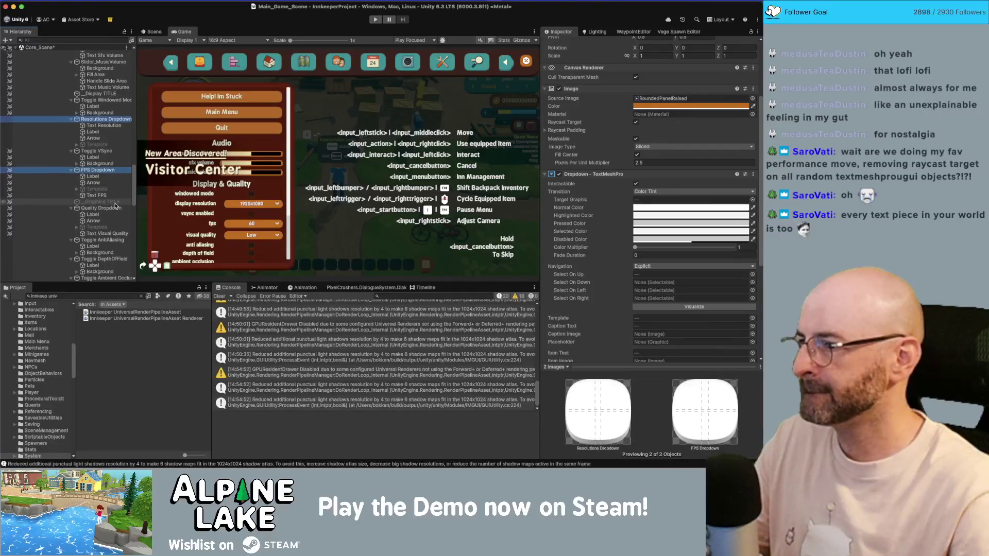
{"action": "left_click", "coordinate": [113, 208], "text": "super"}
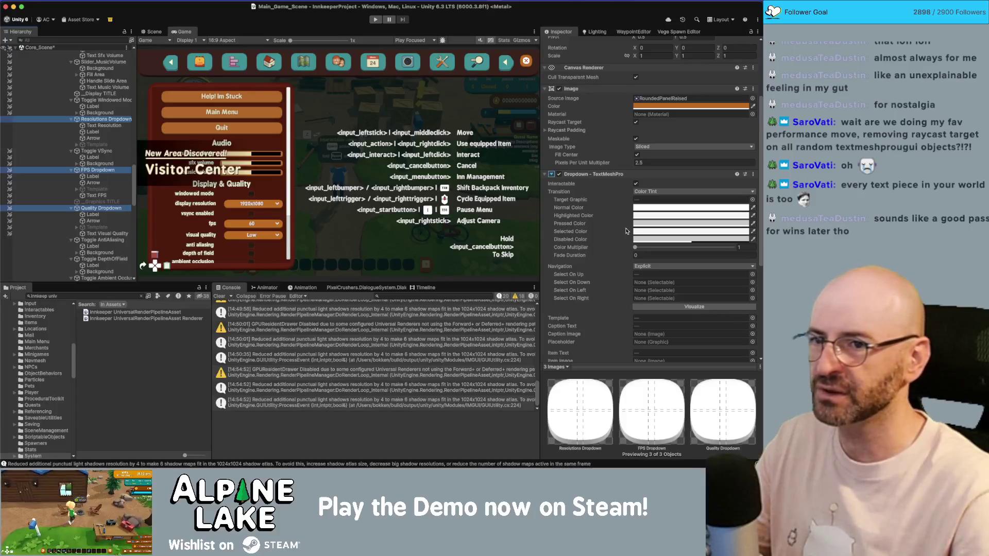
{"action": "scroll", "coordinate": [690, 155], "scroll_direction": "up", "scroll_amount": 3}
{"action": "left_click", "coordinate": [693, 105]}
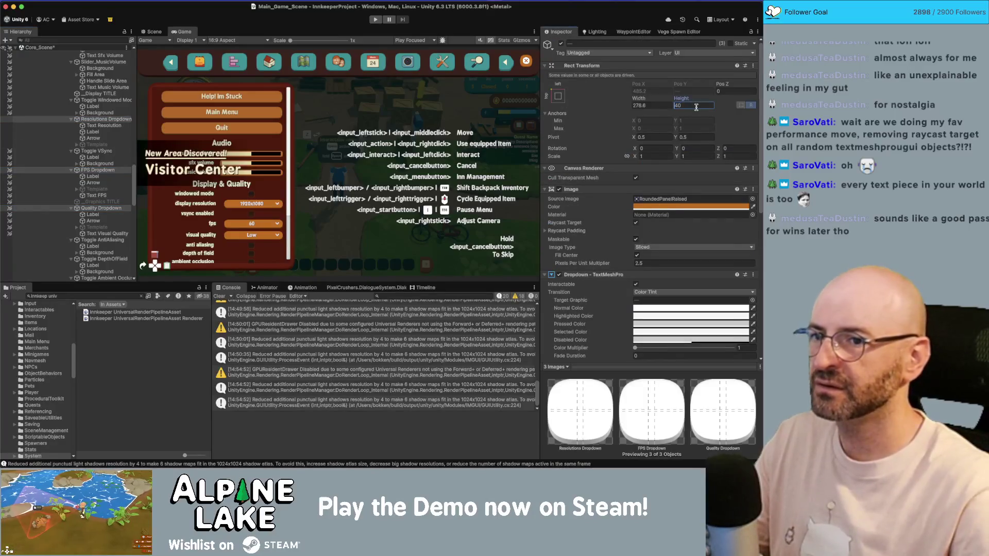
{"action": "type", "text": "35"}
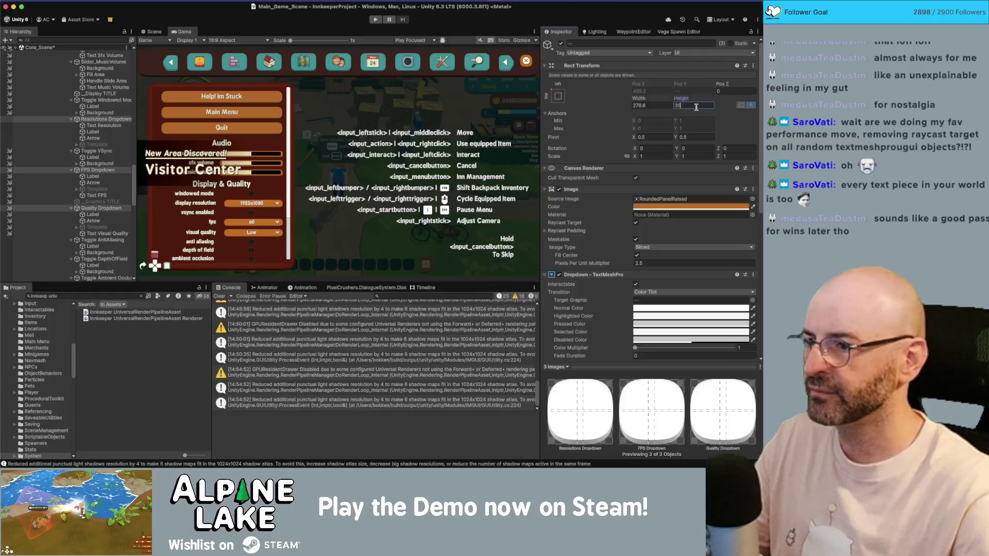
{"action": "key", "text": "BackSpace"}
{"action": "type", "text": "0"}
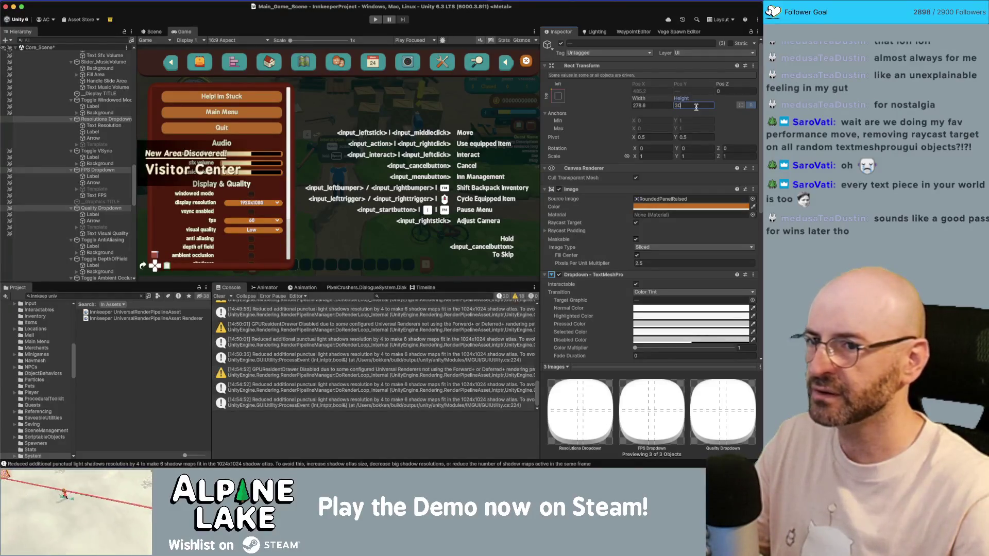
{"action": "key", "text": "BackSpace"}
{"action": "type", "text": "5"}
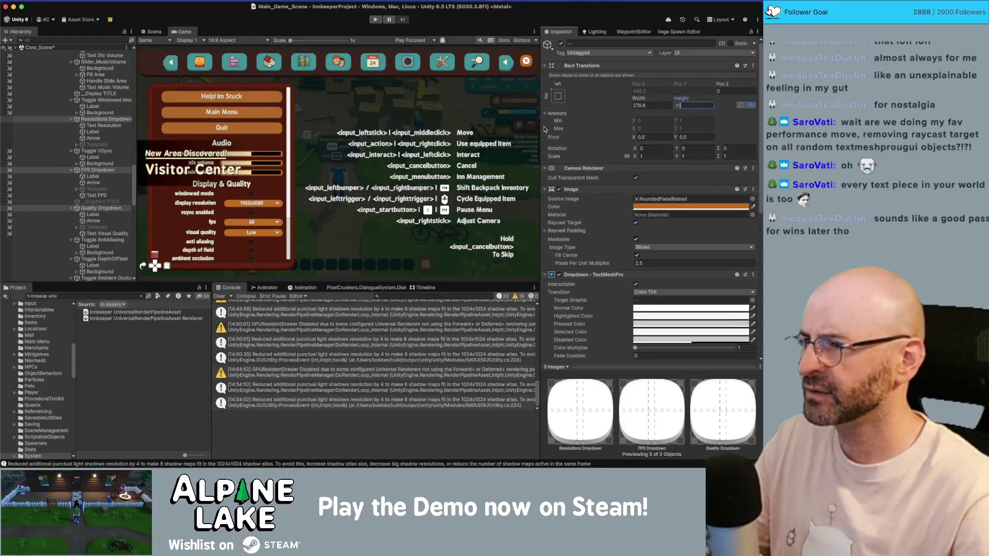
Change the three dropdowns' Label font size from 23 to 20
{"action": "left_click", "coordinate": [98, 132]}
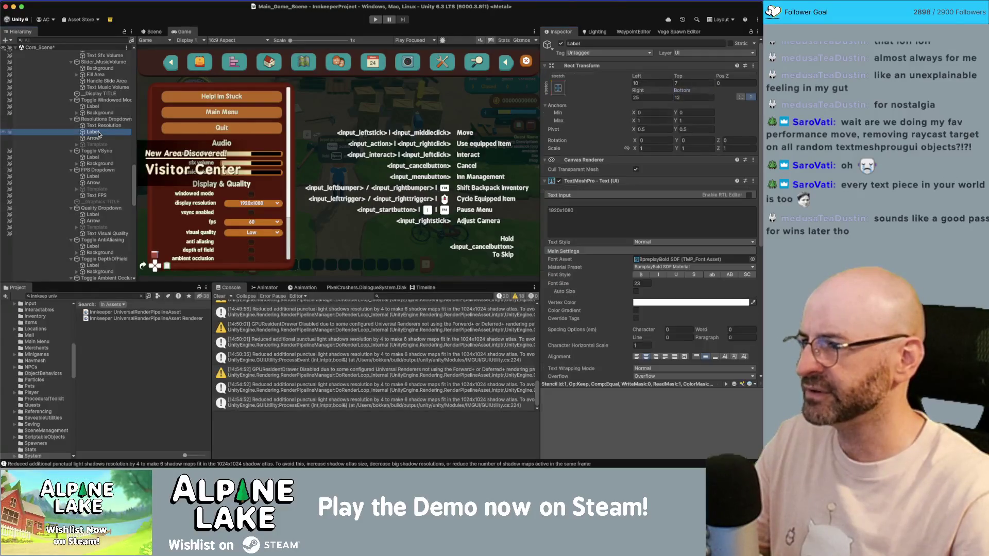
{"action": "left_click", "coordinate": [93, 176], "text": "super"}
{"action": "left_click", "coordinate": [93, 215], "text": "super"}
{"action": "left_click", "coordinate": [641, 283]}
{"action": "type", "text": "20"}
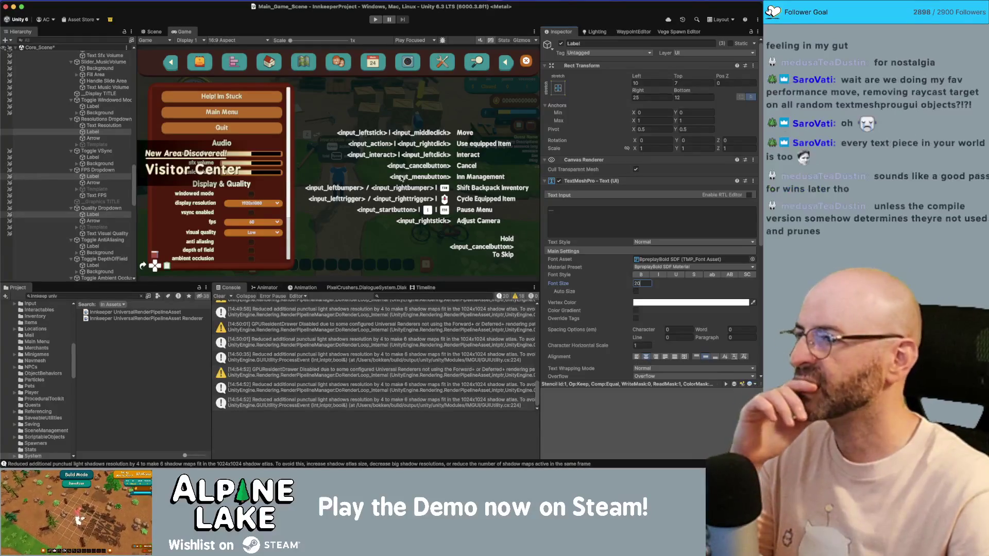
{"action": "scroll", "coordinate": [99, 174], "scroll_direction": "up", "scroll_amount": 10}
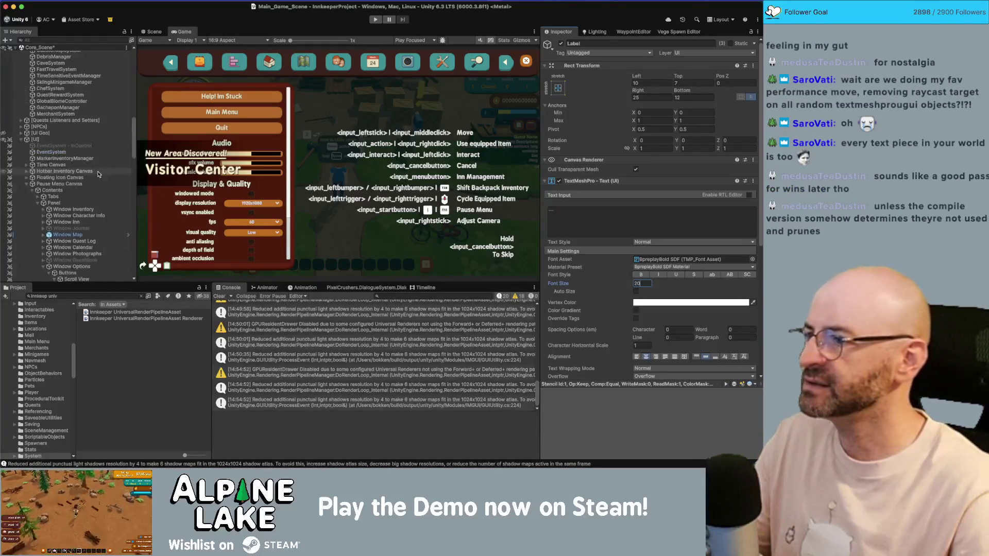
{"action": "scroll", "coordinate": [99, 174], "scroll_direction": "down", "scroll_amount": 3}
{"action": "scroll", "coordinate": [96, 222], "scroll_direction": "down", "scroll_amount": 3}
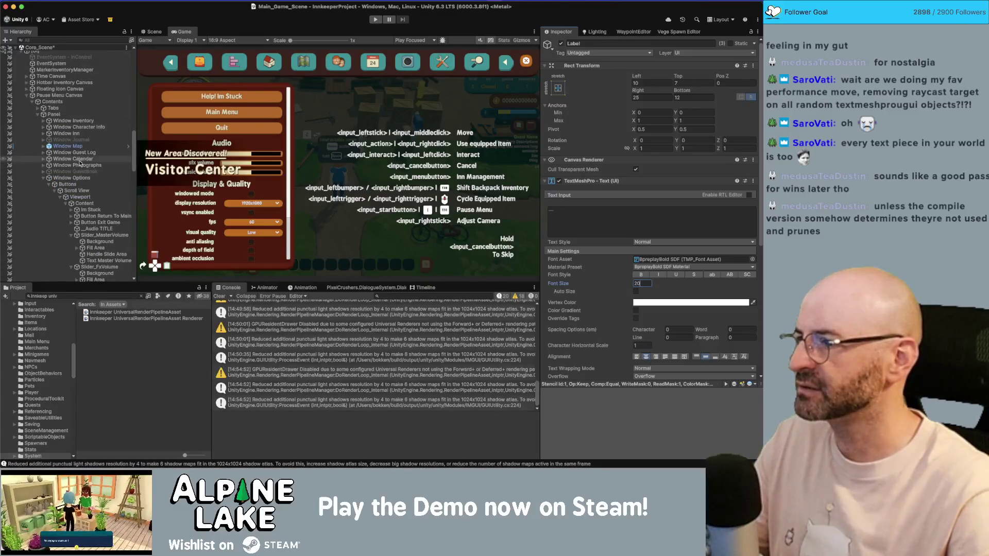
{"action": "left_click", "coordinate": [97, 221], "text": "shift"}
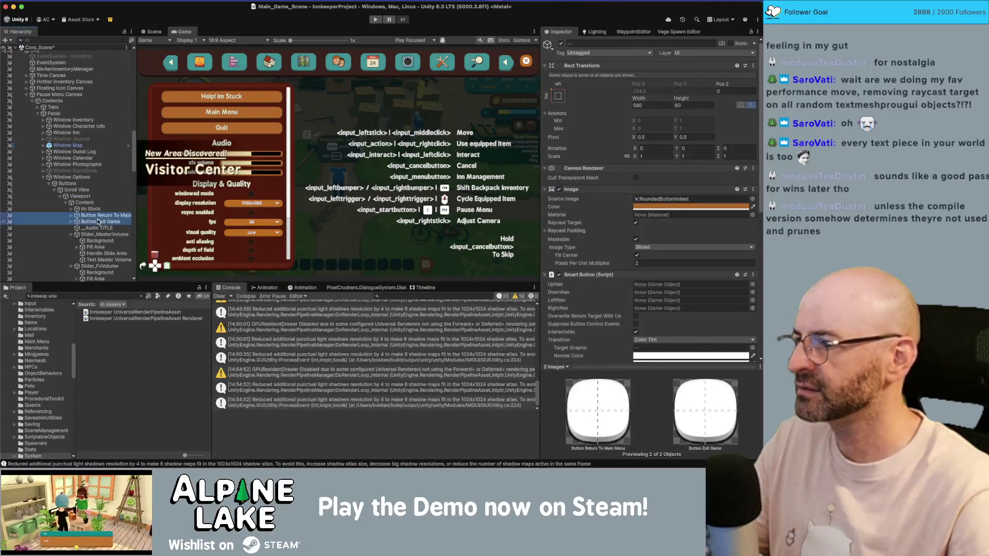
{"action": "left_click", "coordinate": [100, 221]}
{"action": "left_click", "coordinate": [93, 210]}
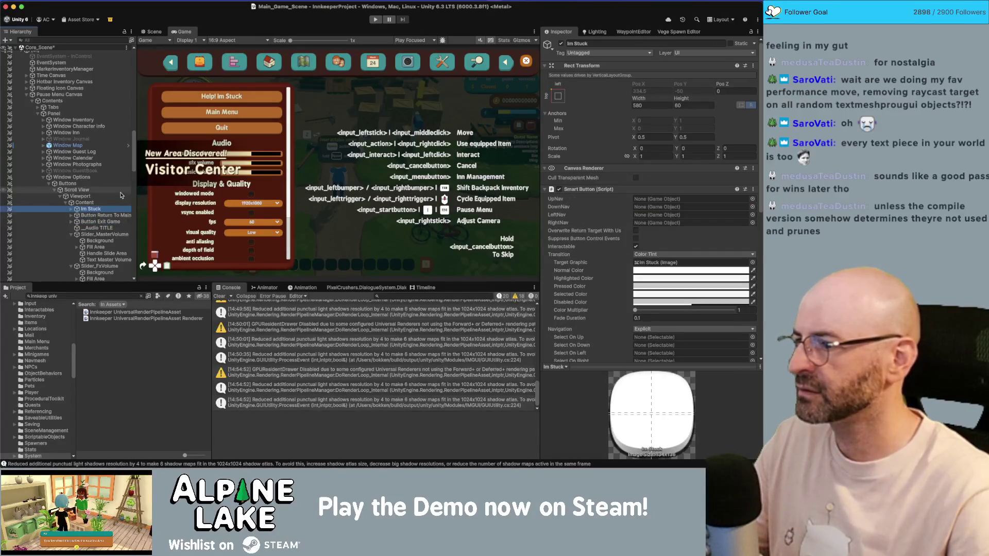
{"action": "type", "text": "Button Im Stuck"}
{"action": "key", "text": "Return"}
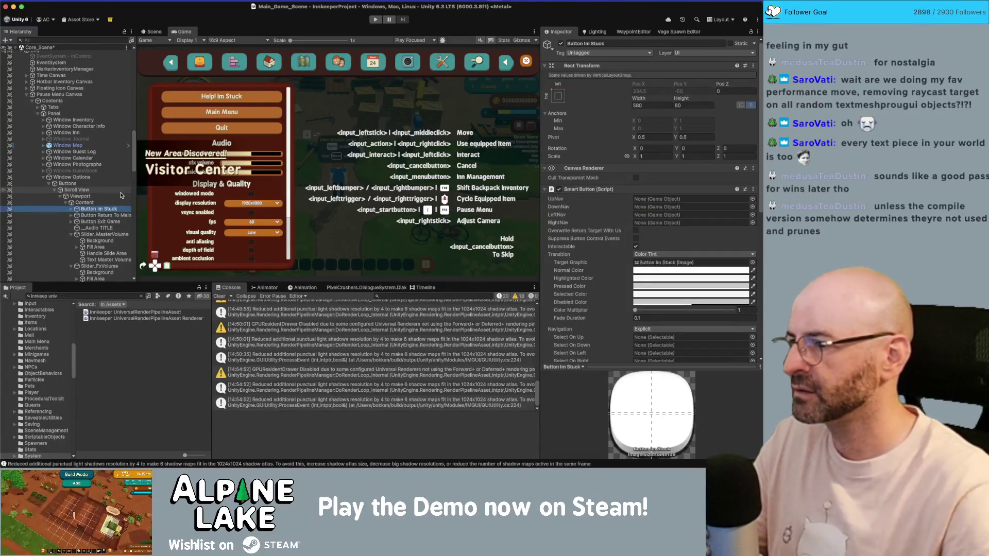
{"action": "key", "text": "shift+Down"}
{"action": "key", "text": "shift+Down"}
{"action": "left_click", "coordinate": [654, 106]}
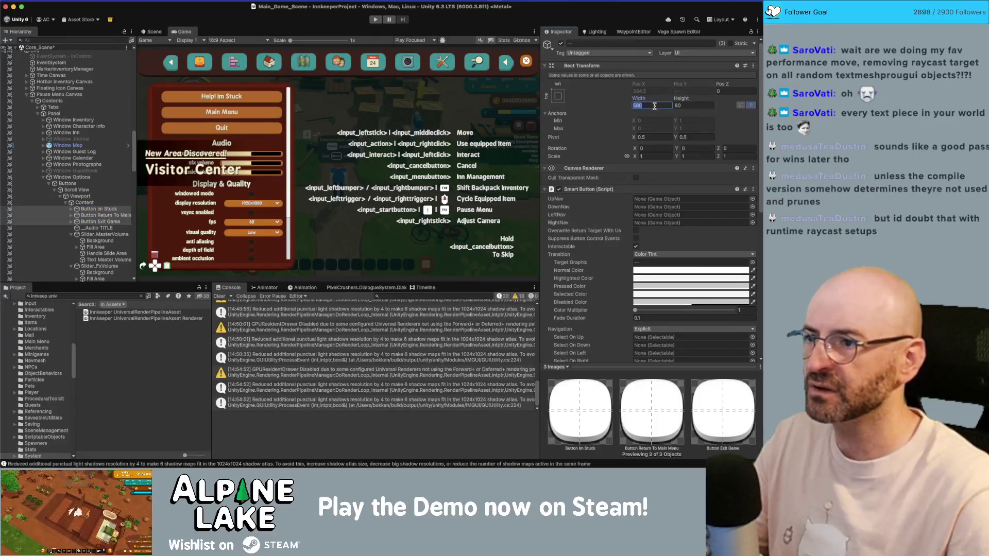
{"action": "type", "text": "300"}
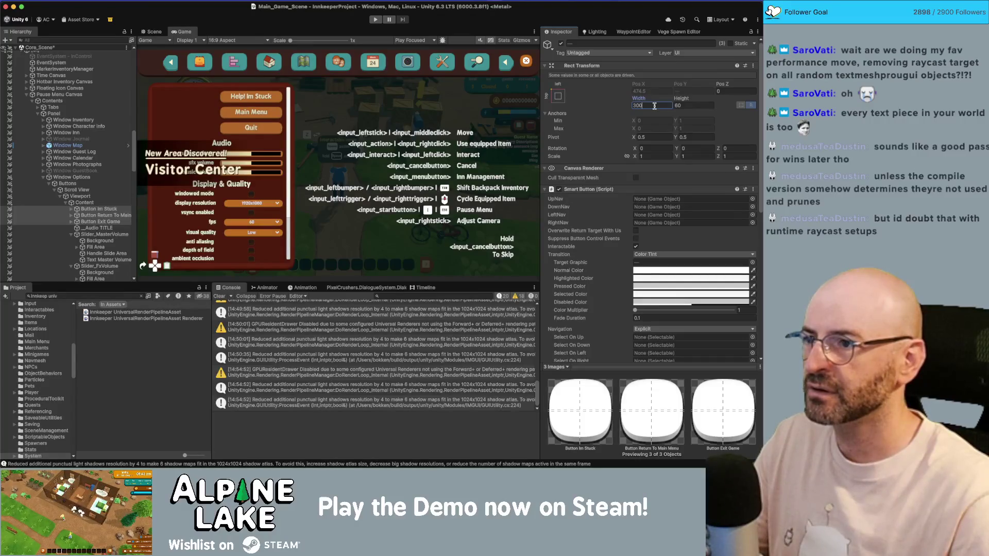
{"action": "key", "text": "Escape"}
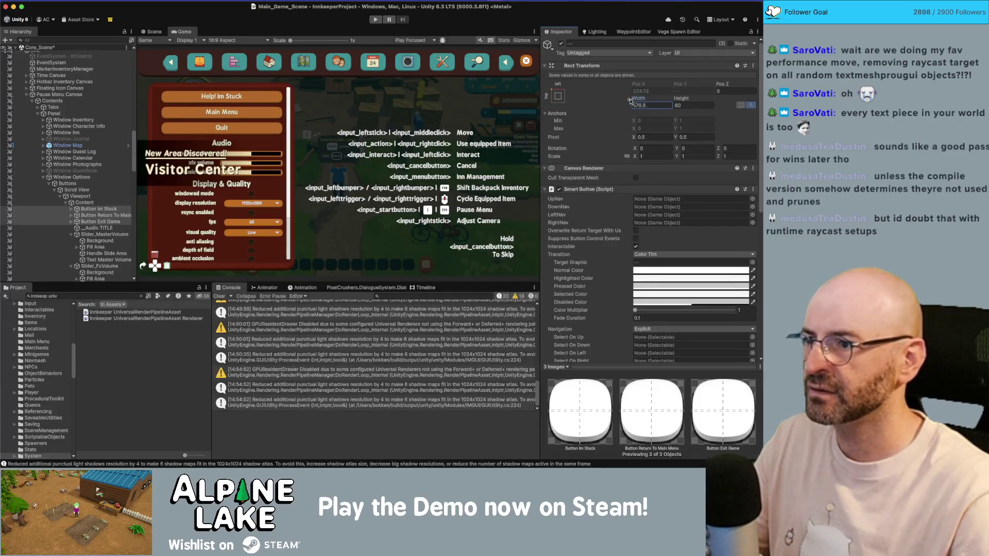
{"action": "left_click_drag", "start_coordinate": [630, 101], "coordinate": [574, 103]}
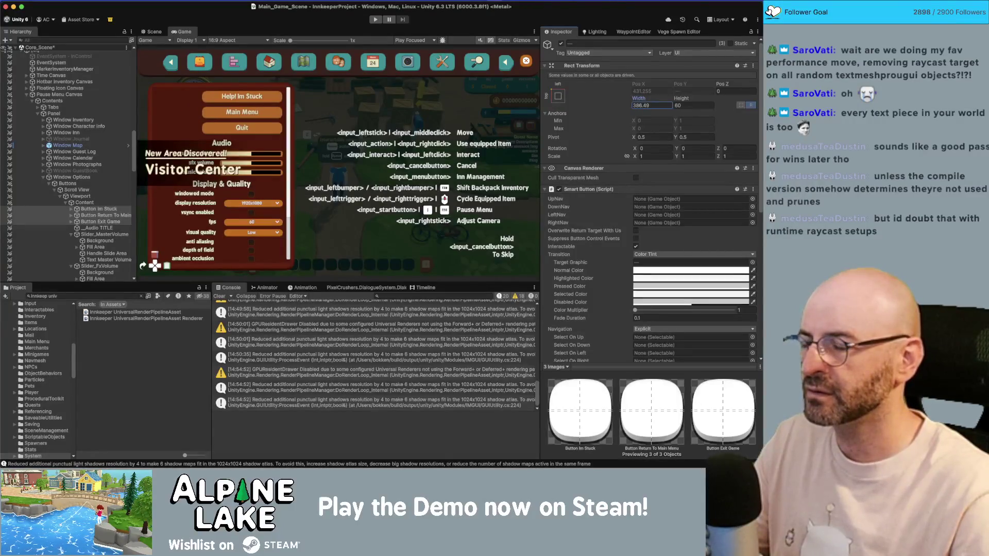
{"action": "left_click", "coordinate": [654, 137]}
{"action": "type", "text": "0"}
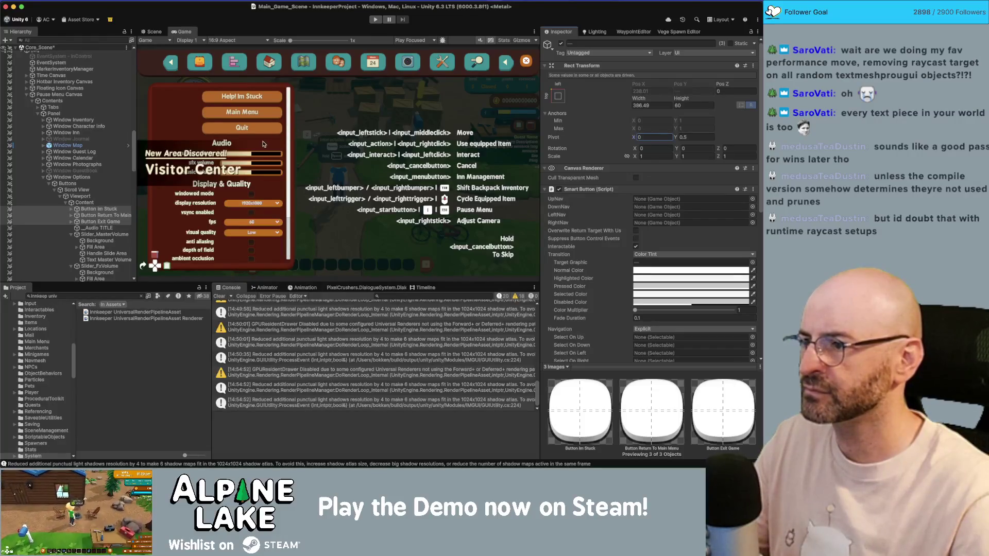
{"action": "key", "text": "super+z"}
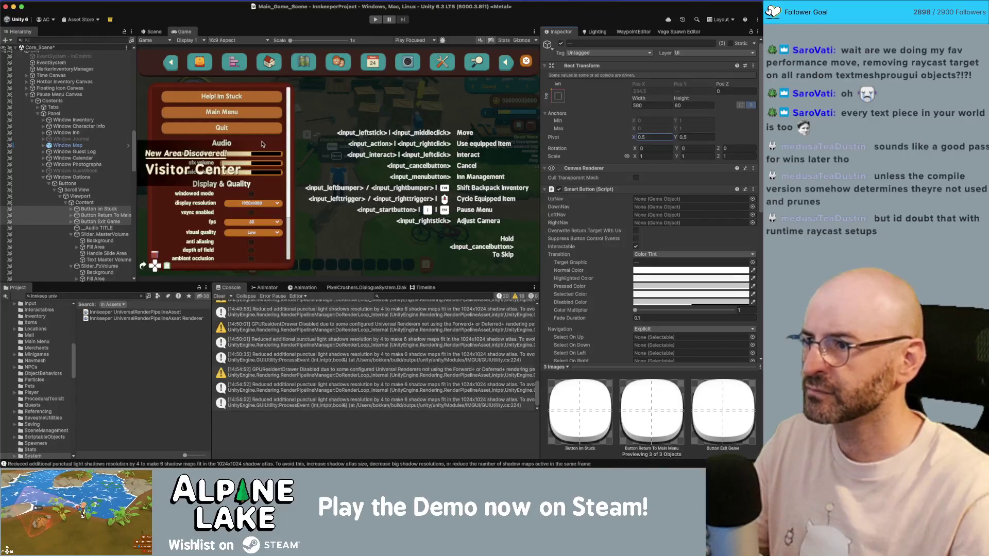
{"action": "mouse_move", "coordinate": [638, 98]}
{"action": "left_mouse_down"}
{"action": "mouse_move", "coordinate": [650, 100]}
{"action": "mouse_move", "coordinate": [624, 100]}
{"action": "mouse_move", "coordinate": [648, 96]}
{"action": "left_mouse_up"}
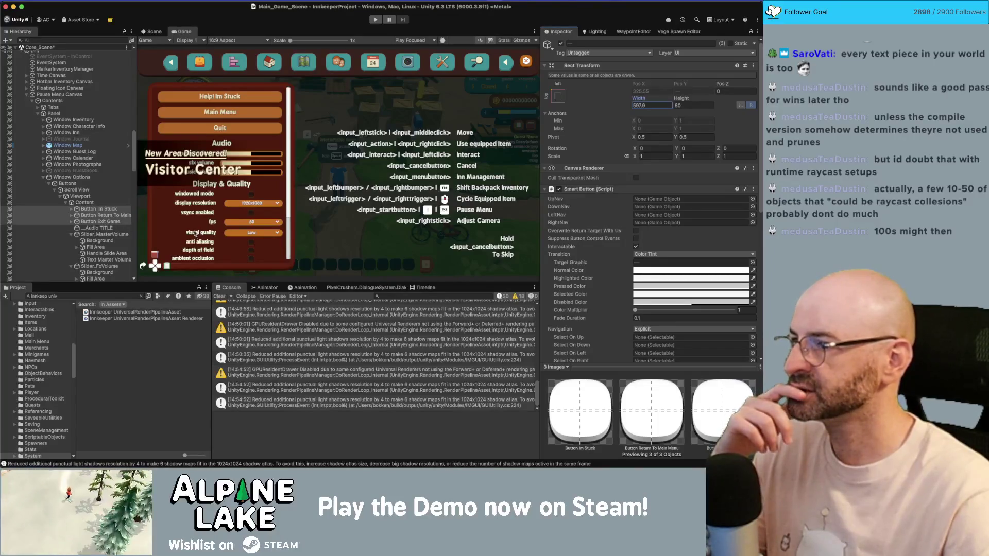
Select the Audio and Display titles and set their height to 50
{"action": "left_click", "coordinate": [110, 225]}
{"action": "scroll", "coordinate": [103, 211], "scroll_direction": "down", "scroll_amount": 3}
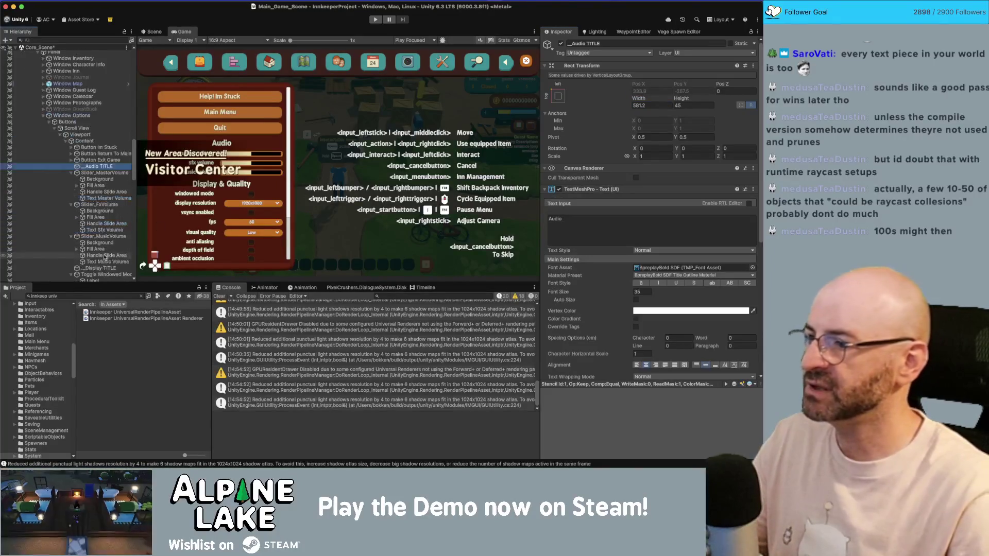
{"action": "left_click", "coordinate": [106, 262], "text": "super"}
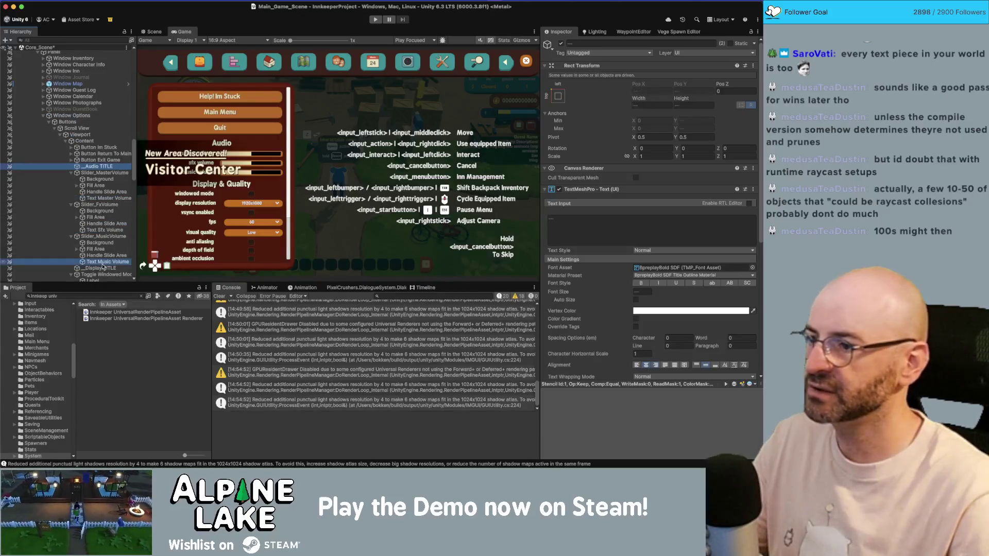
{"action": "left_click", "coordinate": [106, 262], "text": "super"}
{"action": "left_click", "coordinate": [101, 268], "text": "super"}
{"action": "left_click_drag", "start_coordinate": [605, 291], "coordinate": [613, 292]}
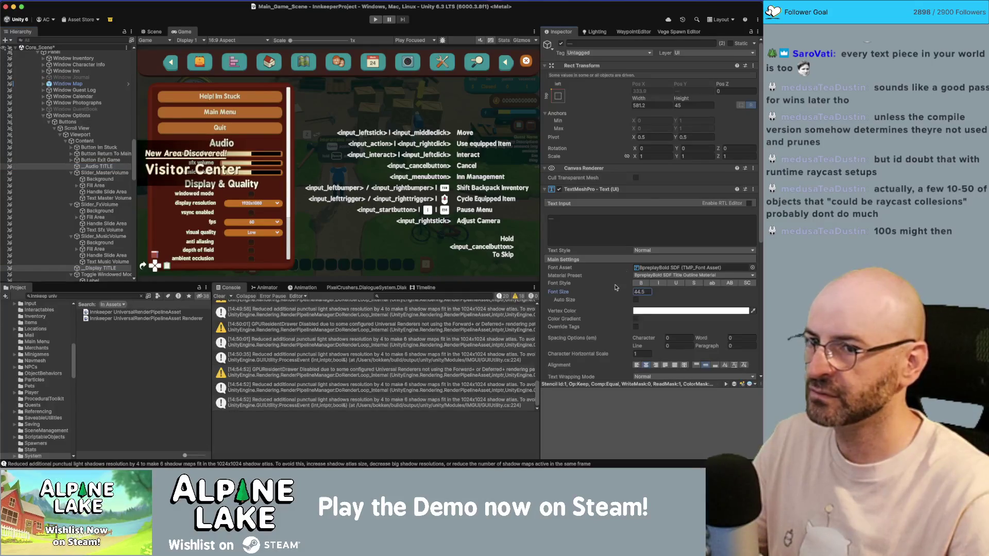
{"action": "left_click_drag", "start_coordinate": [688, 101], "coordinate": [711, 102]}
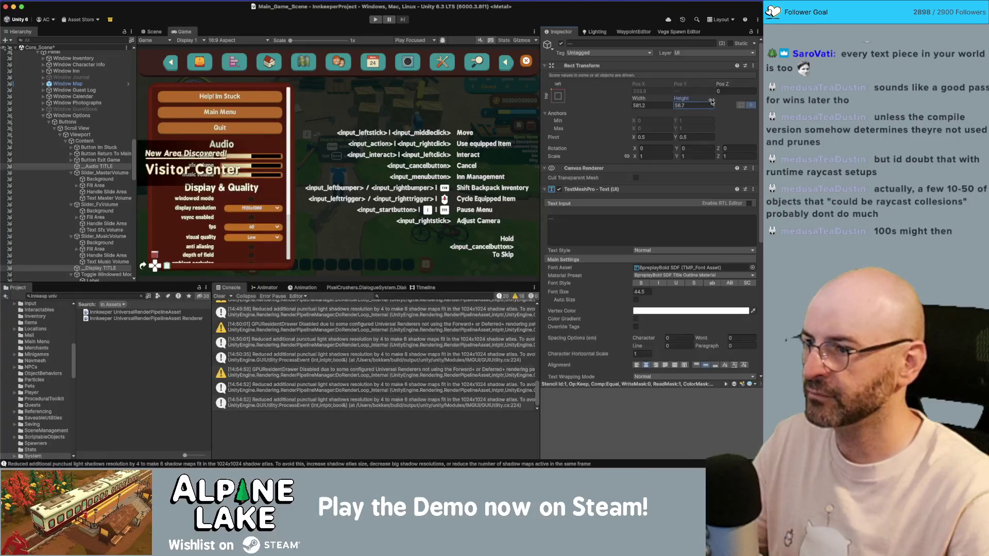
{"action": "left_click", "coordinate": [702, 106]}
{"action": "type", "text": "50"}
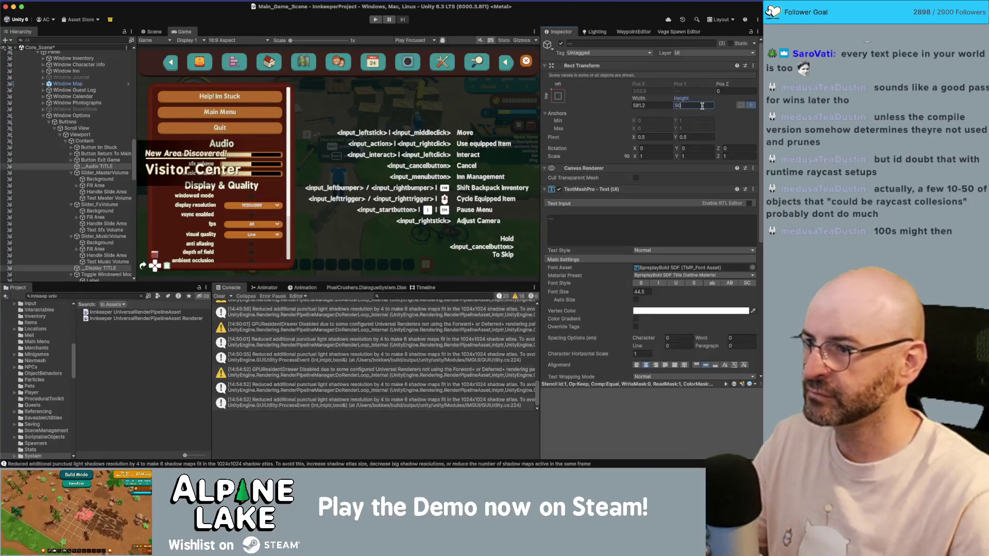
Give the two titles font size 40, middle vertical alignment and width 581
{"action": "left_click", "coordinate": [643, 292]}
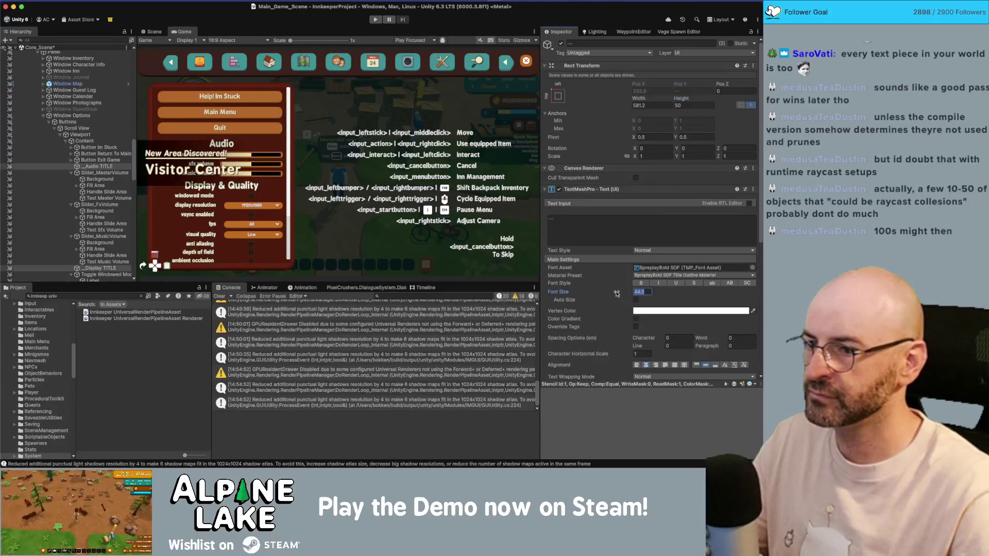
{"action": "type", "text": "40"}
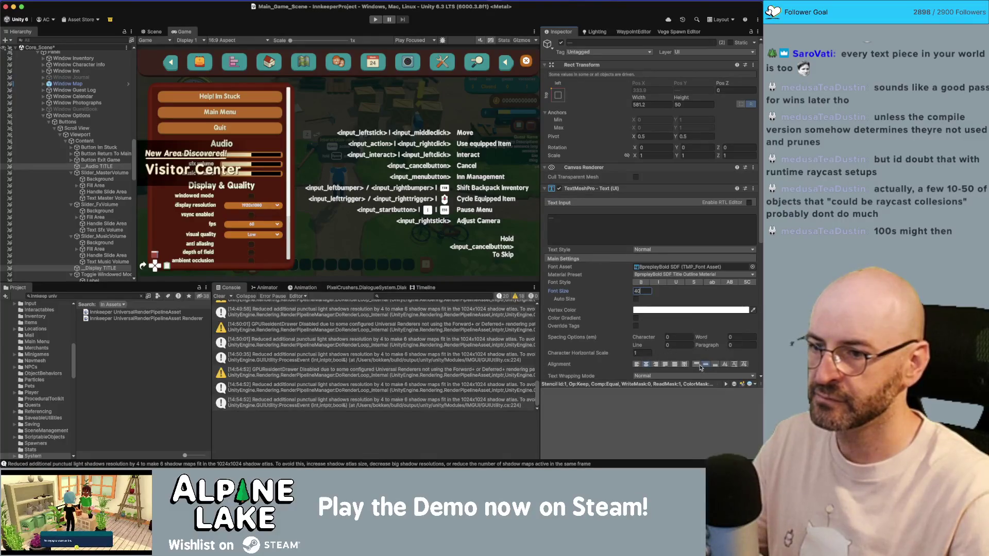
{"action": "left_click", "coordinate": [699, 366]}
{"action": "left_click", "coordinate": [706, 365]}
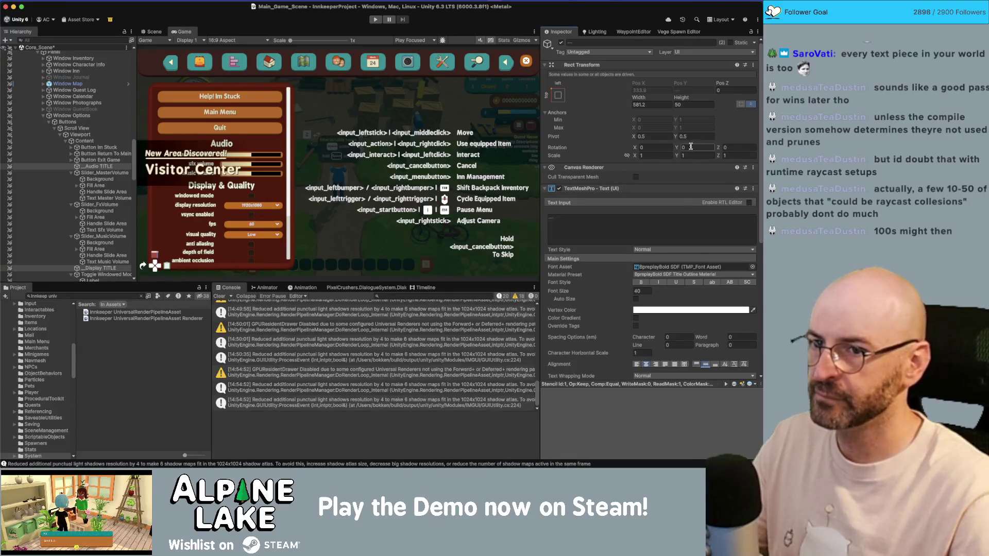
{"action": "left_click", "coordinate": [641, 102]}
{"action": "type", "text": "581"}
{"action": "key", "text": "Return"}
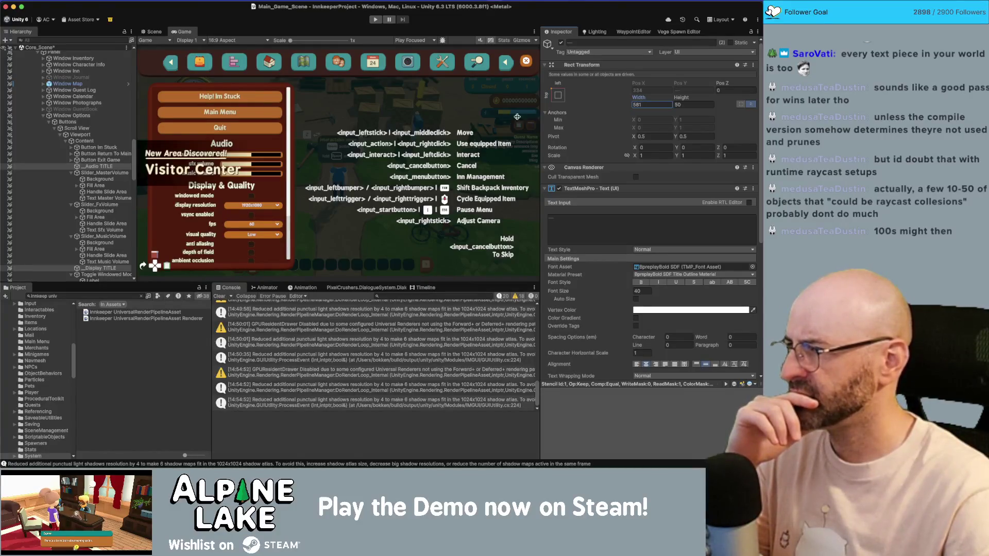
Set the Help, Main Menu and Quit buttons' height to 50
{"action": "left_click", "coordinate": [102, 149]}
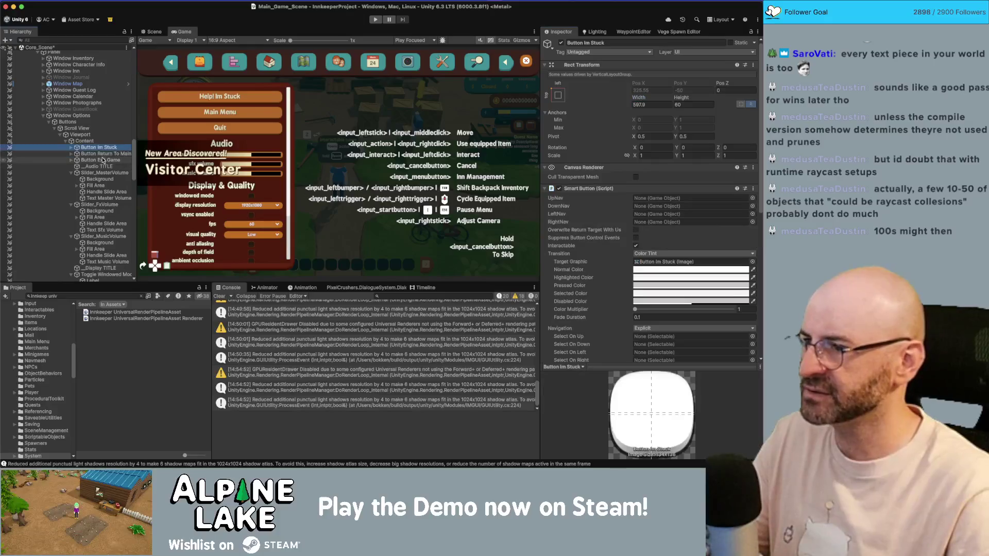
{"action": "left_click", "coordinate": [102, 160], "text": "shift"}
{"action": "left_click", "coordinate": [689, 105]}
{"action": "type", "text": "50"}
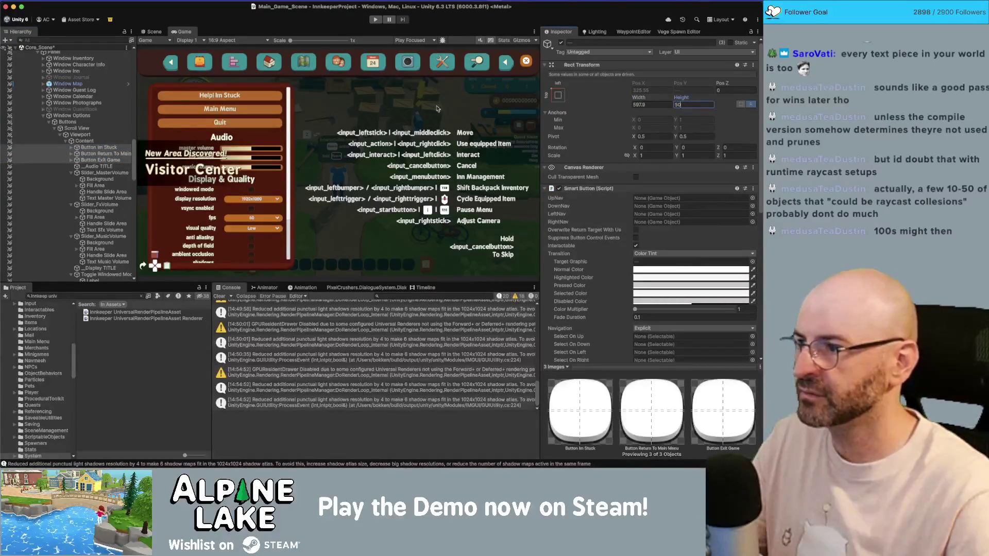
{"action": "left_click", "coordinate": [71, 160]}
Give the three buttons' Text (TMP) labels a bottom offset of 4 and font size 24
{"action": "left_click", "coordinate": [71, 153]}
{"action": "left_click", "coordinate": [71, 148]}
{"action": "left_click", "coordinate": [98, 153]}
{"action": "left_click", "coordinate": [97, 166], "text": "super"}
{"action": "left_click", "coordinate": [101, 179], "text": "super"}
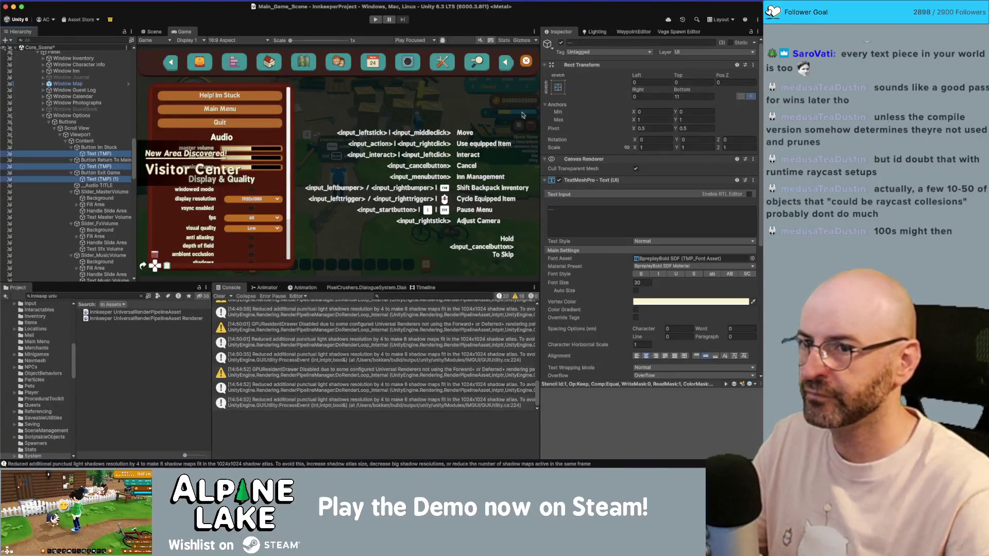
{"action": "left_click", "coordinate": [689, 96]}
{"action": "type", "text": "4"}
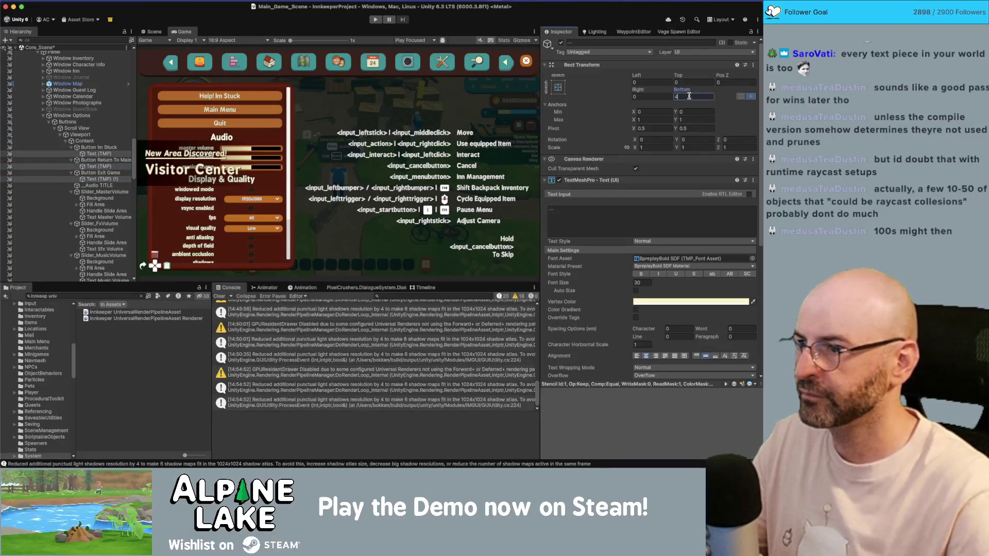
{"action": "left_click", "coordinate": [642, 282]}
{"action": "type", "text": "24"}
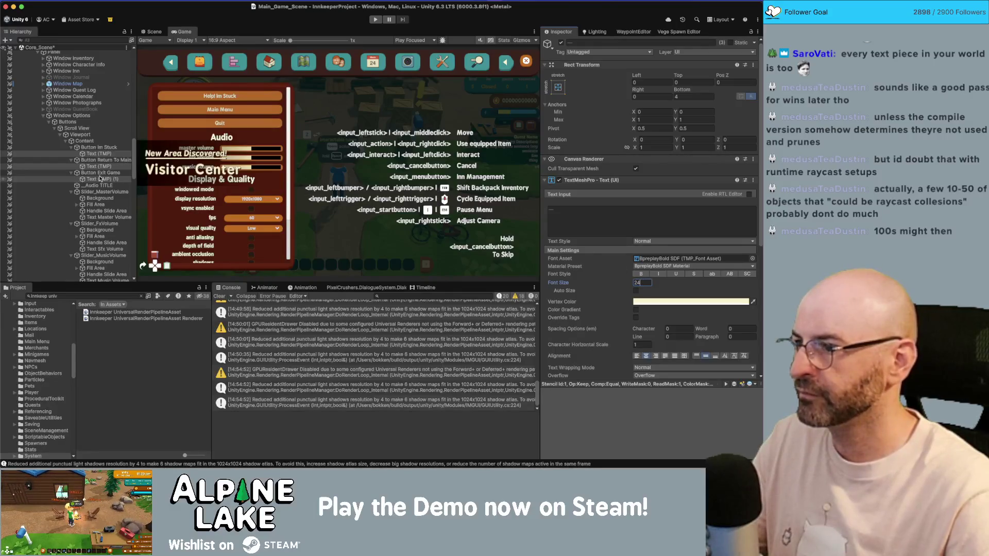
Move the Main Menu and Quit buttons above Help I'm Stuck in the Hierarchy
{"action": "left_click", "coordinate": [98, 147]}
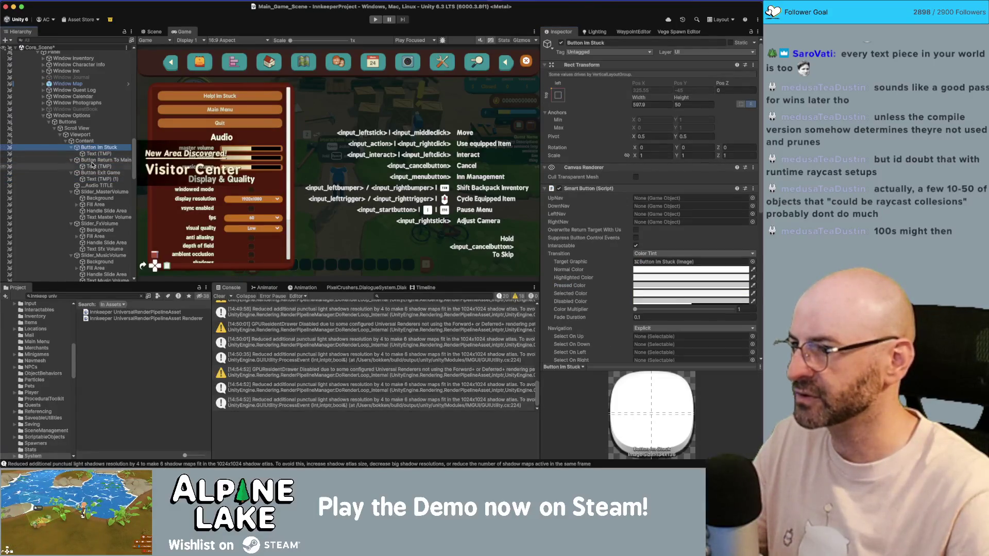
{"action": "left_click", "coordinate": [92, 160]}
{"action": "left_click", "coordinate": [98, 172], "text": "super"}
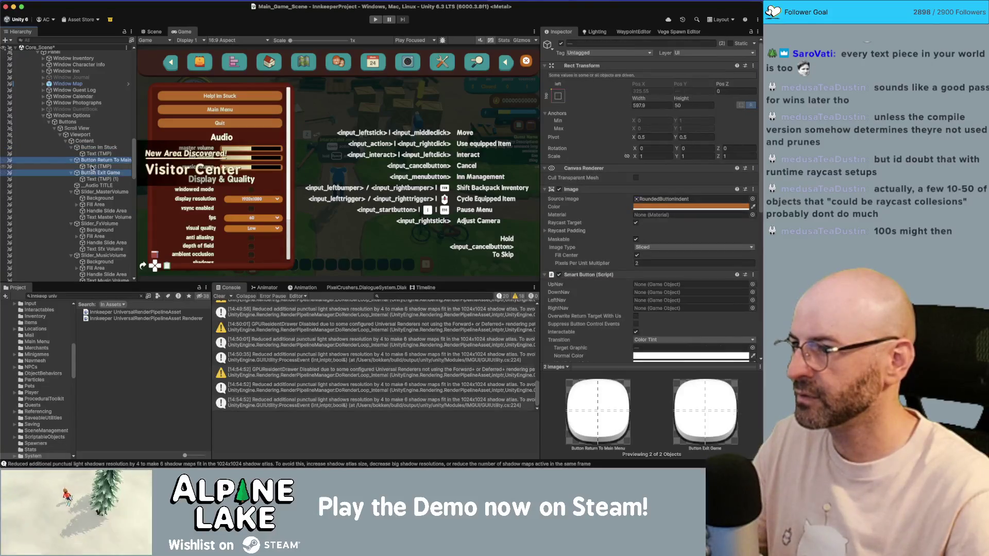
{"action": "left_click_drag", "start_coordinate": [90, 148], "coordinate": [93, 149]}
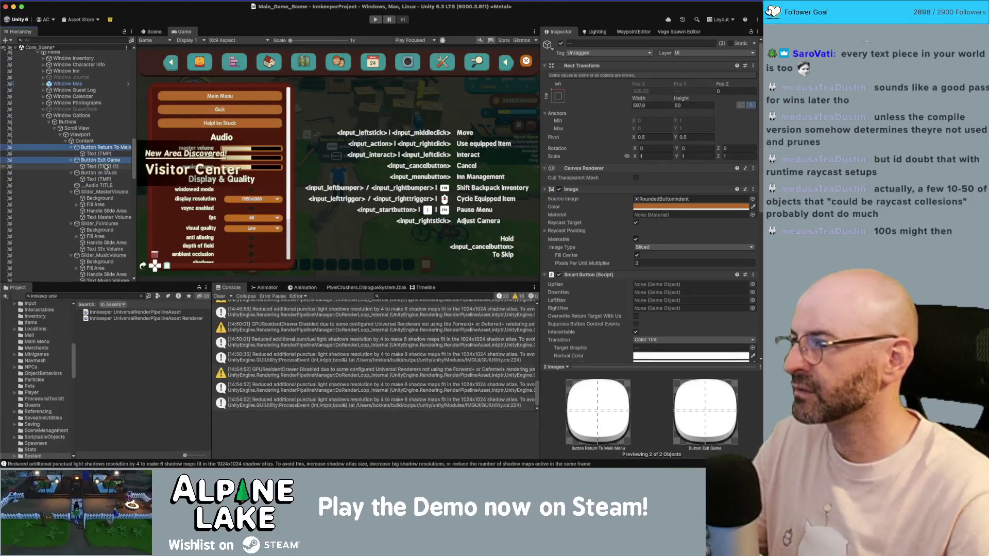
{"action": "left_click", "coordinate": [103, 160], "text": "super"}
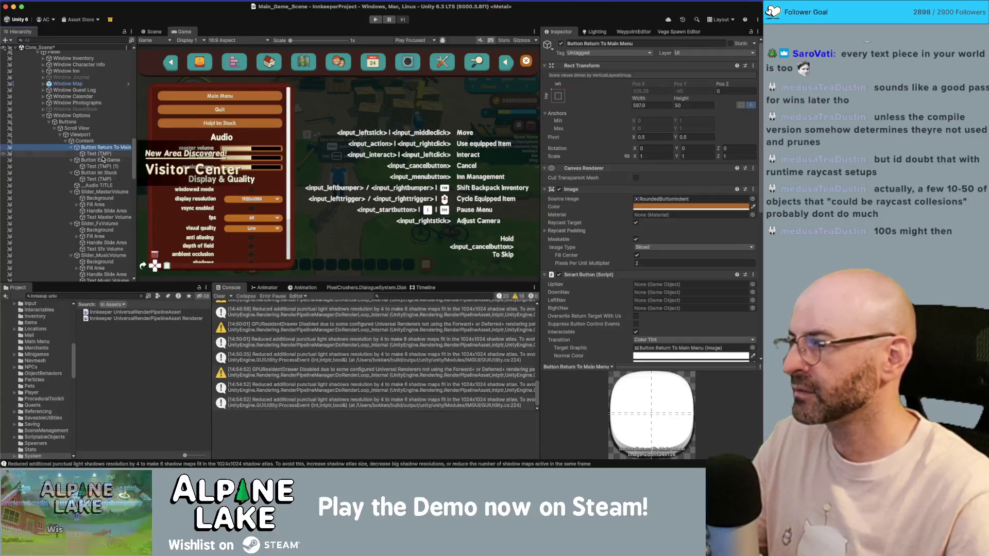
{"action": "left_click", "coordinate": [102, 160]}
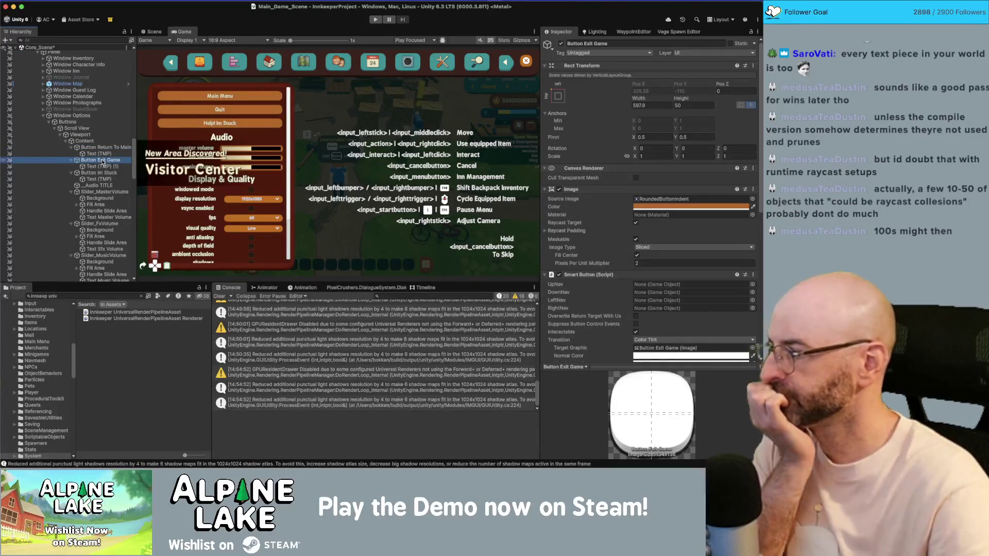
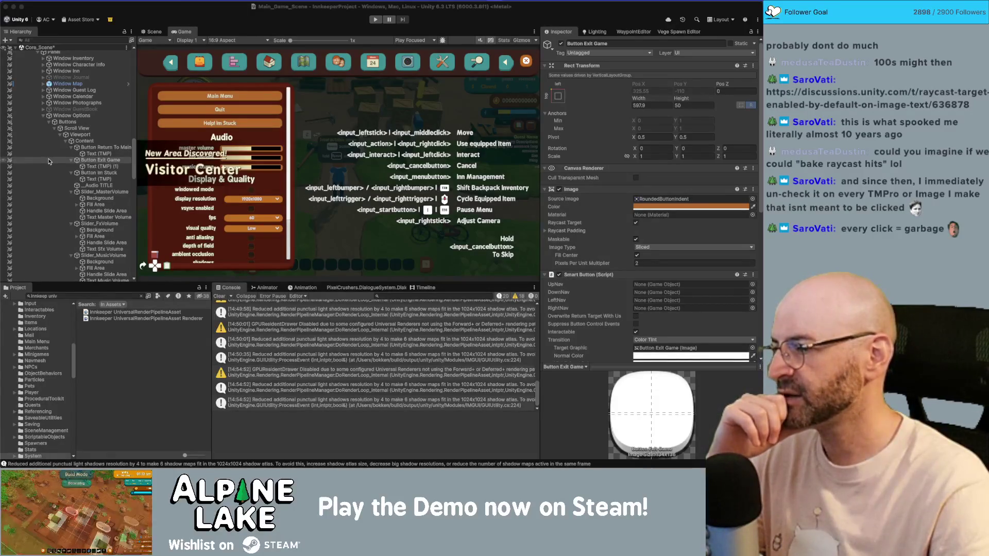
Inspect the menu button labels' text settings, then clear the selection
{"action": "left_click", "coordinate": [95, 153]}
{"action": "scroll", "coordinate": [656, 261], "scroll_direction": "down", "scroll_amount": 10}
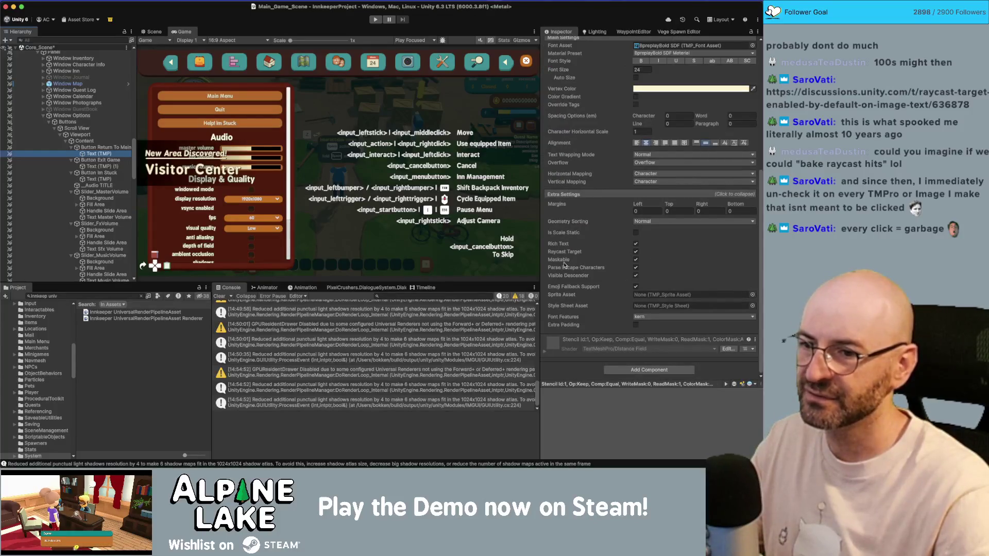
{"action": "left_click", "coordinate": [95, 166], "text": "super"}
{"action": "left_click", "coordinate": [97, 179], "text": "super"}
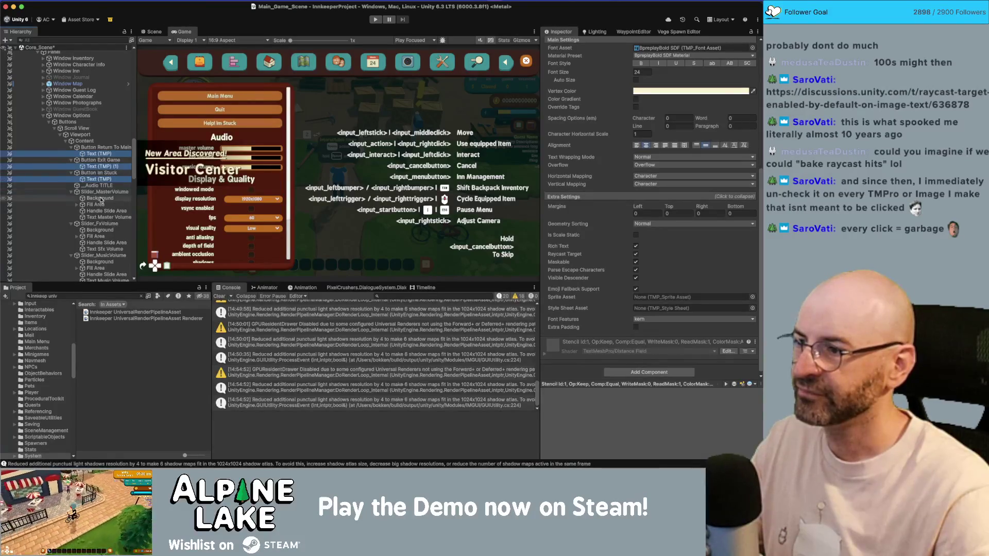
{"action": "left_click", "coordinate": [99, 153]}
{"action": "left_click", "coordinate": [97, 50]}
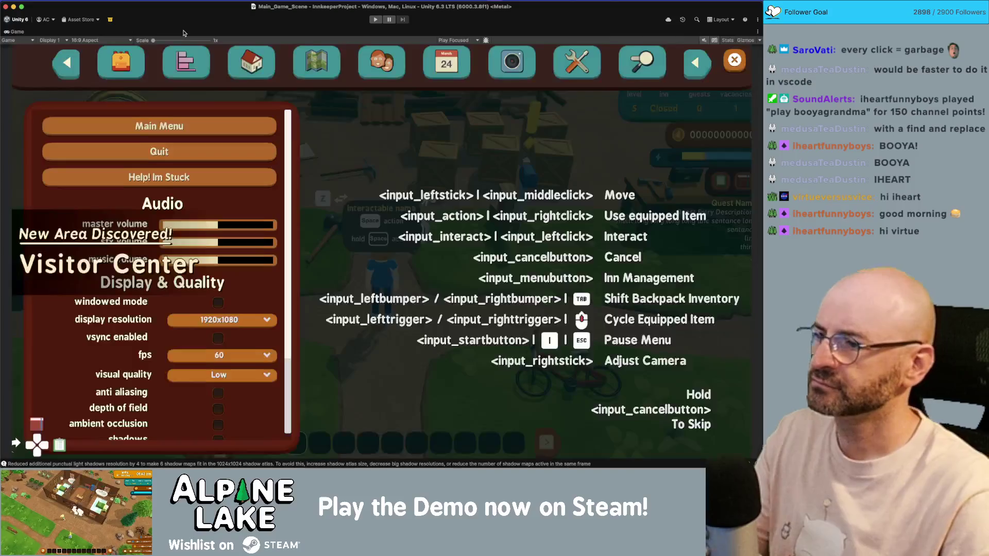
Check the menu in the maximized Game view, then set Content's Vertical Layout Group spacing to 12
{"action": "double_click", "coordinate": [183, 32]}
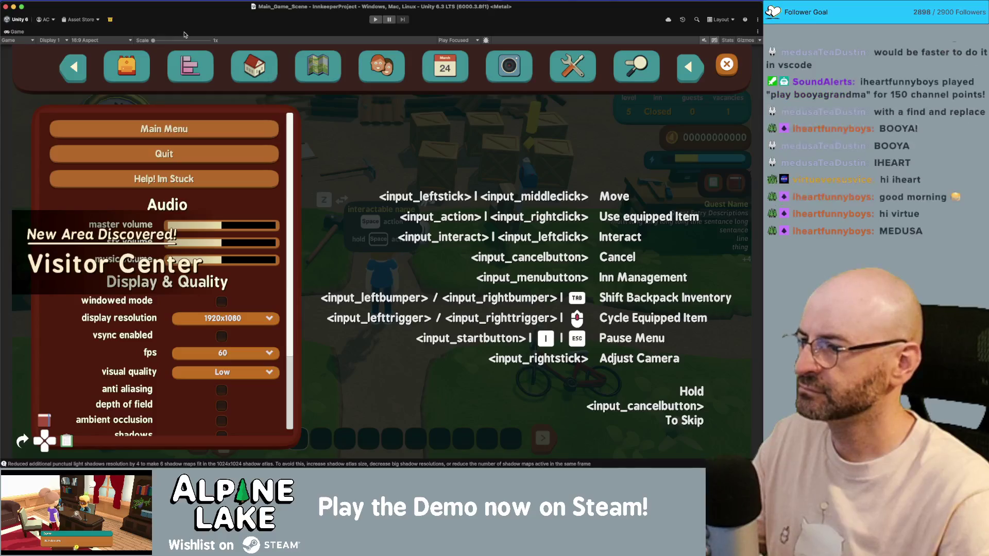
{"action": "double_click", "coordinate": [19, 33]}
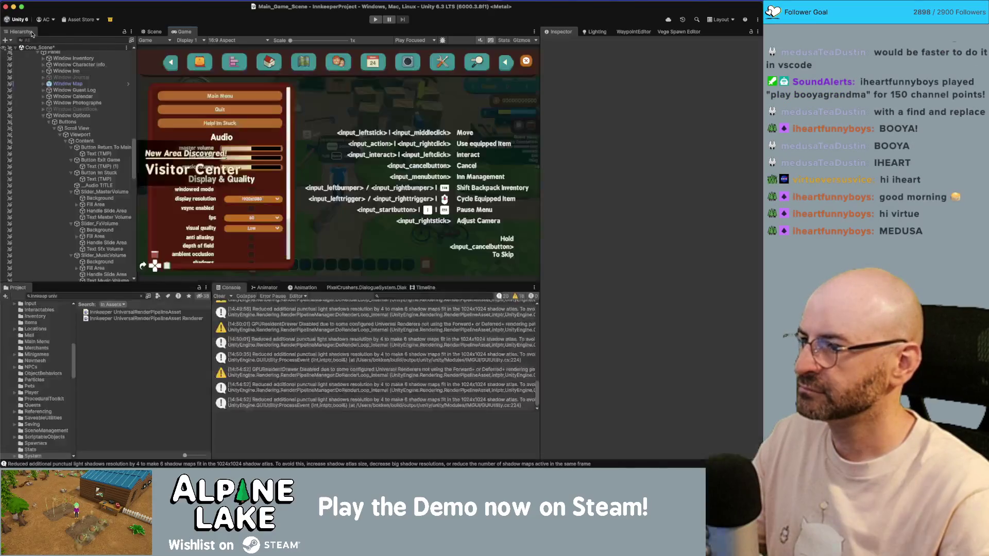
{"action": "left_click", "coordinate": [106, 142]}
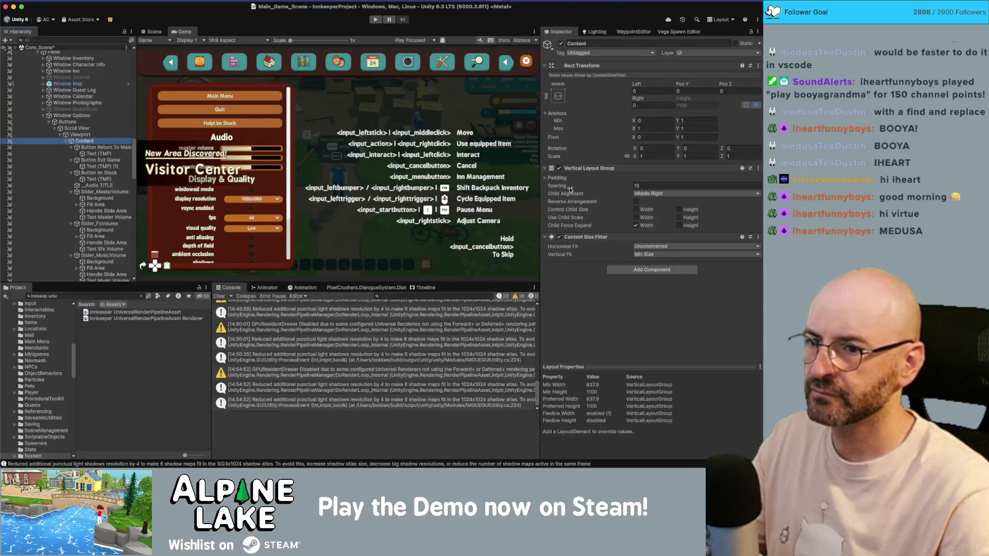
{"action": "left_click", "coordinate": [642, 186]}
{"action": "type", "text": "10"}
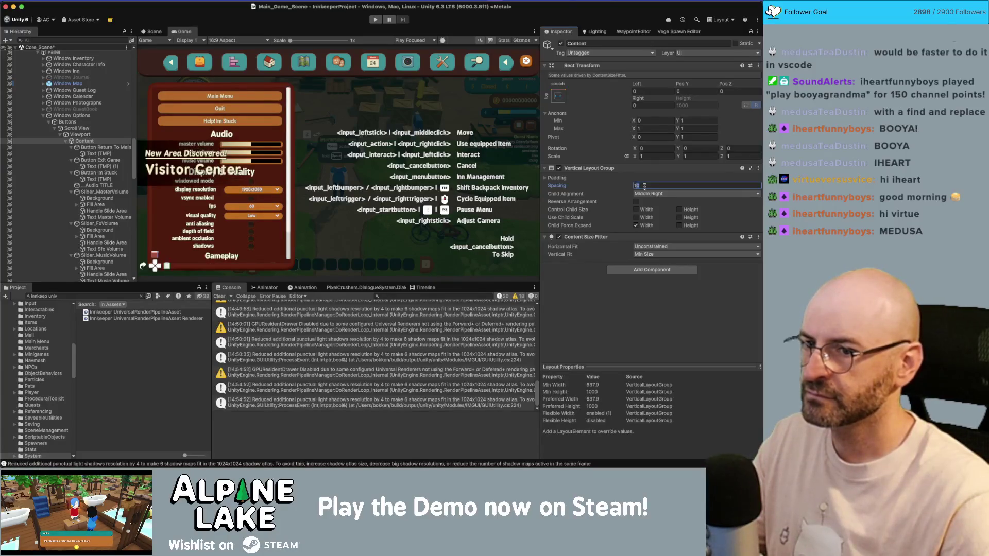
{"action": "type", "text": "12"}
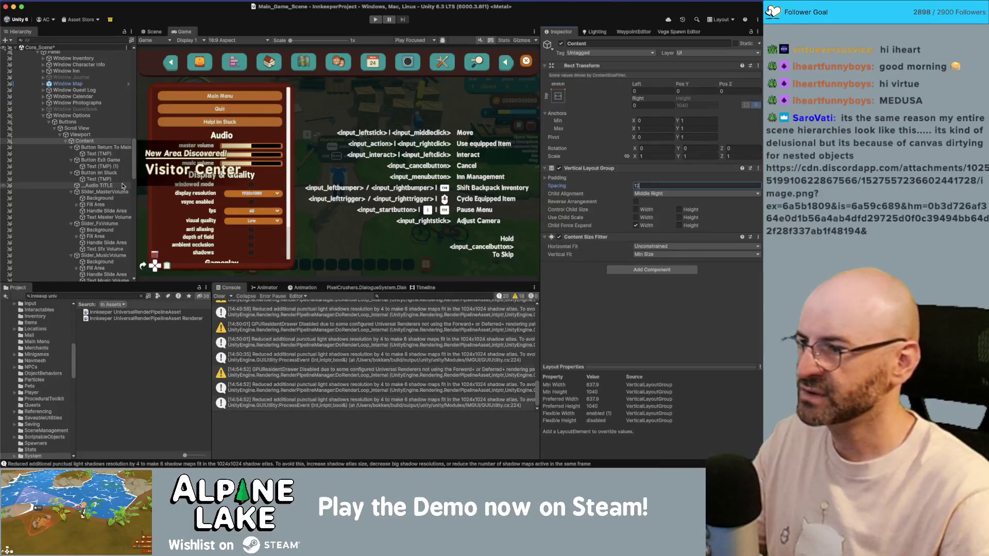
Select the Toggle Tutorials and Toggle Buttons Reminders row objects
{"action": "scroll", "coordinate": [99, 211], "scroll_direction": "down", "scroll_amount": 10}
{"action": "scroll", "coordinate": [99, 211], "scroll_direction": "down", "scroll_amount": 3}
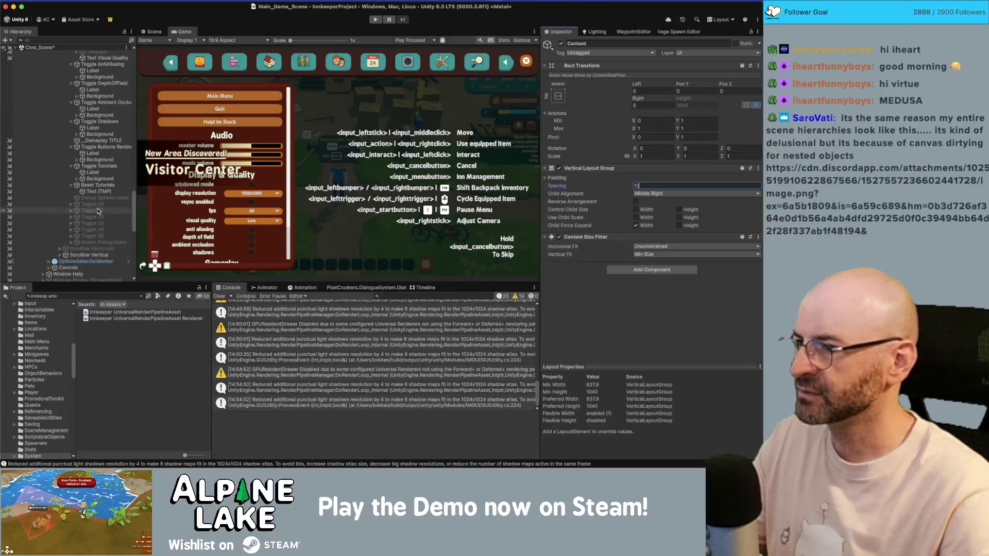
{"action": "left_click", "coordinate": [102, 167]}
{"action": "left_click", "coordinate": [103, 148]}
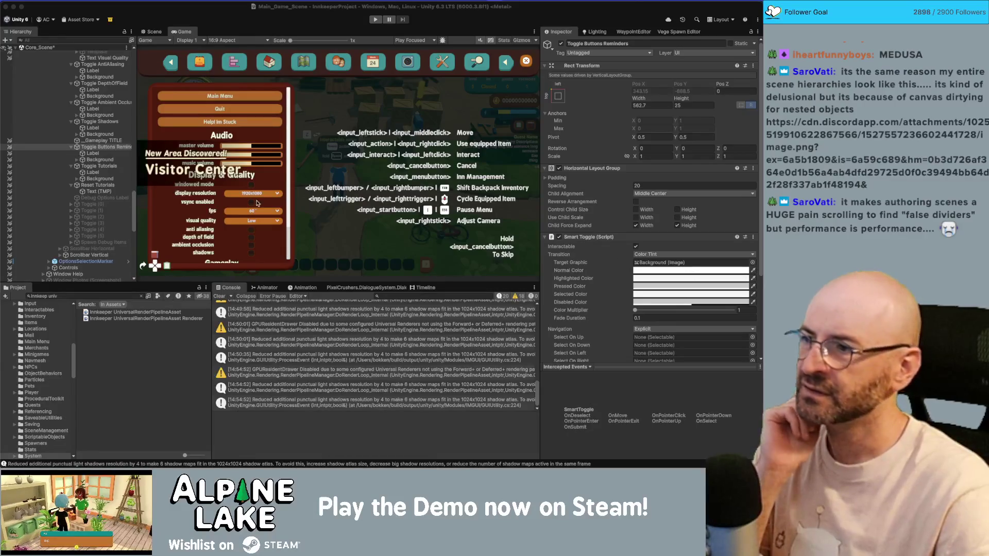
Scroll the Hierarchy back up before re-entering Play mode
{"action": "scroll", "coordinate": [89, 157], "scroll_direction": "up", "scroll_amount": 10}
{"action": "scroll", "coordinate": [89, 157], "scroll_direction": "up", "scroll_amount": 10}
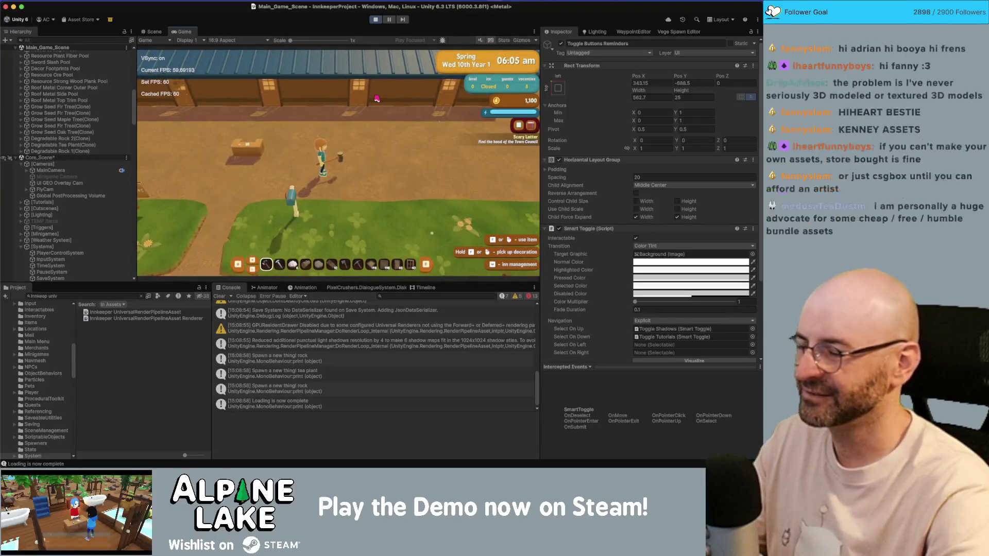
Open and close the backpack, then run the character in and out of the inn and east
{"action": "key", "text": "i"}
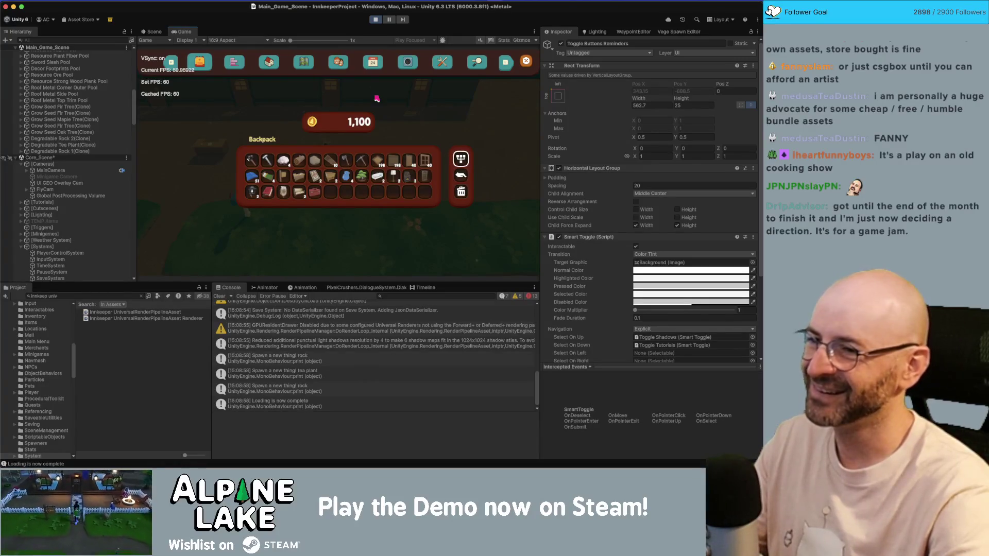
{"action": "key", "text": "Escape"}
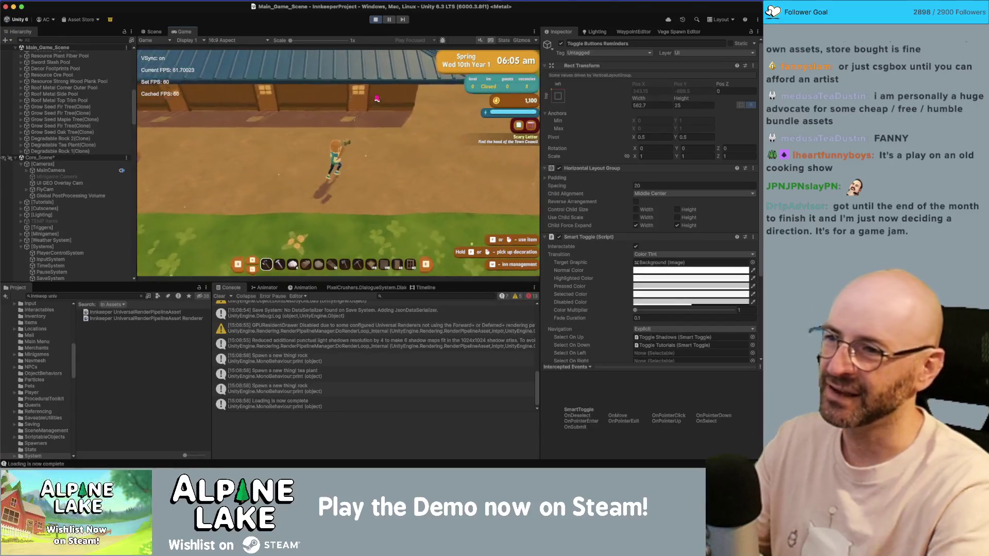
{"action": "key", "text": "w"}
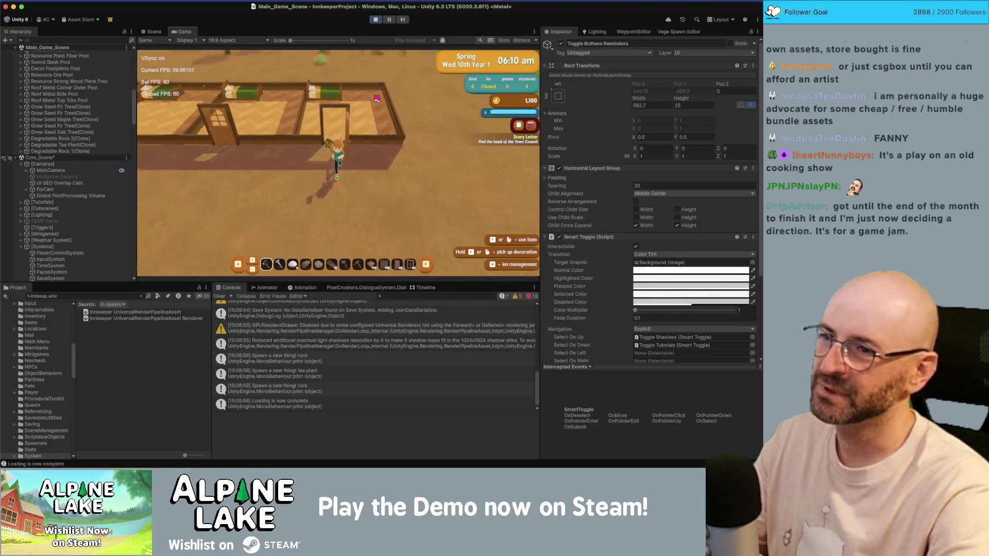
{"action": "key", "text": "s"}
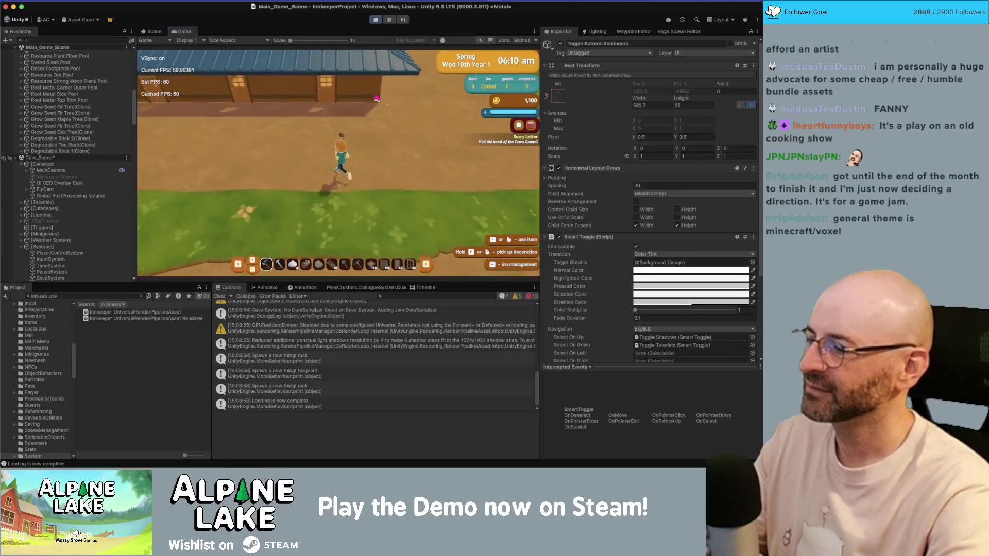
{"action": "key", "text": "w"}
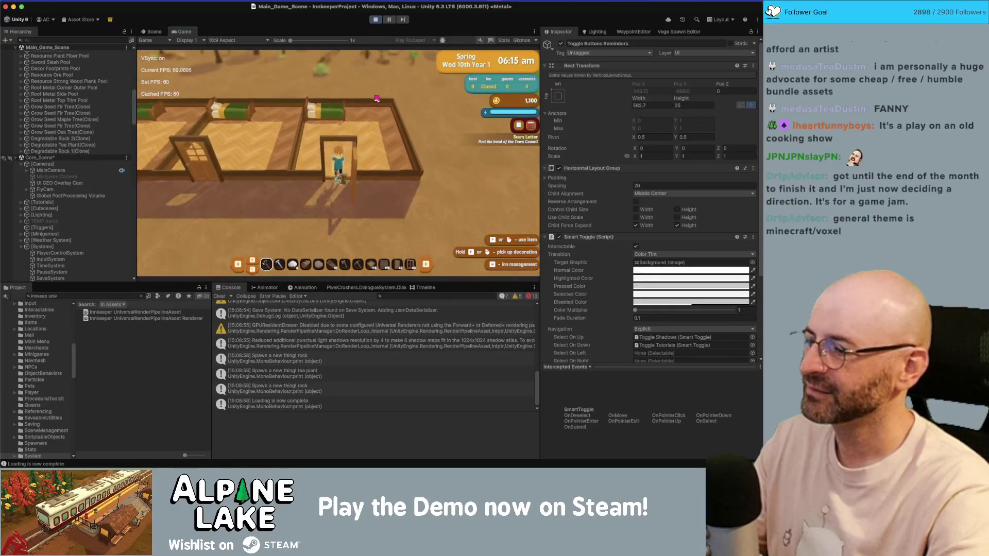
{"action": "key", "text": "s"}
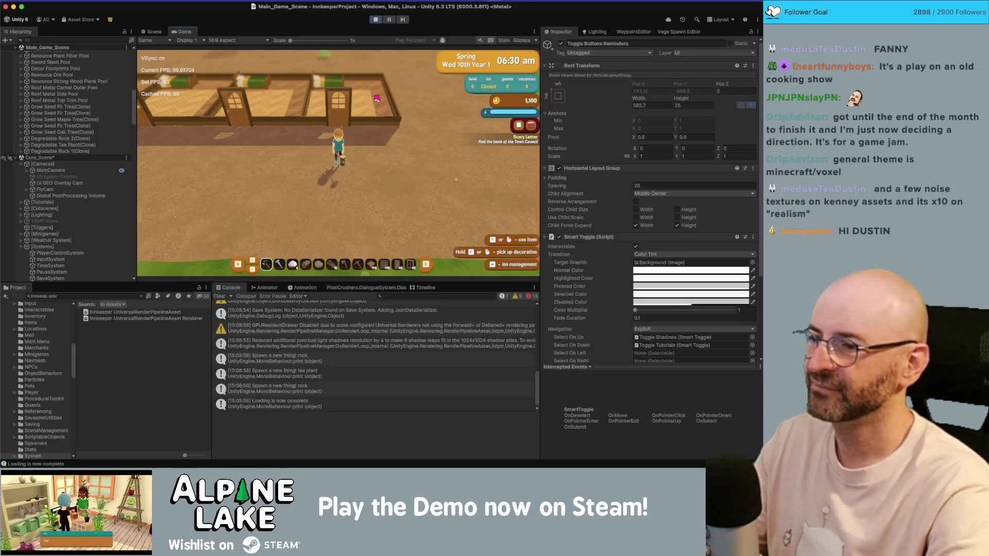
{"action": "key", "text": "d"}
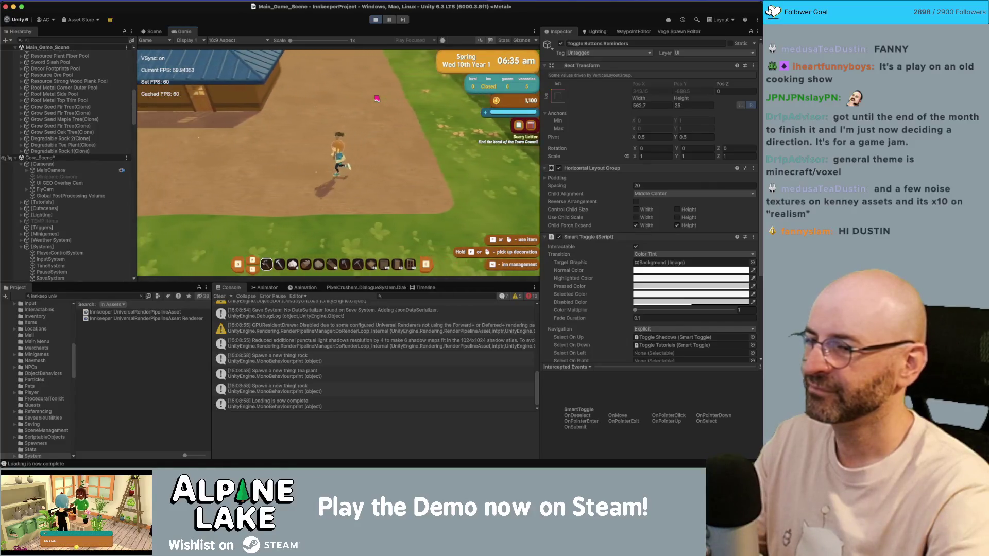
Walk north toward the inn rooms and bring up the pause menu's settings page
{"action": "key", "text": "w"}
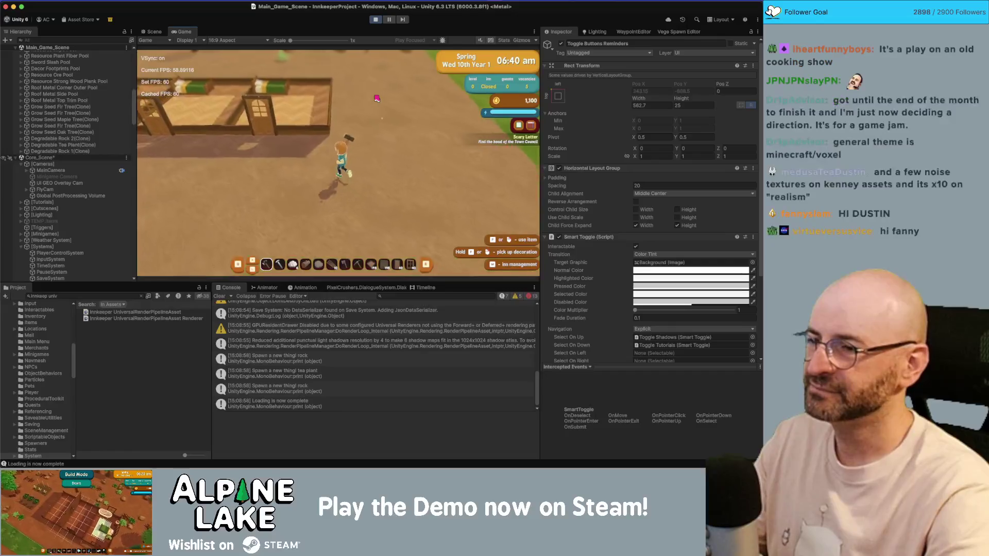
{"action": "key", "text": "i"}
{"action": "key", "text": "p"}
Step menu focus down to Reset Tutorials, then back up to the master volume slider
{"action": "key", "text": "Down"}
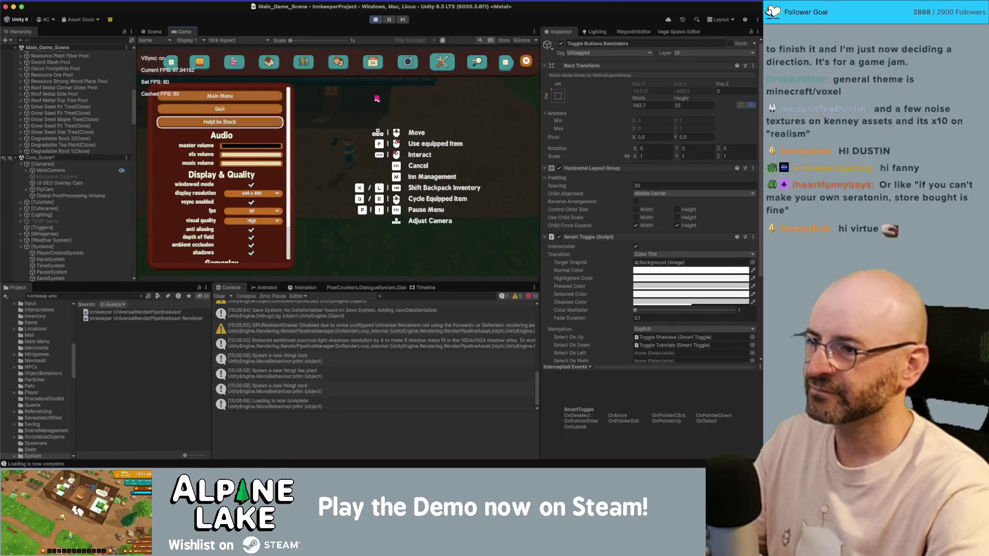
{"action": "key", "text": "Down"}
{"action": "key", "text": "Down"}
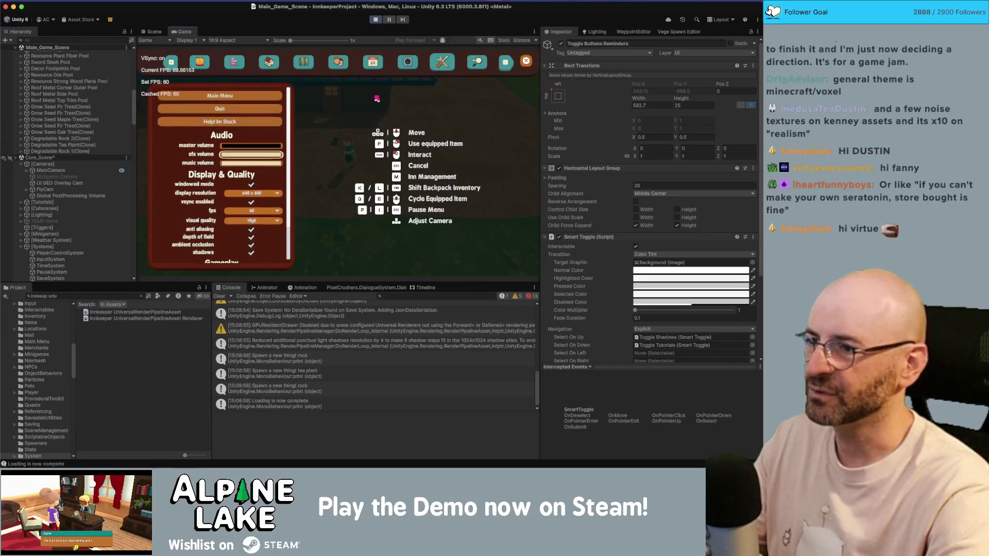
{"action": "key", "text": "Down"}
{"action": "key", "text": "Down"}
{"action": "key", "text": "Down"}
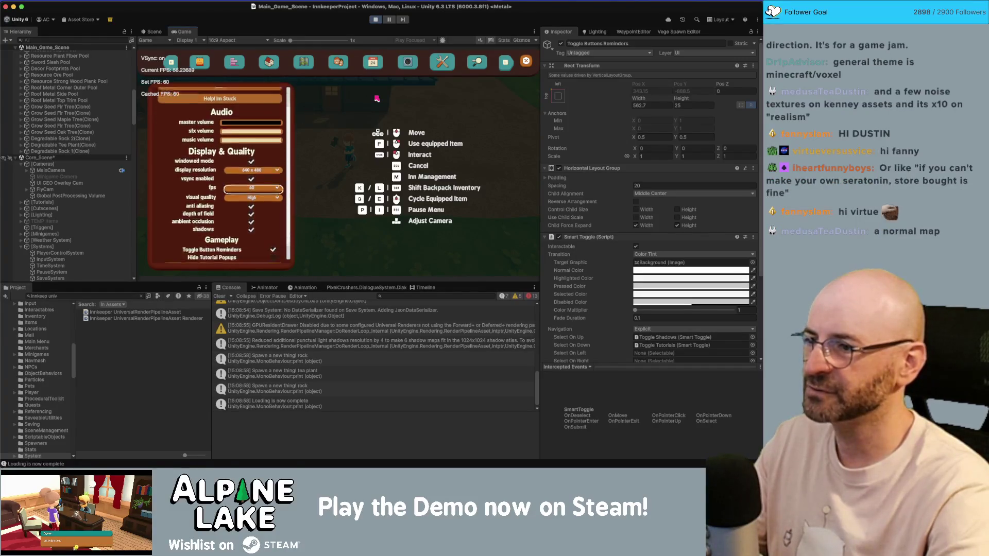
{"action": "key", "text": "Down"}
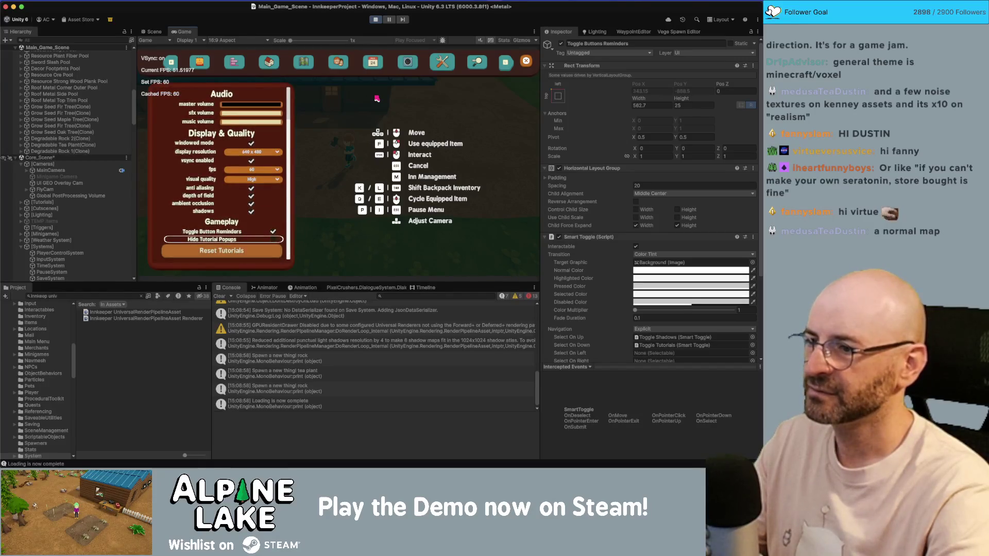
{"action": "key", "text": "Up"}
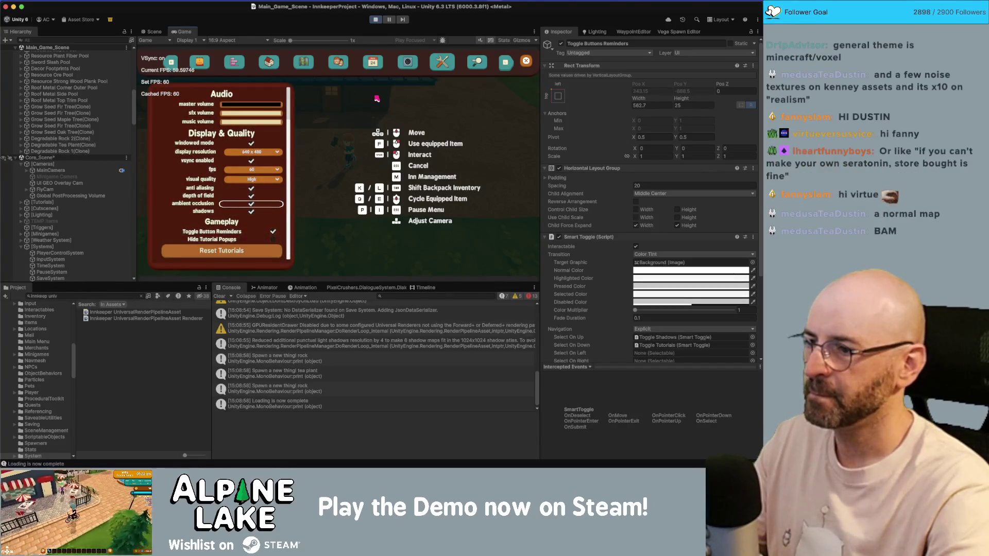
{"action": "key", "text": "Down"}
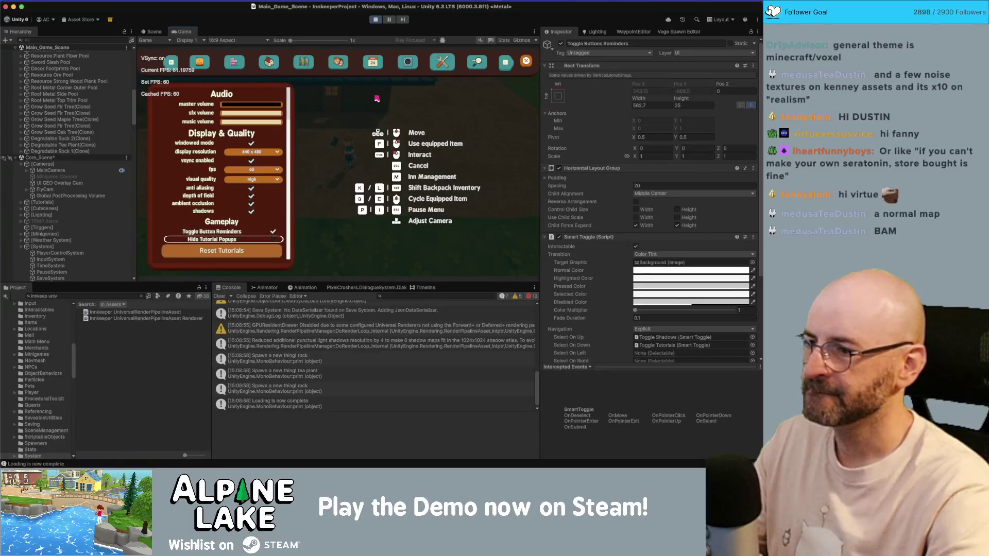
{"action": "key", "text": "Up"}
{"action": "key", "text": "Up"}
{"action": "key", "text": "Up"}
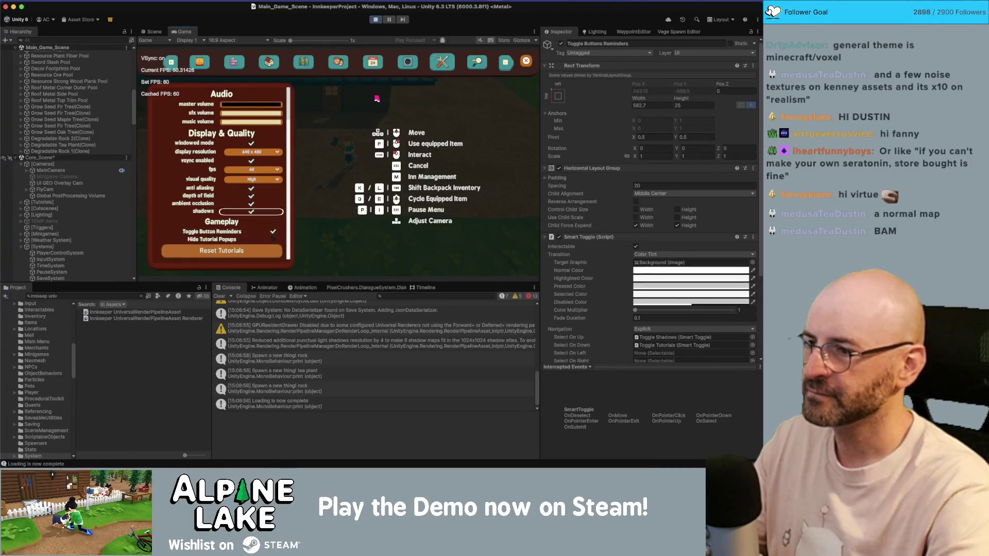
{"action": "key", "text": "Up"}
{"action": "key", "text": "Up"}
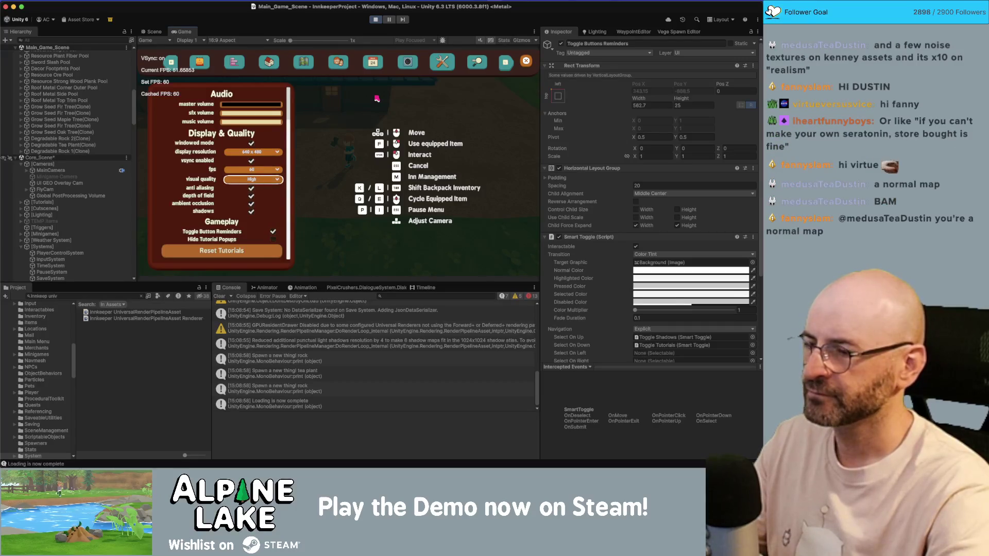
{"action": "key", "text": "Up"}
{"action": "key", "text": "Up"}
{"action": "key", "text": "Up"}
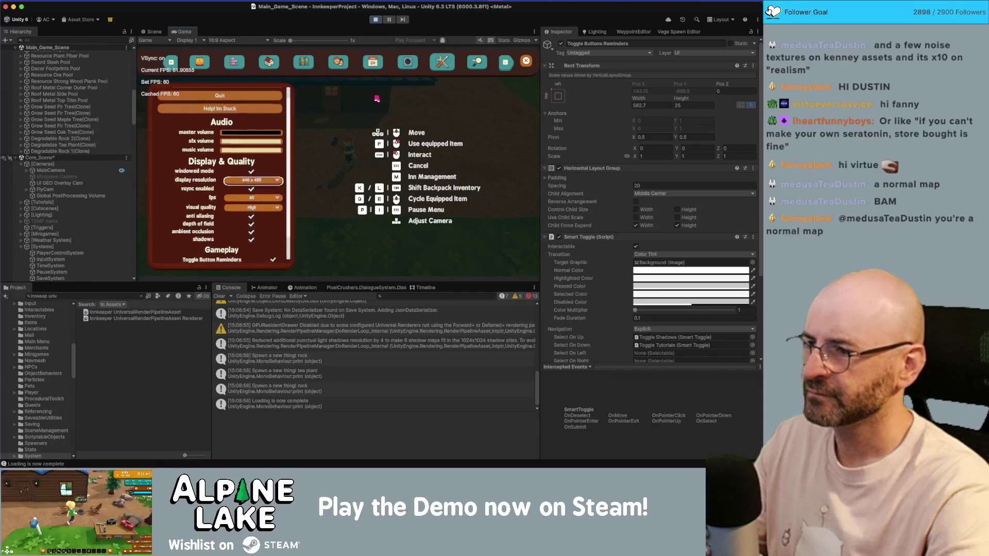
{"action": "key", "text": "Up"}
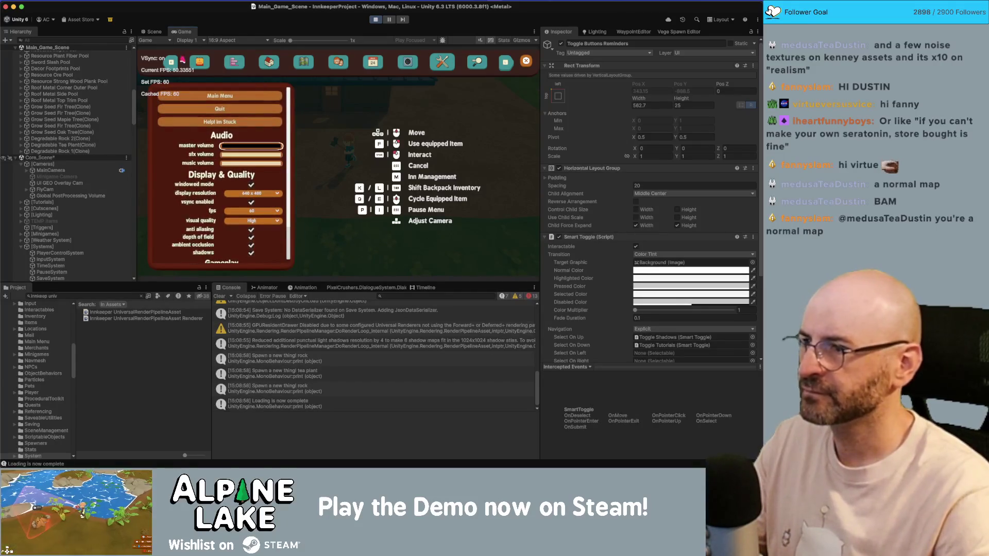
In the maximized Game view, test focus moving between volume sliders, fps, windowed mode and Quit
{"action": "key", "text": "shift+space"}
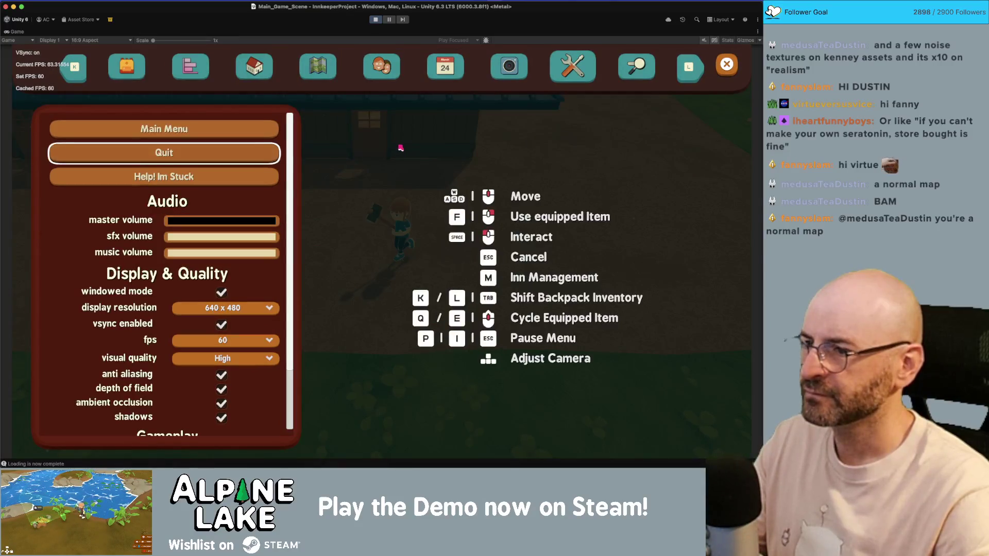
{"action": "key", "text": "Down"}
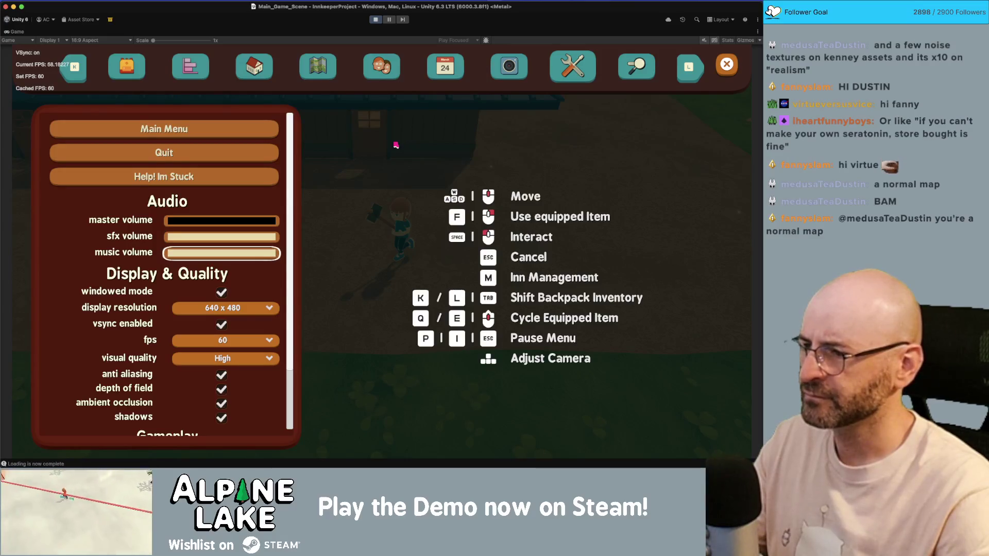
{"action": "key", "text": "Down"}
{"action": "key", "text": "Up"}
{"action": "key", "text": "Up"}
{"action": "key", "text": "Up"}
{"action": "key", "text": "Down"}
{"action": "key", "text": "Down"}
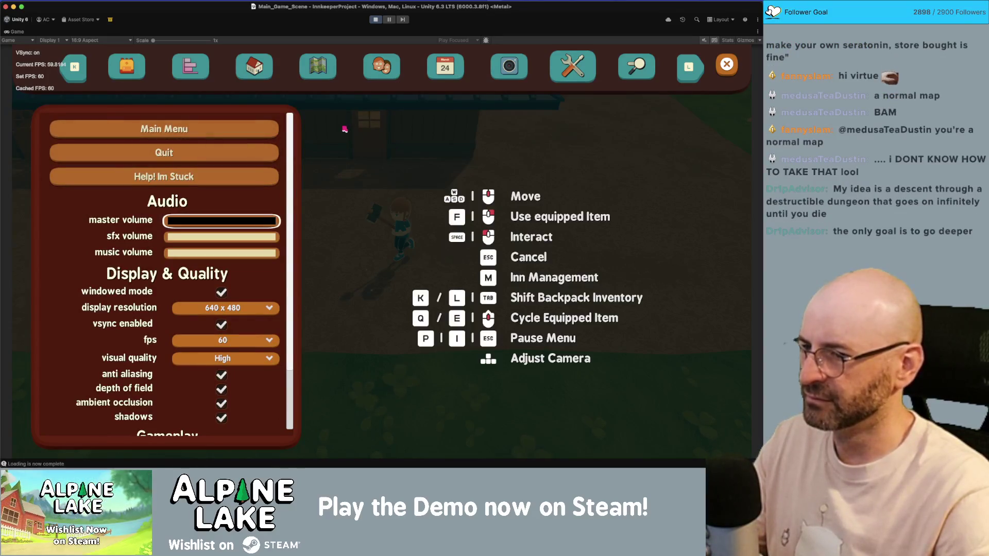
{"action": "key", "text": "Down"}
{"action": "key", "text": "Down"}
{"action": "key", "text": "Down"}
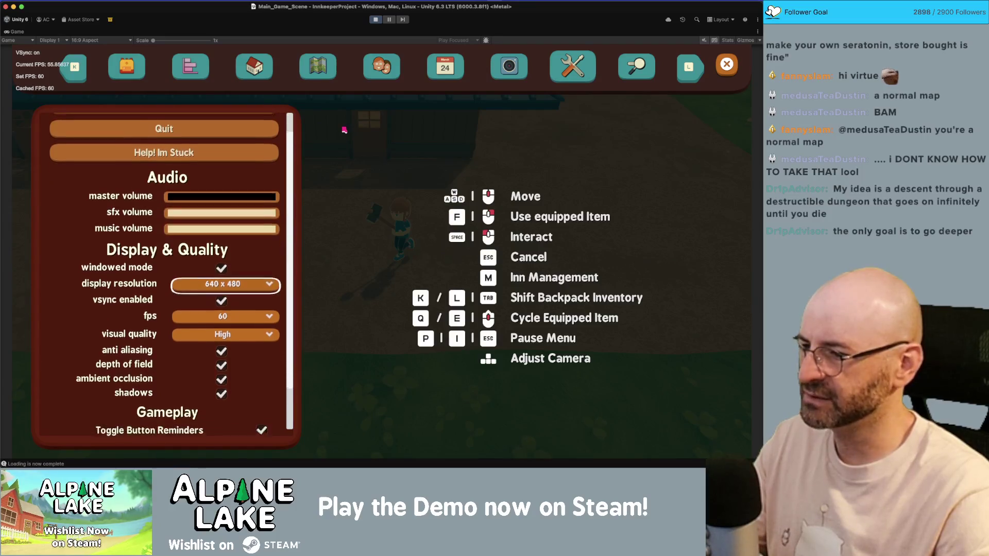
{"action": "key", "text": "Up"}
{"action": "key", "text": "Up"}
{"action": "key", "text": "Up"}
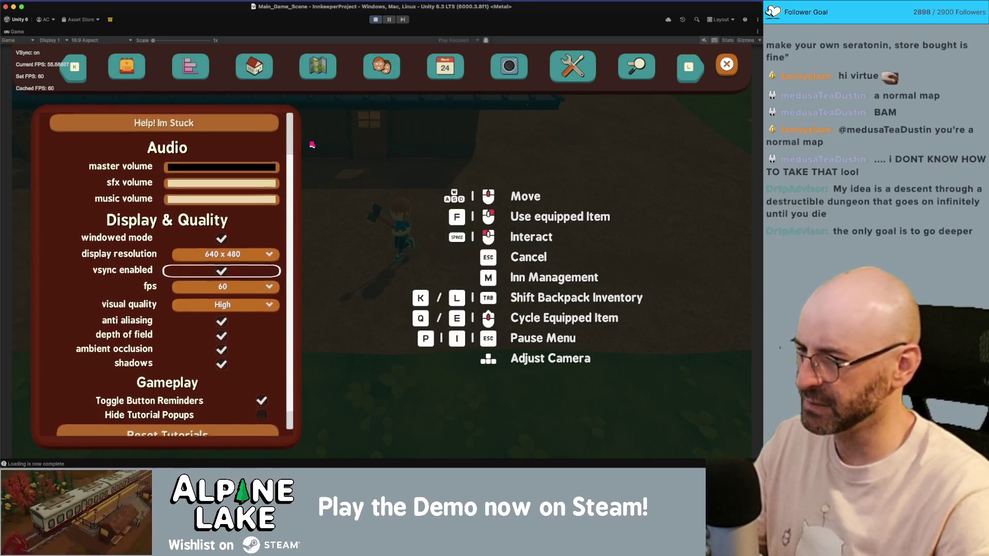
{"action": "key", "text": "Down"}
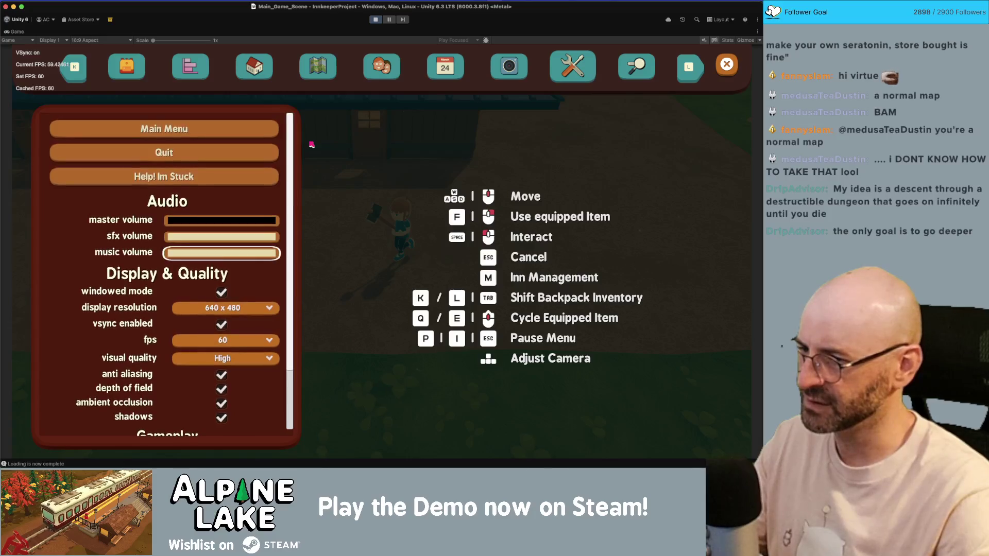
{"action": "key", "text": "Up"}
{"action": "key", "text": "Up"}
{"action": "key", "text": "Up"}
{"action": "key", "text": "Down"}
{"action": "key", "text": "Down"}
{"action": "key", "text": "Down"}
{"action": "key", "text": "Down"}
{"action": "key", "text": "Up"}
{"action": "key", "text": "Up"}
{"action": "key", "text": "Up"}
{"action": "key", "text": "Up"}
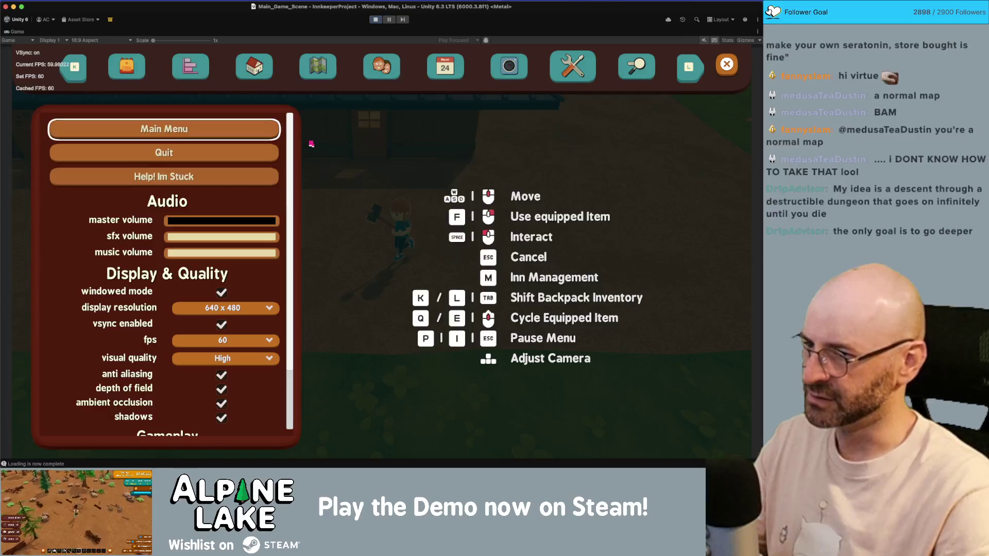
{"action": "key", "text": "Down"}
{"action": "key", "text": "Down"}
{"action": "key", "text": "Down"}
{"action": "key", "text": "Down"}
{"action": "key", "text": "Down"}
{"action": "key", "text": "Down"}
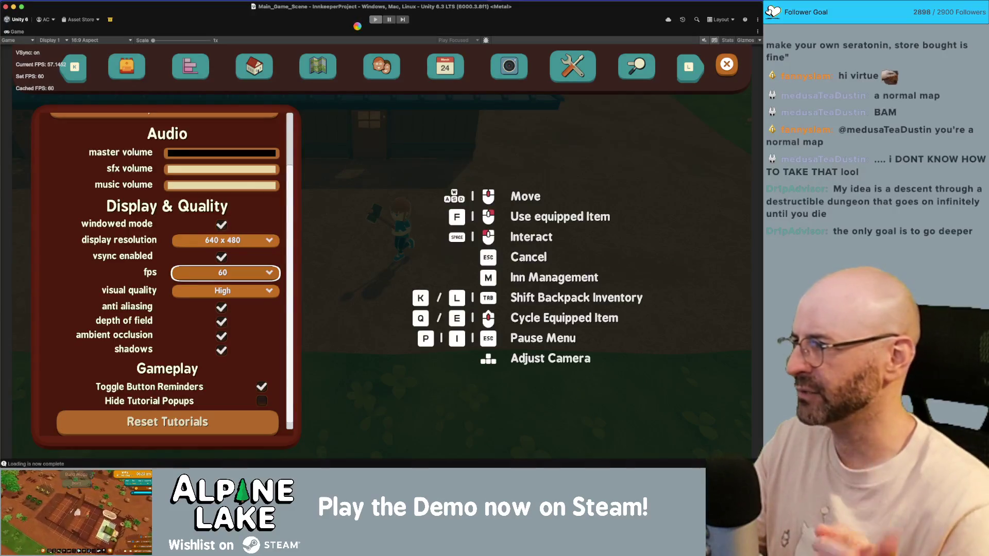
{"action": "key", "text": "shift+space"}
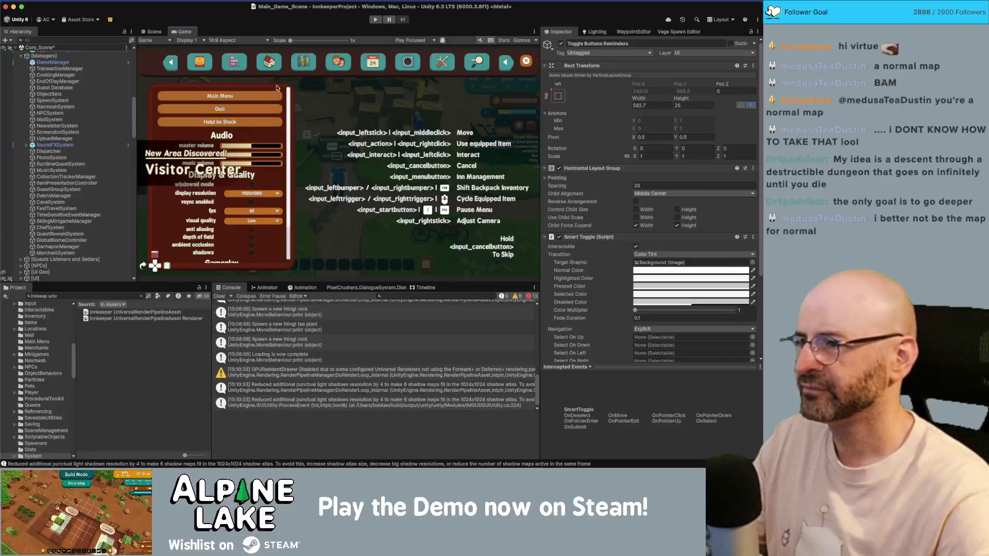
Select Window Options and move Button Im Stuck below Button Exit Game in the prepopulated list
{"action": "scroll", "coordinate": [118, 102], "scroll_direction": "up", "scroll_amount": 10}
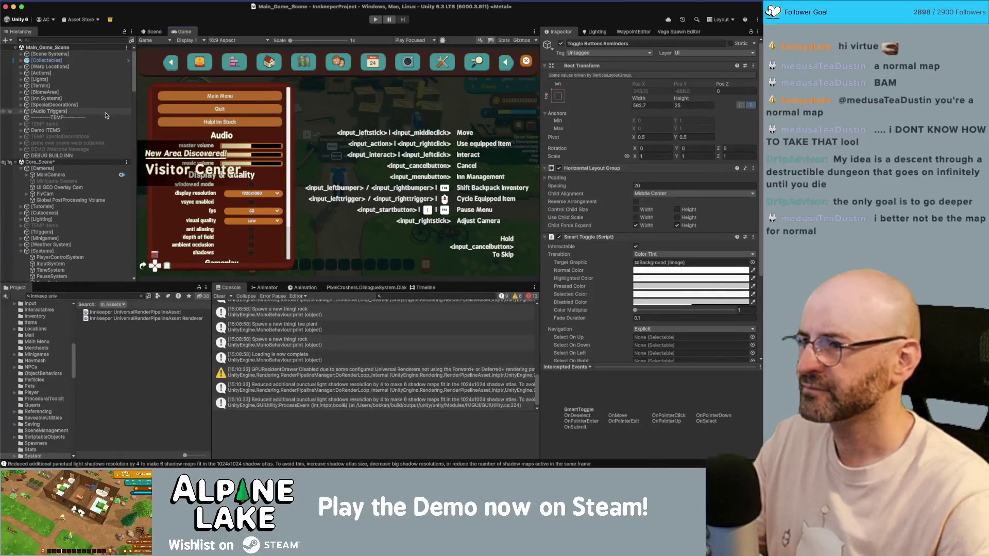
{"action": "scroll", "coordinate": [118, 102], "scroll_direction": "down", "scroll_amount": 15}
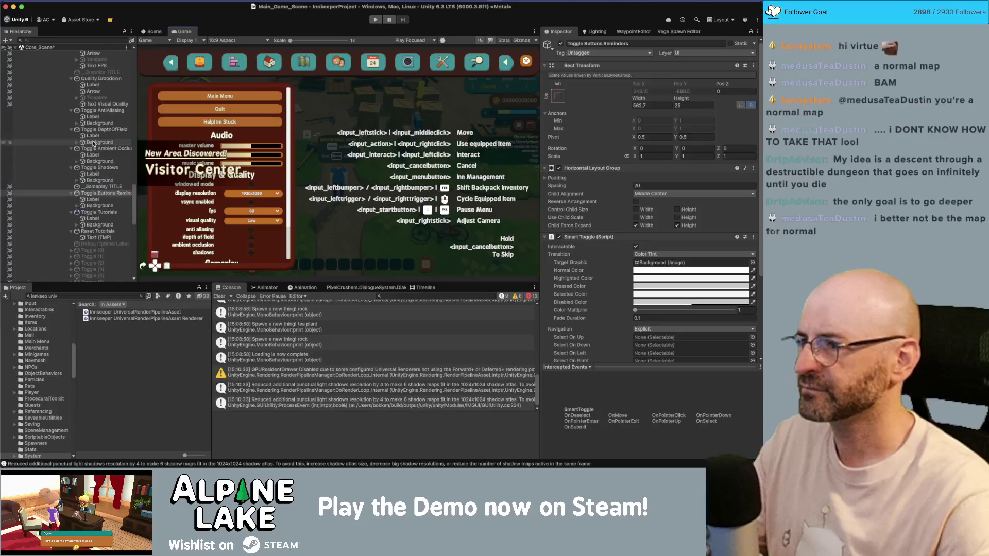
{"action": "scroll", "coordinate": [93, 145], "scroll_direction": "up", "scroll_amount": 10}
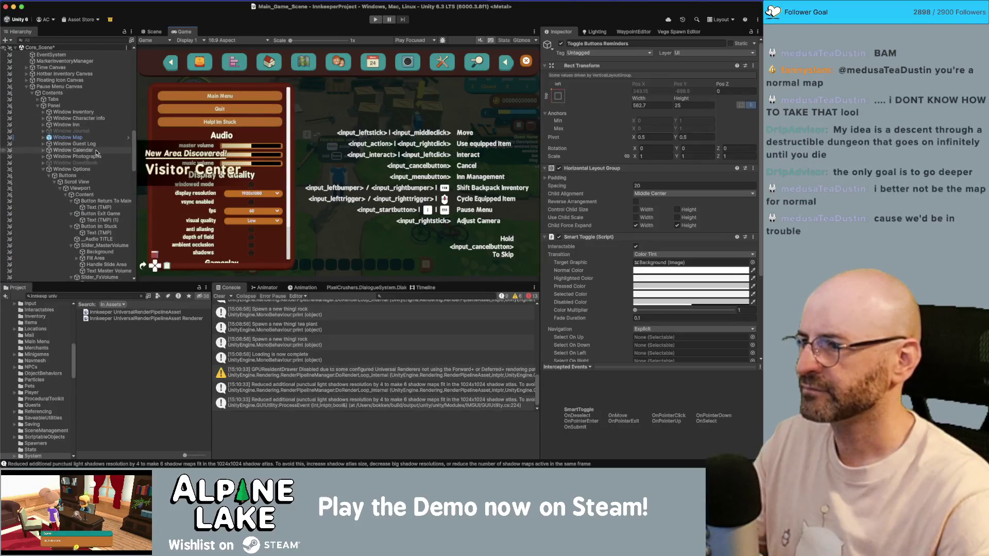
{"action": "left_click", "coordinate": [94, 169]}
{"action": "scroll", "coordinate": [607, 295], "scroll_direction": "down", "scroll_amount": 10}
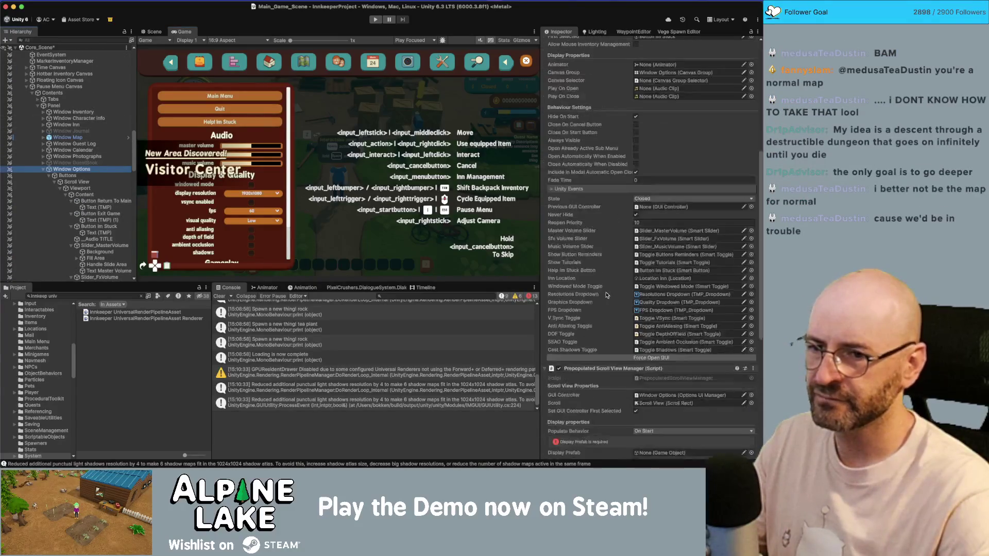
{"action": "scroll", "coordinate": [582, 240], "scroll_direction": "down", "scroll_amount": 10}
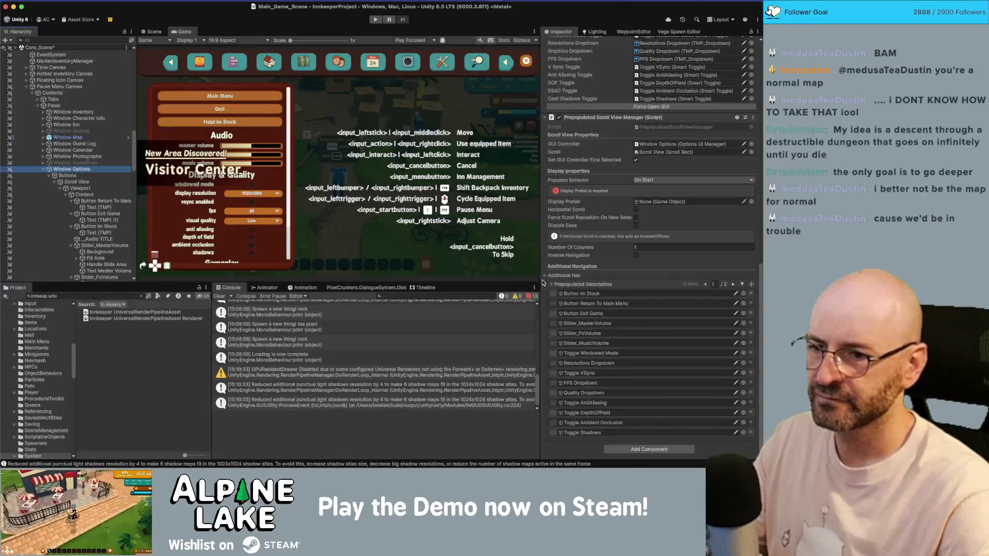
{"action": "left_click_drag", "start_coordinate": [551, 294], "coordinate": [555, 306]}
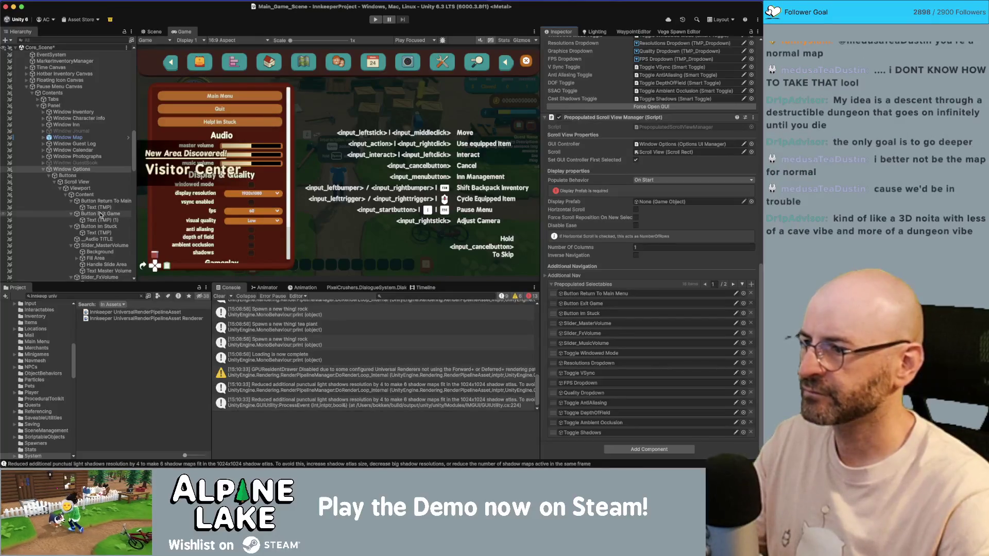
Compare the master, sfx and music volume sliders' settings in the Inspector
{"action": "scroll", "coordinate": [101, 213], "scroll_direction": "down", "scroll_amount": 10}
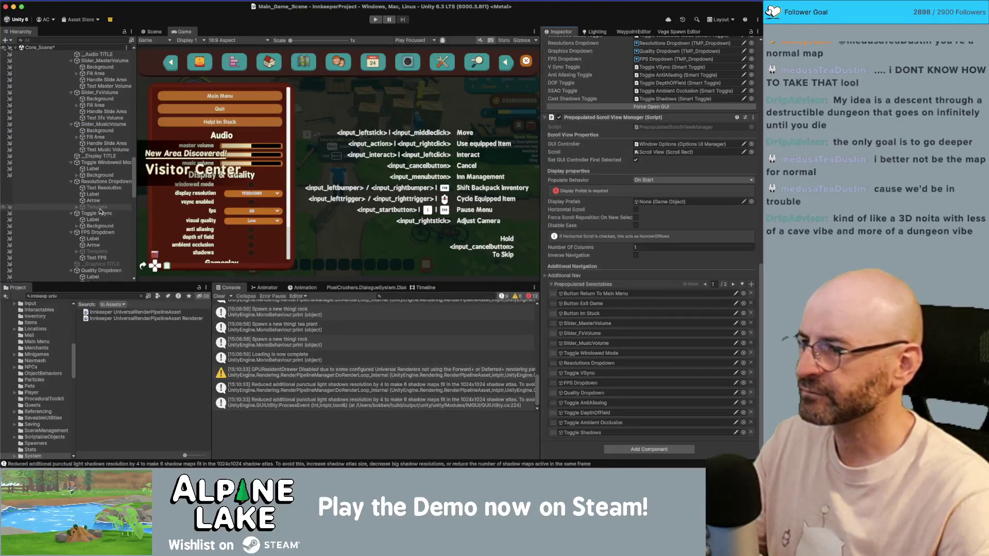
{"action": "scroll", "coordinate": [101, 212], "scroll_direction": "up", "scroll_amount": 3}
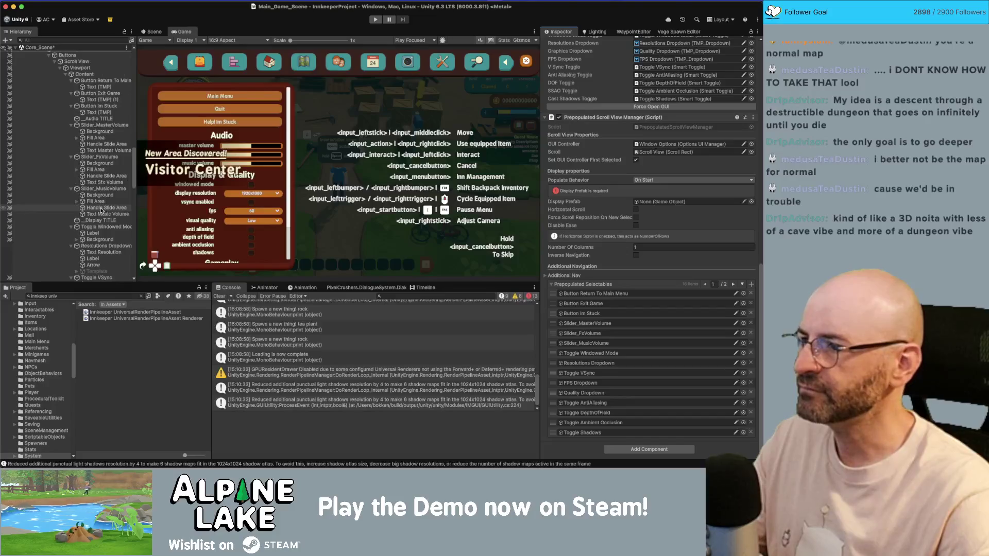
{"action": "left_click", "coordinate": [101, 125]}
{"action": "left_click", "coordinate": [102, 157], "text": "super"}
{"action": "left_click", "coordinate": [102, 189], "text": "super"}
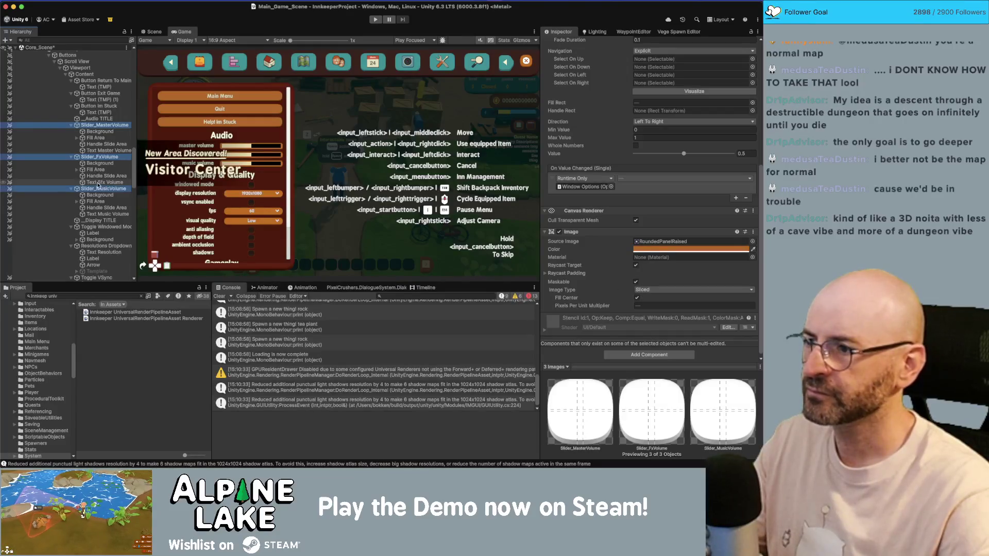
{"action": "left_click", "coordinate": [101, 188]}
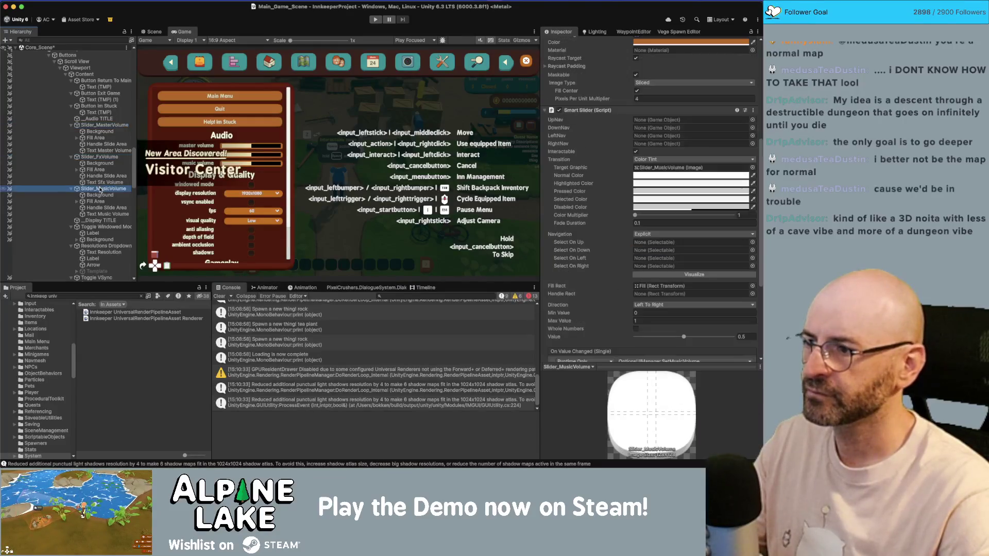
{"action": "left_click", "coordinate": [110, 157]}
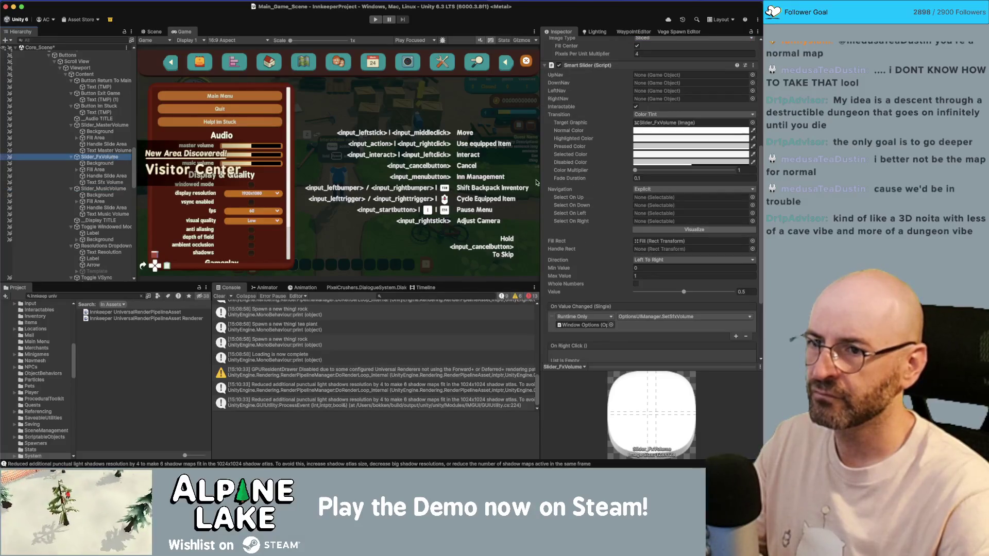
{"action": "scroll", "coordinate": [589, 185], "scroll_direction": "up", "scroll_amount": 5}
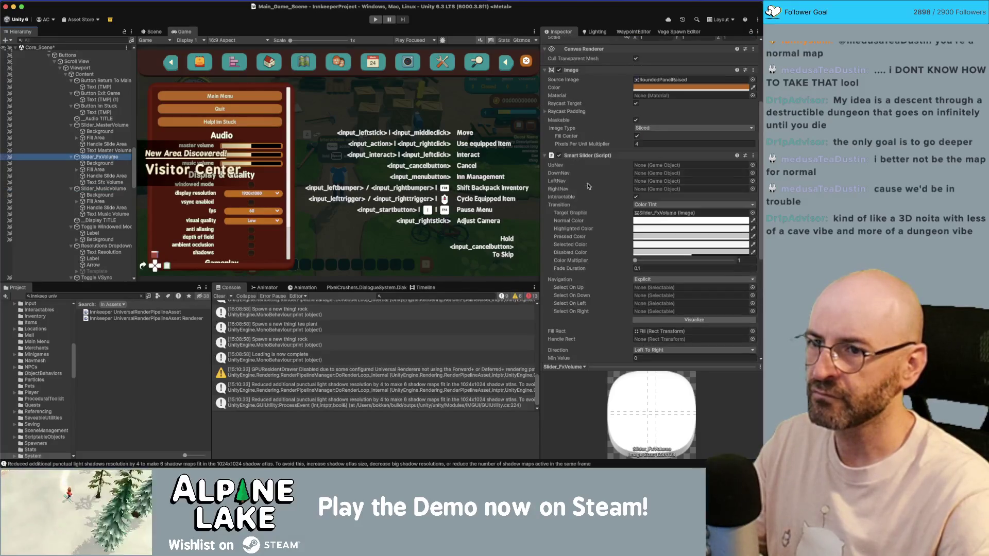
{"action": "left_click", "coordinate": [94, 189]}
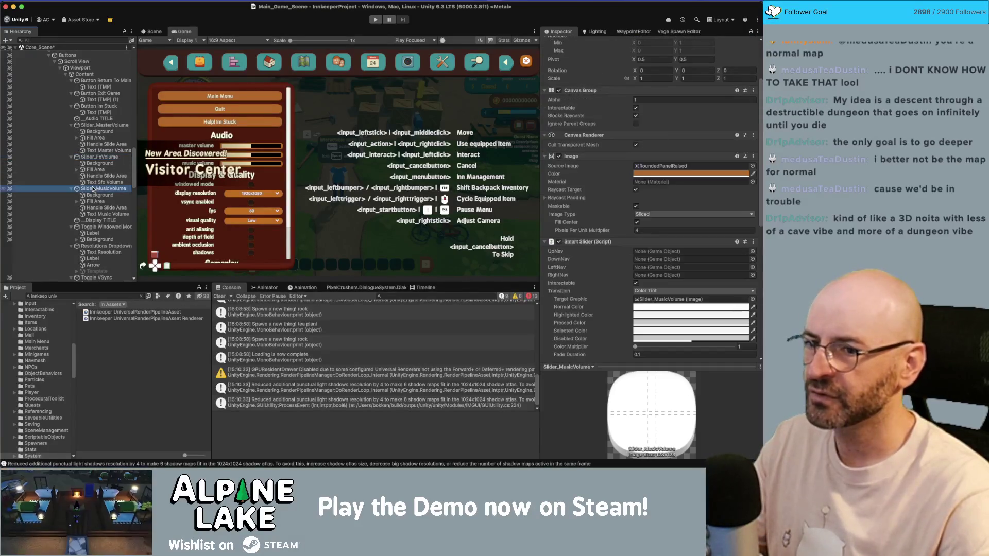
Select the master and sfx volume sliders together and set Pixels Per Unit Multiplier to 4
{"action": "left_click", "coordinate": [100, 157], "text": "super"}
{"action": "left_click", "coordinate": [99, 126]}
{"action": "scroll", "coordinate": [568, 220], "scroll_direction": "down", "scroll_amount": 8}
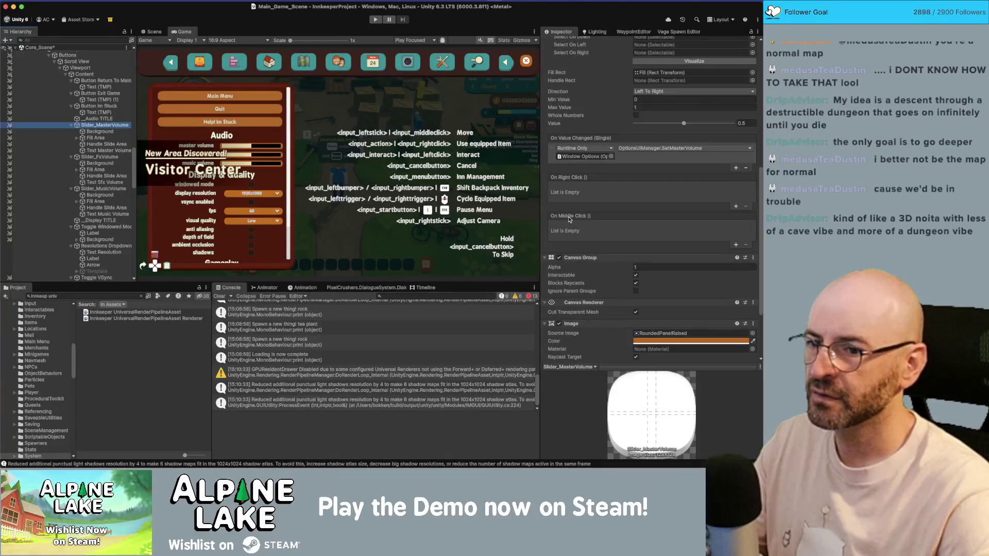
{"action": "scroll", "coordinate": [569, 220], "scroll_direction": "down", "scroll_amount": 2}
{"action": "left_click", "coordinate": [639, 344]}
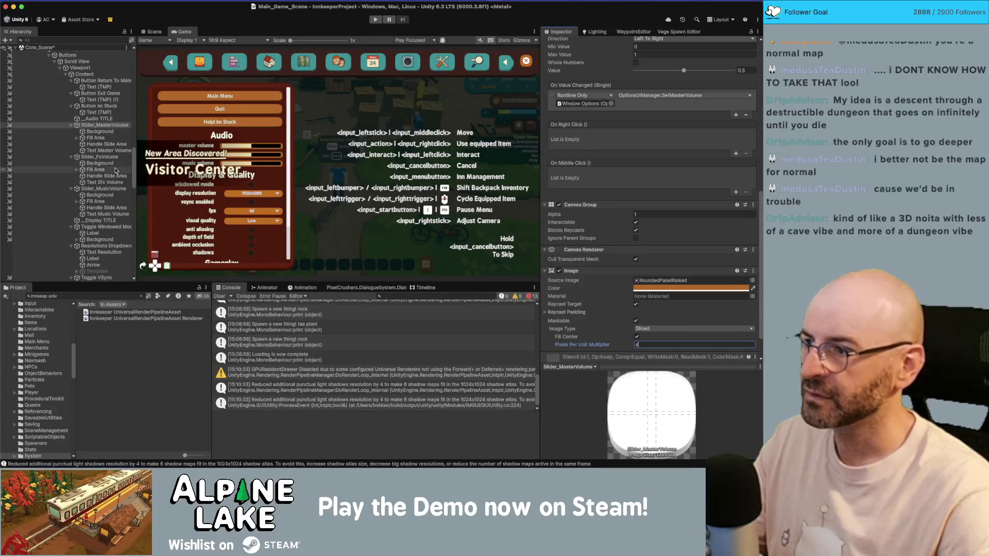
Set Pixels Per Unit Multiplier to 4 on the Return To Main Menu, Exit Game and Im Stuck buttons
{"action": "scroll", "coordinate": [106, 136], "scroll_direction": "up", "scroll_amount": 3}
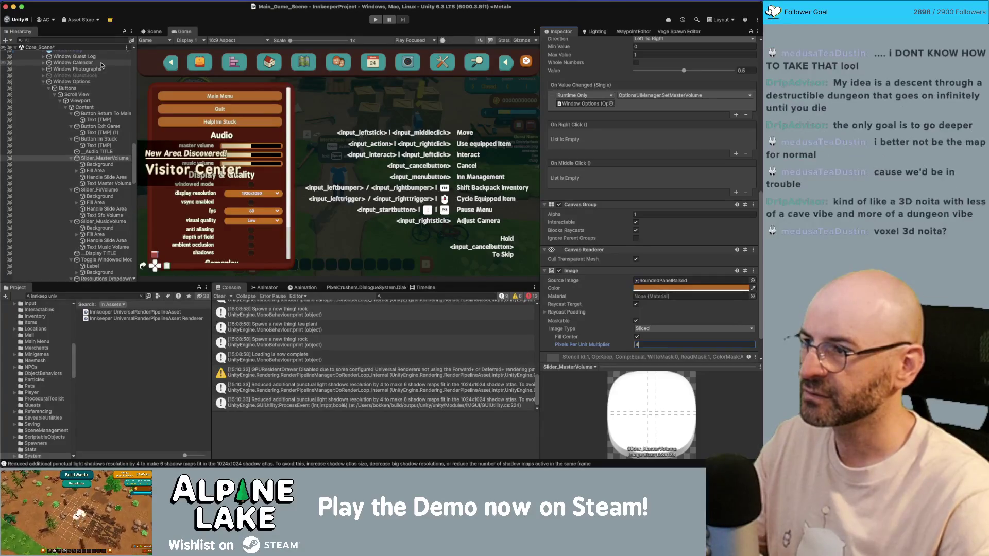
{"action": "left_click", "coordinate": [105, 111]}
{"action": "left_click", "coordinate": [658, 262]}
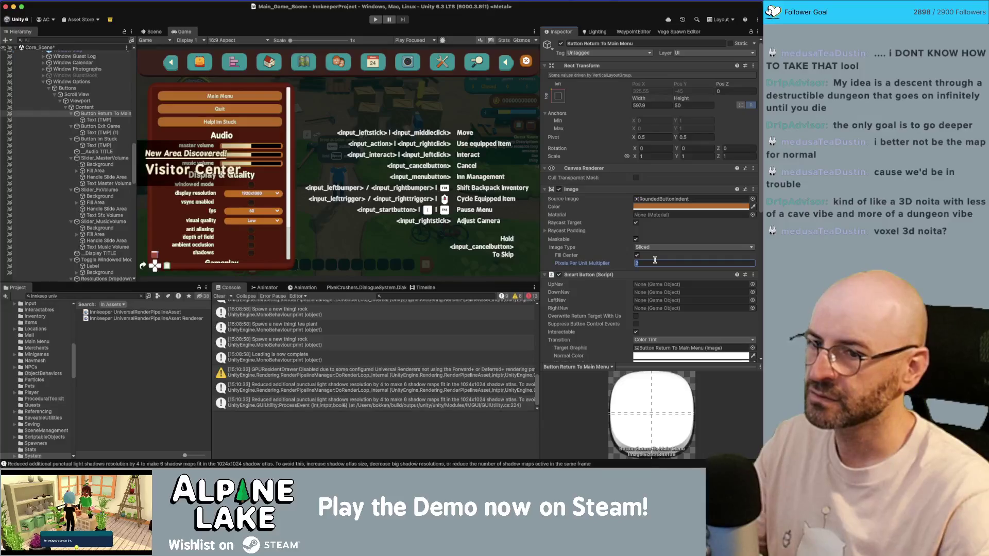
{"action": "type", "text": "4"}
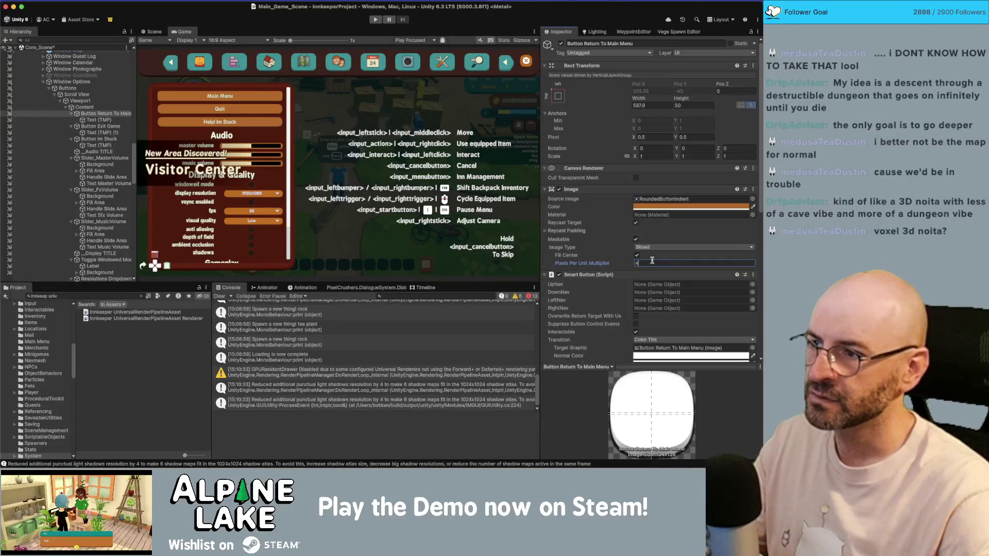
{"action": "left_click", "coordinate": [101, 126]}
{"action": "left_click", "coordinate": [99, 139], "text": "super"}
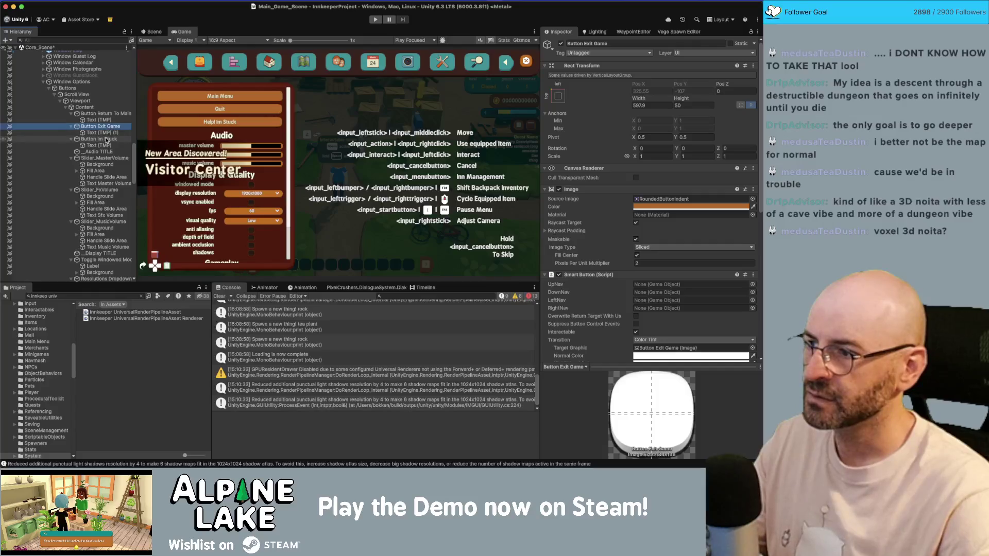
{"action": "scroll", "coordinate": [644, 265], "scroll_direction": "down", "scroll_amount": 5}
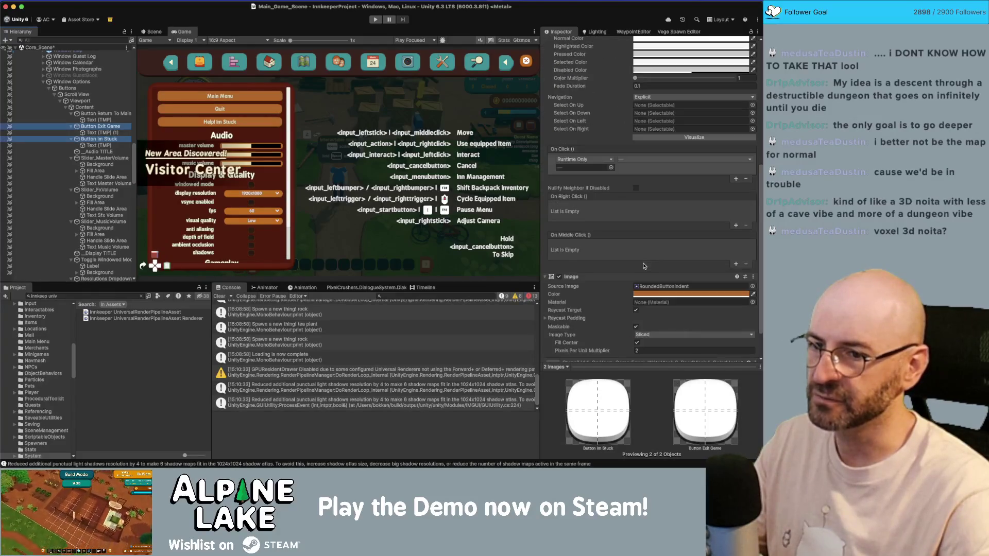
{"action": "left_click", "coordinate": [647, 349]}
{"action": "type", "text": "4"}
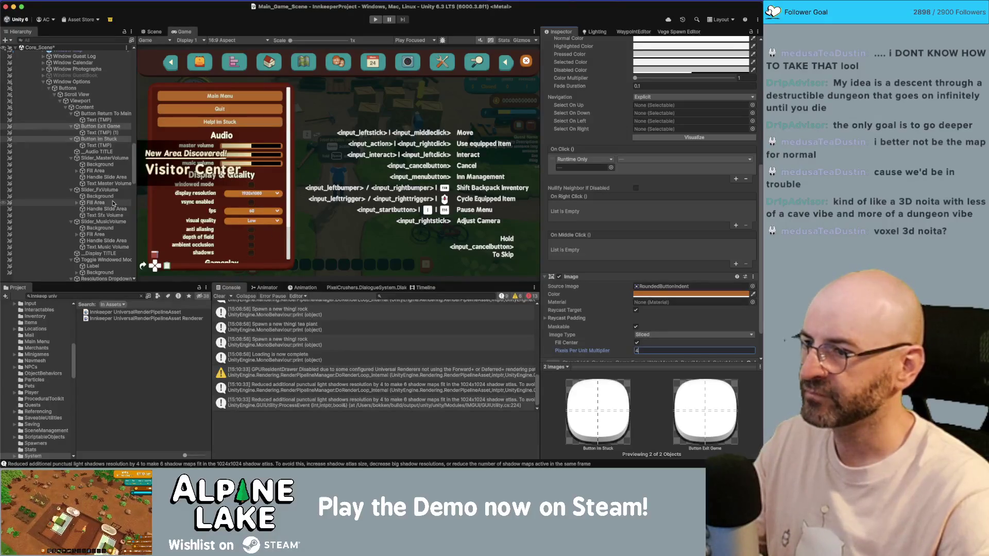
Check the FPS Dropdown's multiplier, then give the Quality and Resolutions dropdowns 4 as well
{"action": "scroll", "coordinate": [90, 201], "scroll_direction": "down", "scroll_amount": 5}
{"action": "scroll", "coordinate": [90, 201], "scroll_direction": "down", "scroll_amount": 2}
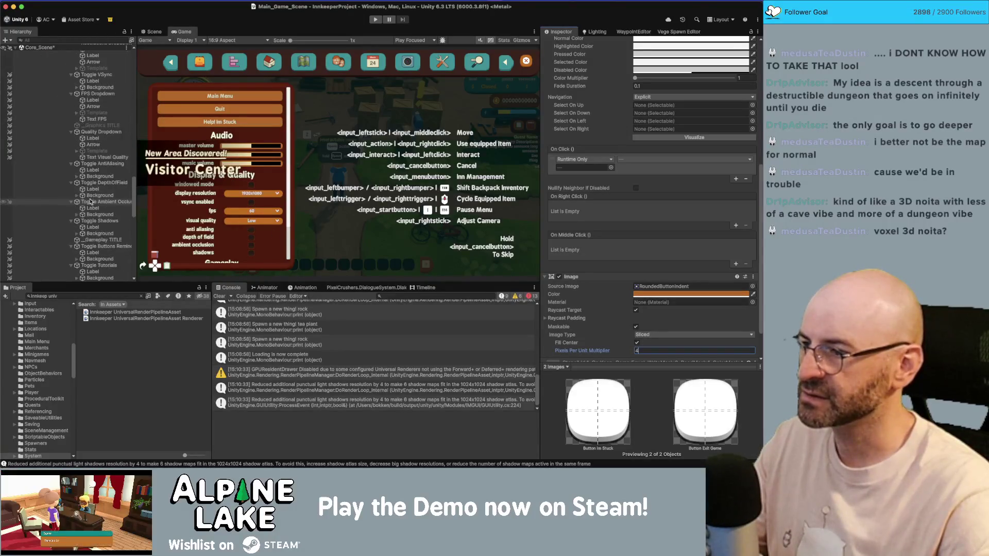
{"action": "left_click", "coordinate": [105, 162]}
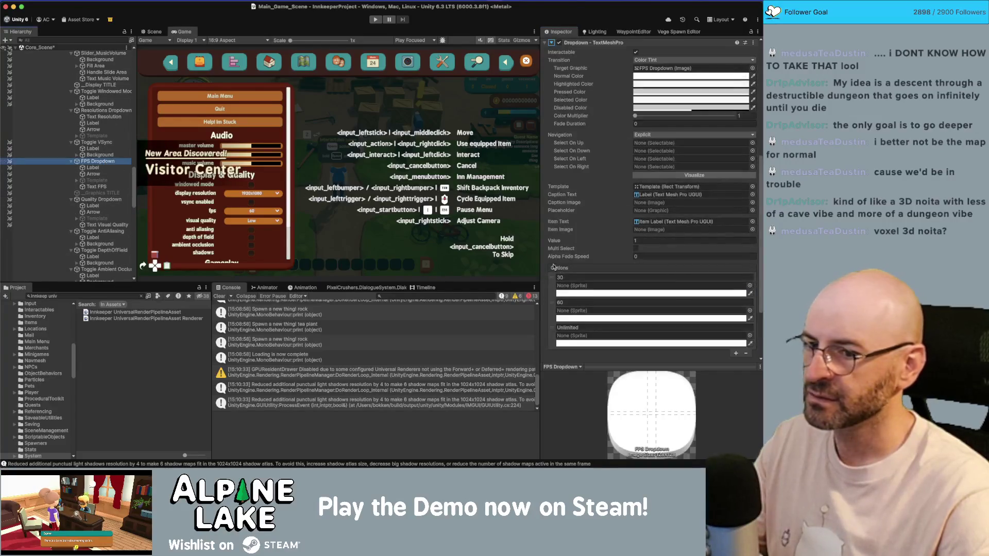
{"action": "scroll", "coordinate": [612, 244], "scroll_direction": "up", "scroll_amount": 8}
{"action": "left_click", "coordinate": [645, 238]}
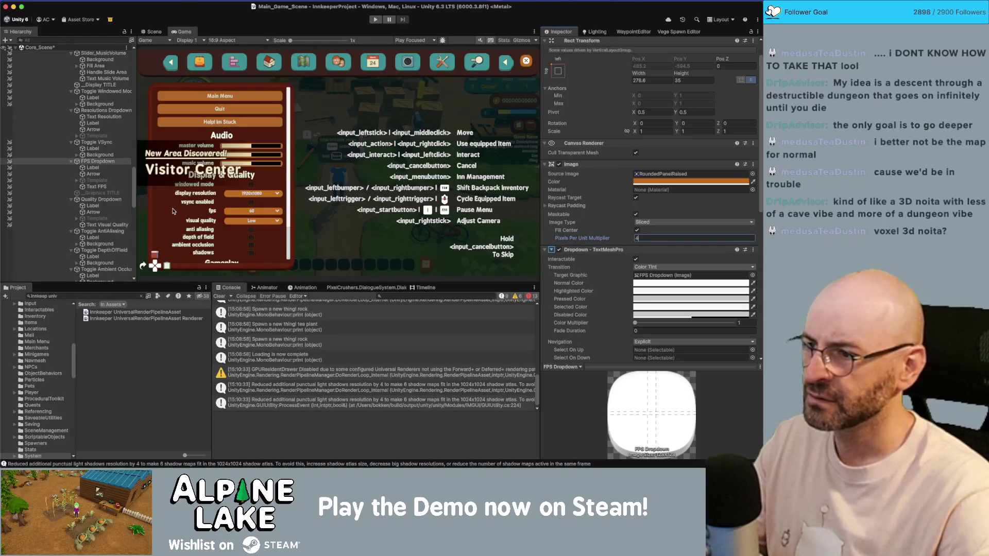
{"action": "left_click", "coordinate": [103, 200]}
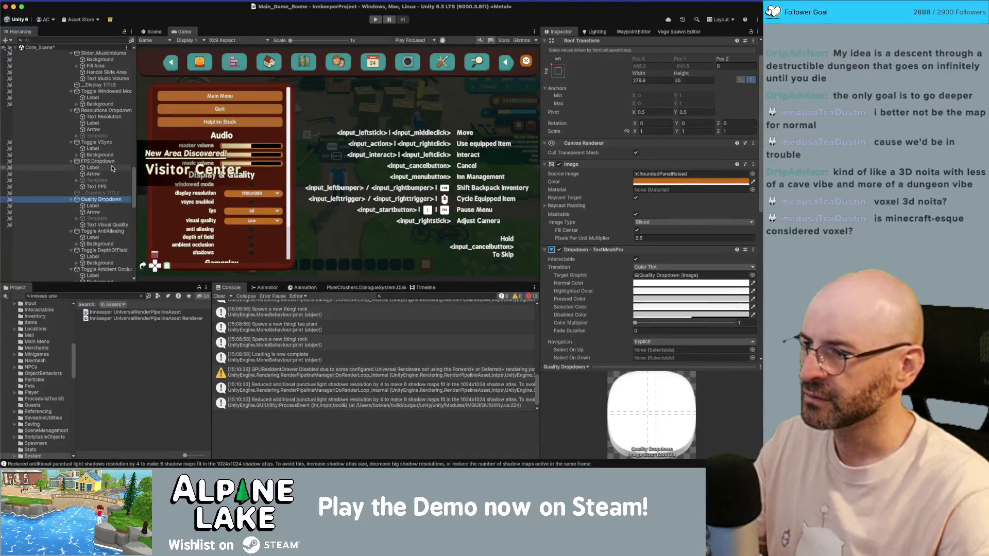
{"action": "left_click", "coordinate": [107, 111], "text": "super"}
{"action": "left_click", "coordinate": [646, 238]}
{"action": "type", "text": "4"}
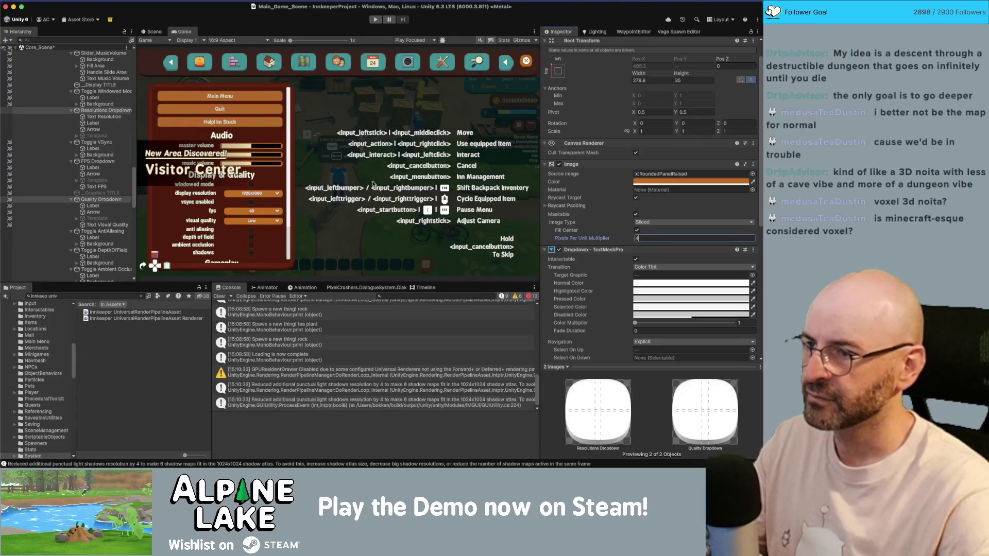
{"action": "scroll", "coordinate": [107, 168], "scroll_direction": "down", "scroll_amount": 10}
{"action": "scroll", "coordinate": [103, 172], "scroll_direction": "up", "scroll_amount": 15}
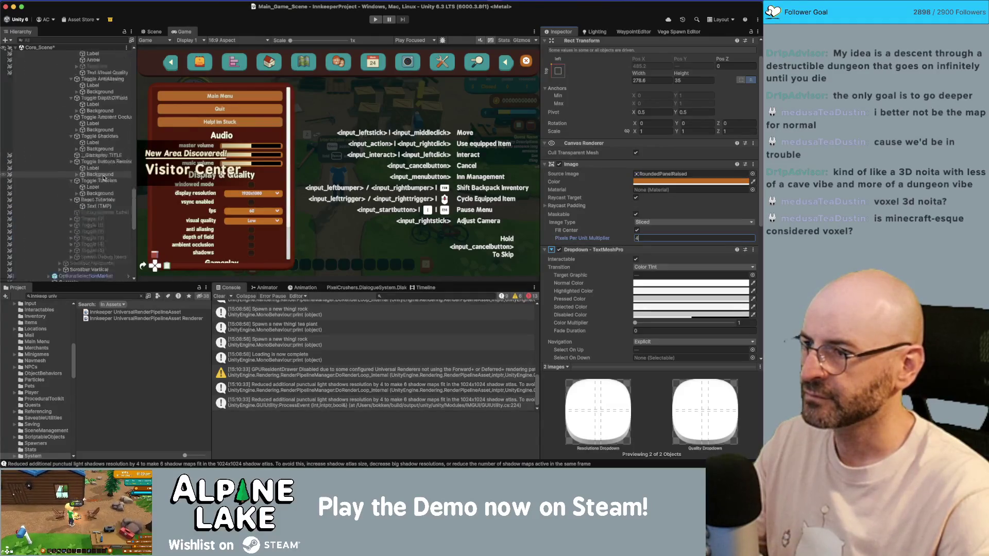
{"action": "scroll", "coordinate": [93, 181], "scroll_direction": "down", "scroll_amount": 10}
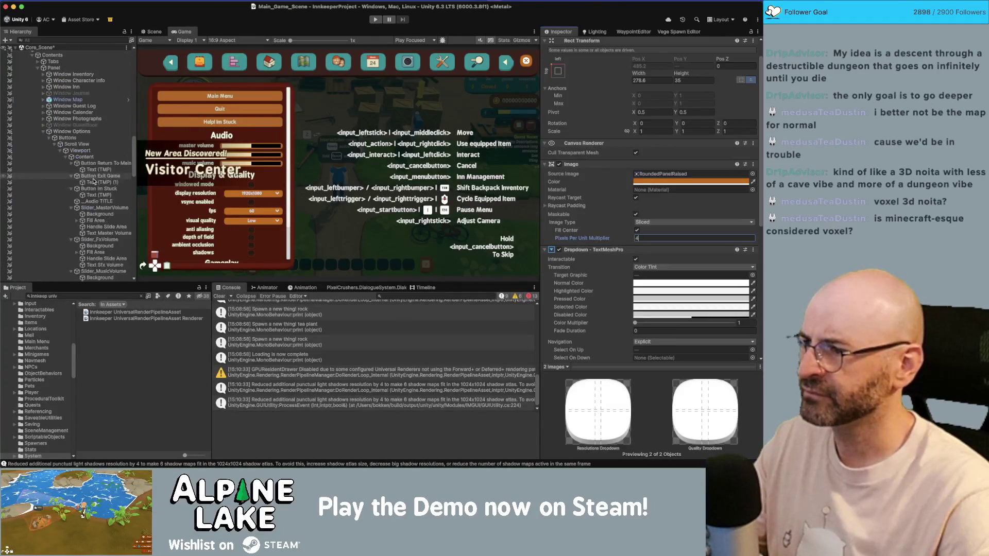
Check Return To Main Menu's height of 50 and set Reset Tutorials' height to 50
{"action": "left_click", "coordinate": [103, 163]}
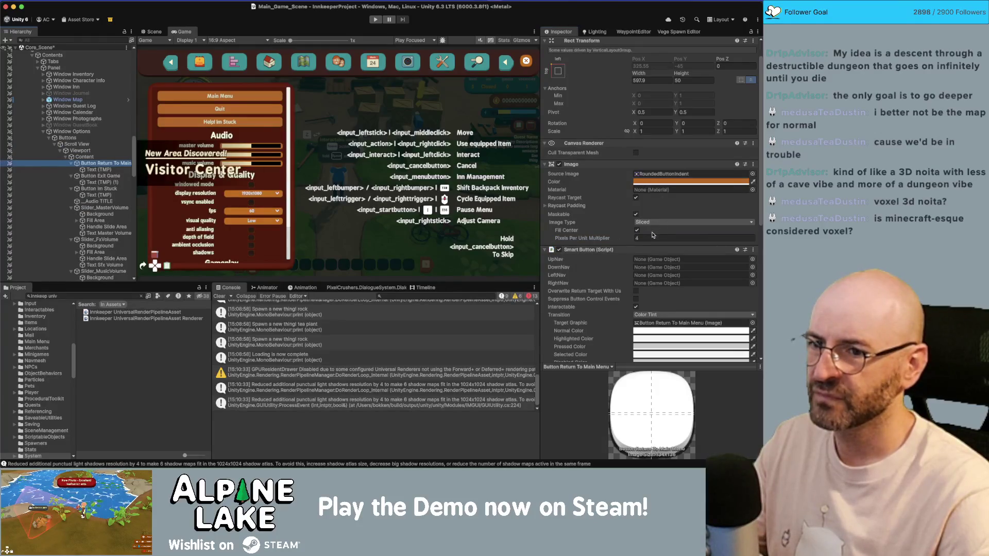
{"action": "left_click", "coordinate": [679, 81]}
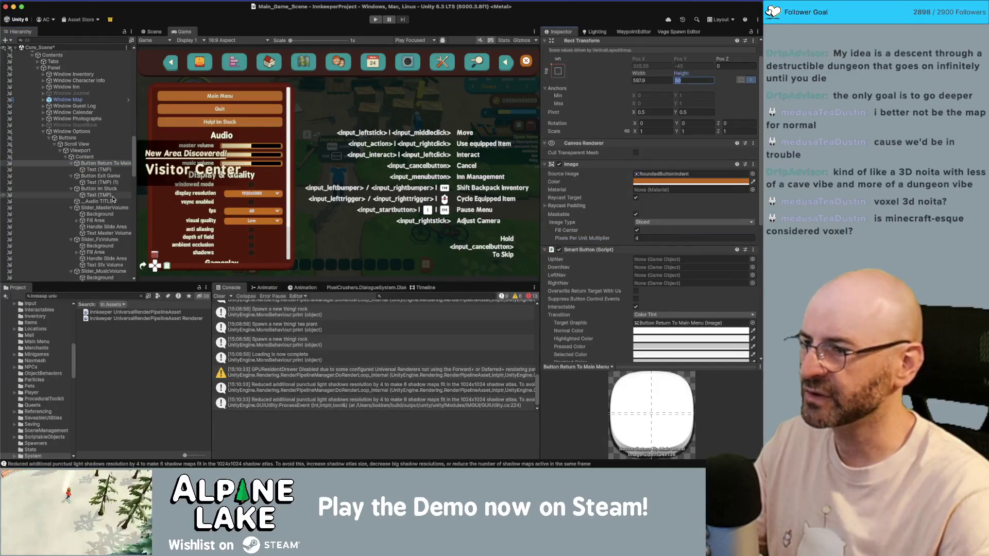
{"action": "scroll", "coordinate": [111, 201], "scroll_direction": "down", "scroll_amount": 10}
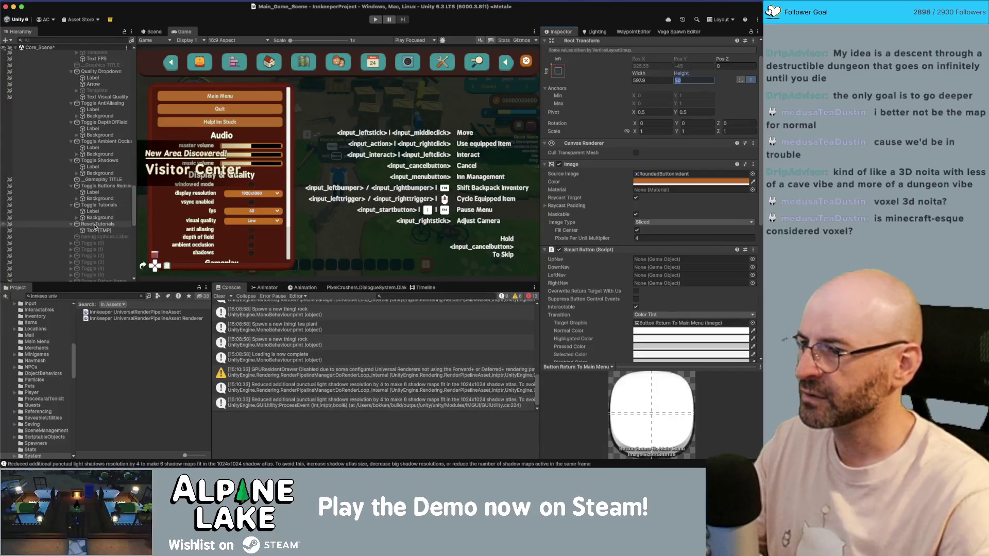
{"action": "left_click", "coordinate": [107, 224]}
{"action": "left_click", "coordinate": [693, 81]}
{"action": "type", "text": "50"}
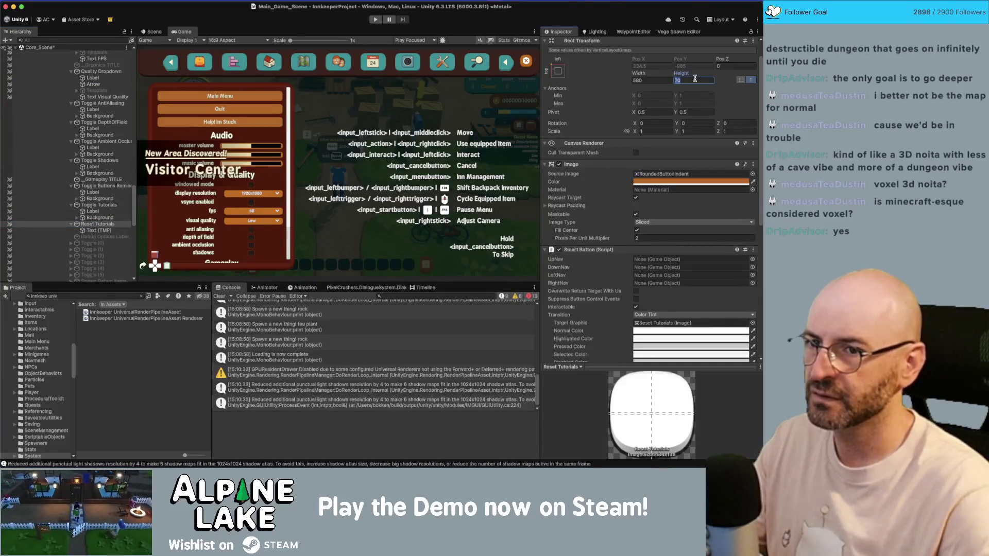
{"action": "left_click", "coordinate": [639, 239]}
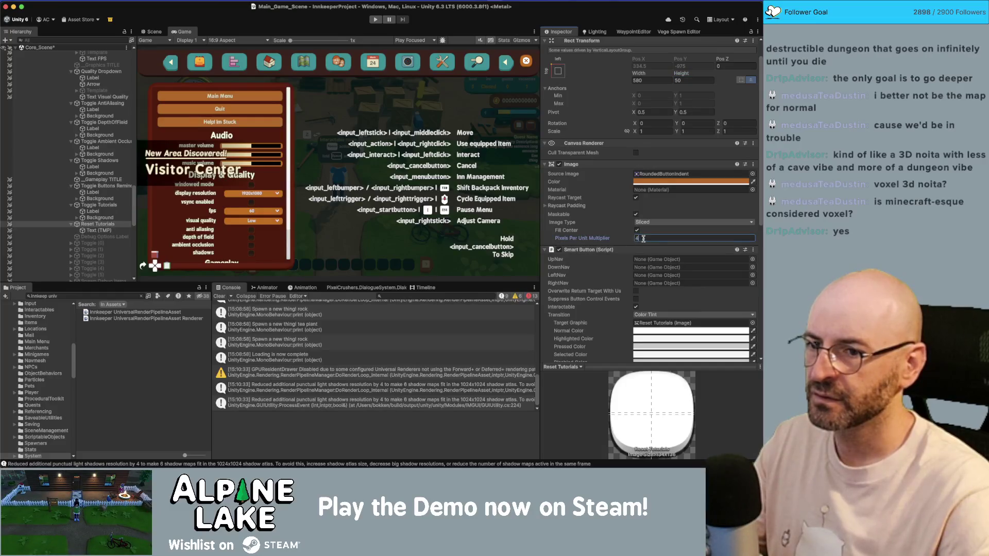
Compare label font sizes with Main Menu and set the Reset Tutorials label to font size 24
{"action": "left_click", "coordinate": [118, 231]}
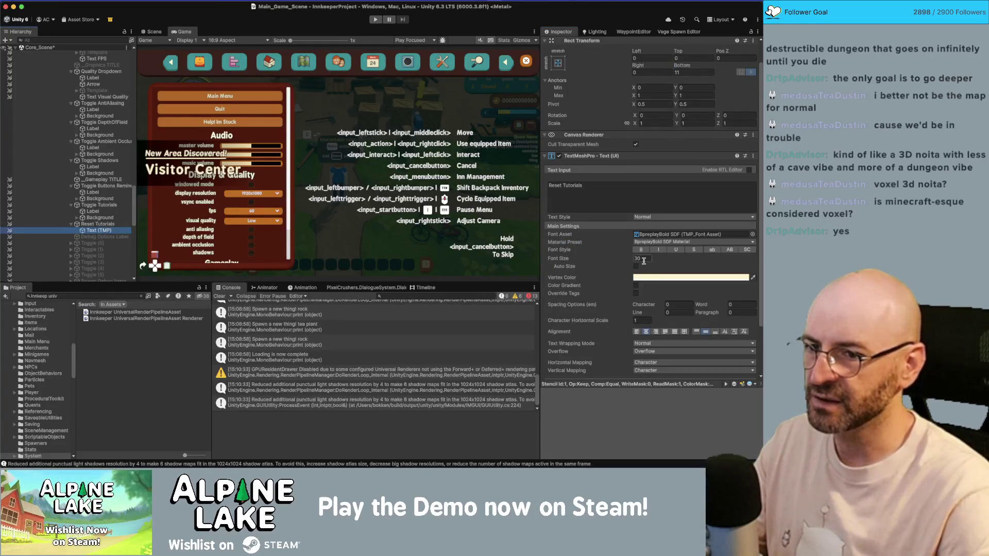
{"action": "left_click", "coordinate": [644, 259]}
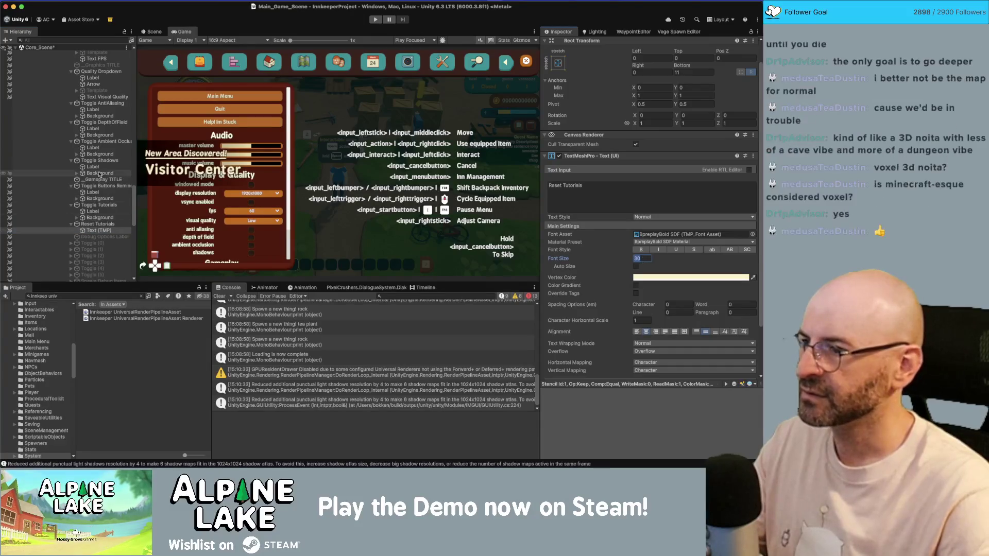
{"action": "scroll", "coordinate": [101, 173], "scroll_direction": "up", "scroll_amount": 10}
{"action": "scroll", "coordinate": [101, 173], "scroll_direction": "down", "scroll_amount": 3}
{"action": "left_click", "coordinate": [102, 233]}
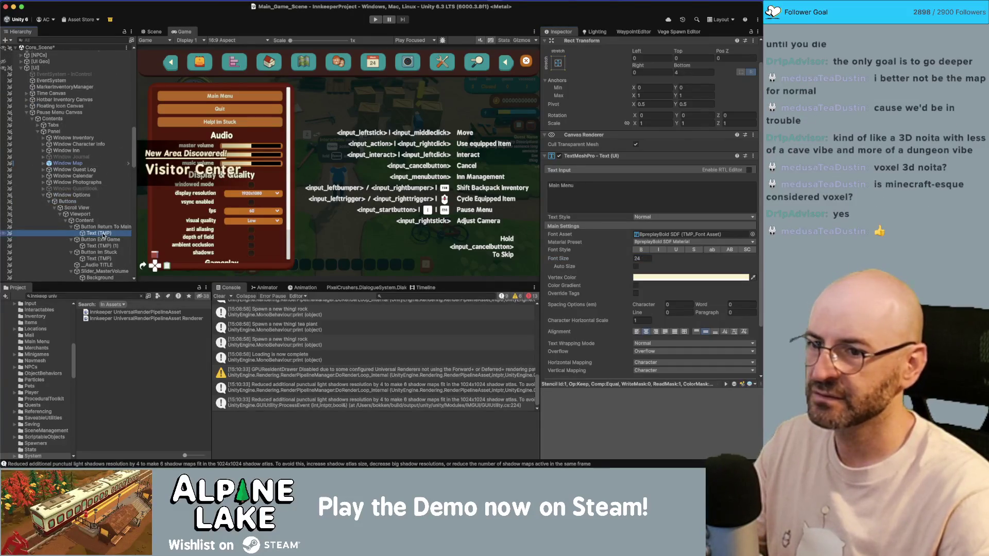
{"action": "scroll", "coordinate": [103, 236], "scroll_direction": "down", "scroll_amount": 10}
{"action": "scroll", "coordinate": [103, 236], "scroll_direction": "down", "scroll_amount": 10}
{"action": "left_click", "coordinate": [98, 149]}
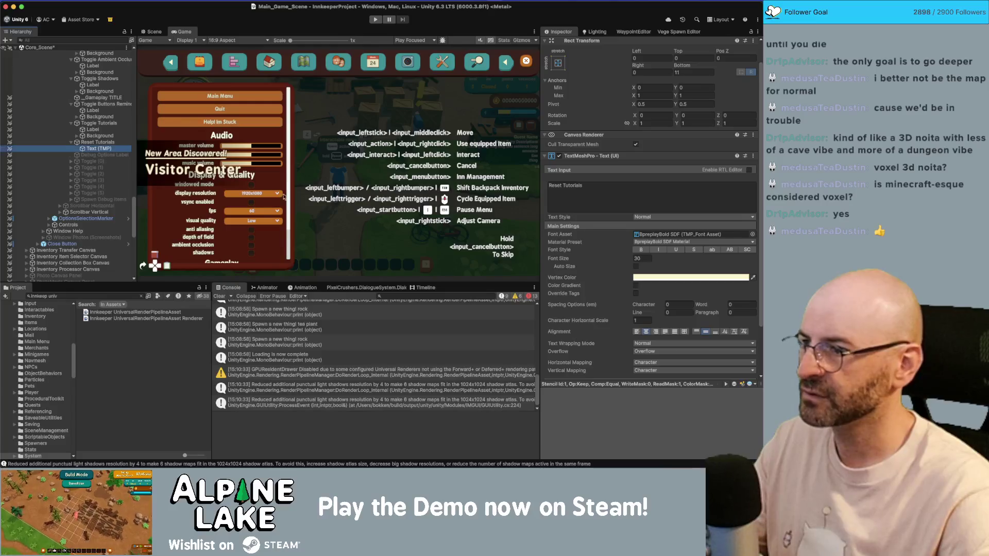
{"action": "left_click", "coordinate": [642, 259]}
{"action": "type", "text": "24"}
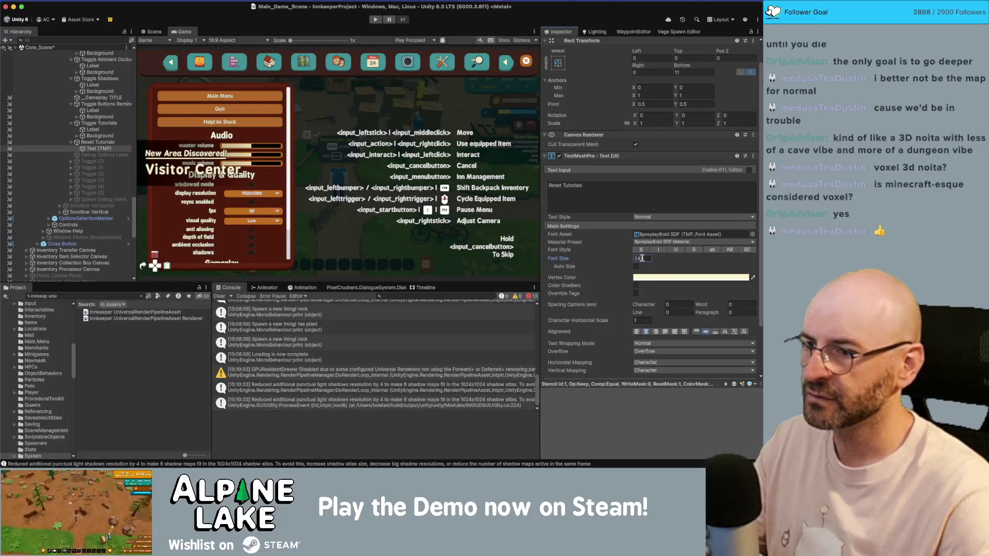
{"action": "scroll", "coordinate": [103, 154], "scroll_direction": "up", "scroll_amount": 15}
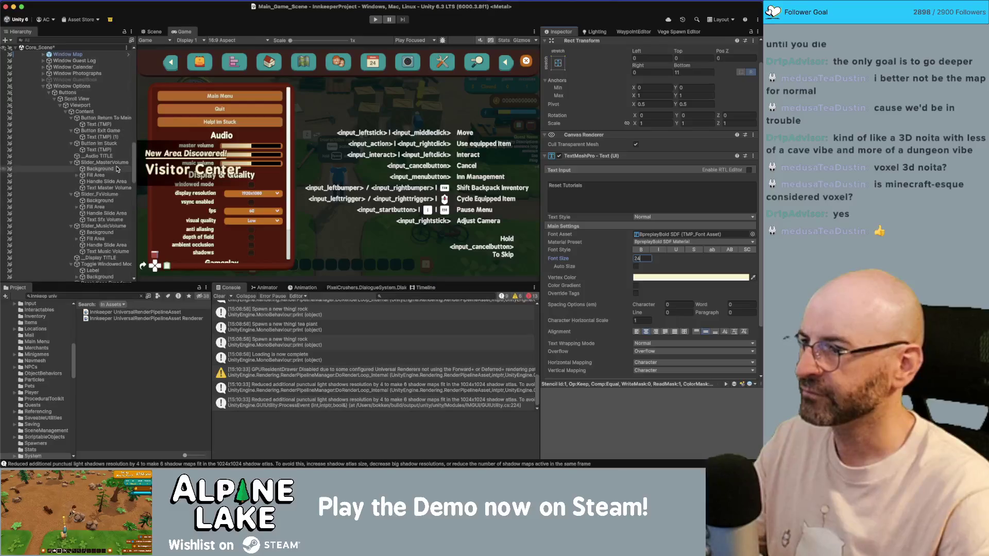
{"action": "left_click", "coordinate": [114, 113]}
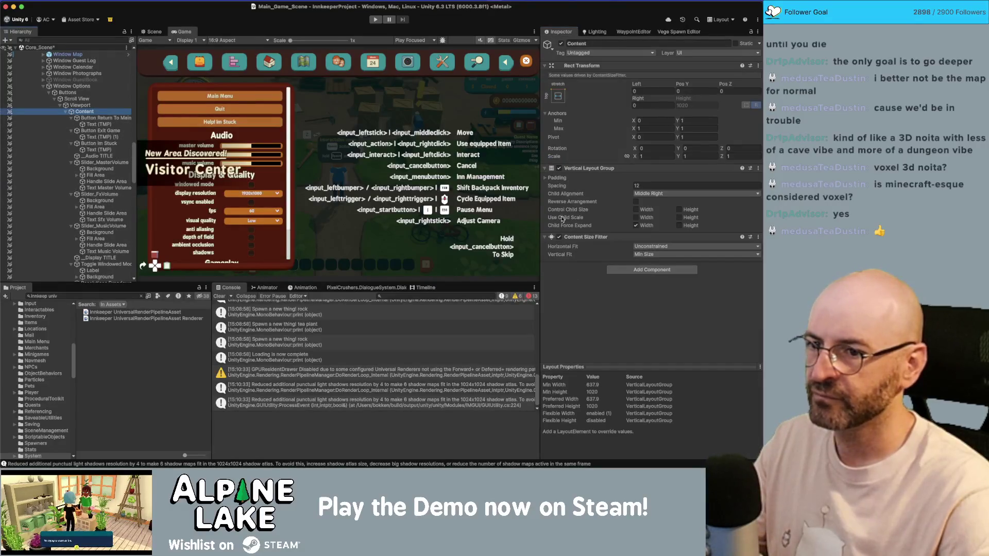
Disable the options Viewport's Mask to reveal the hidden rows on the pause menu canvas
{"action": "left_click", "coordinate": [103, 105]}
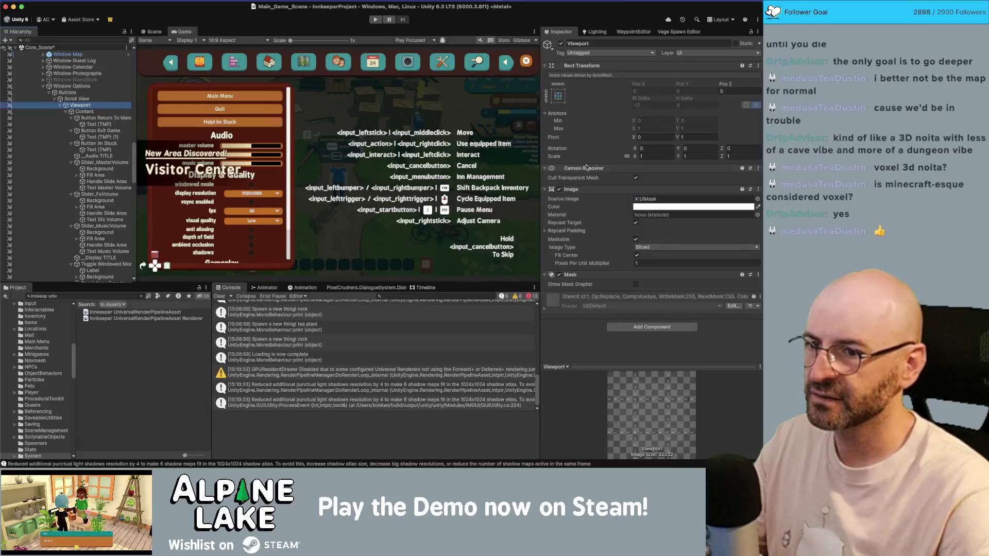
{"action": "left_click", "coordinate": [560, 275]}
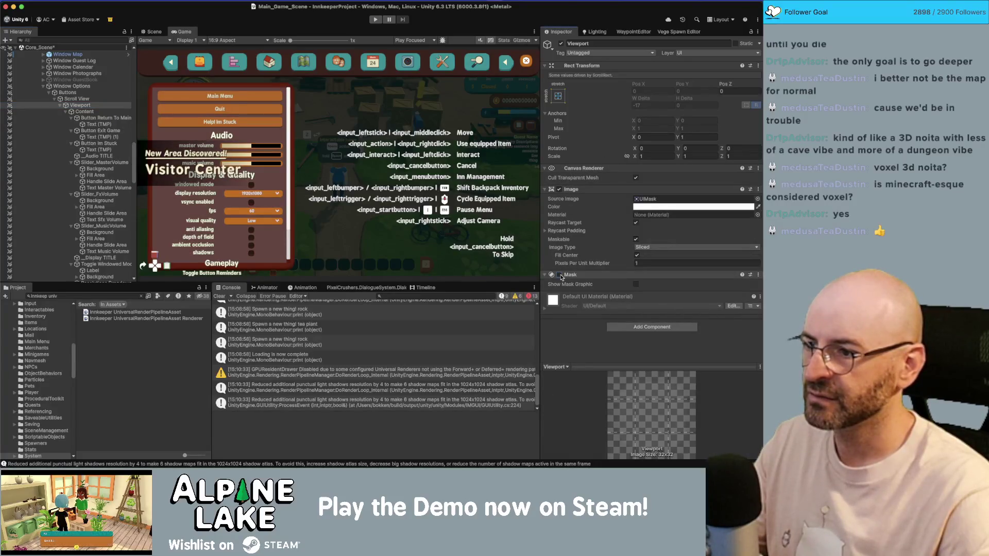
{"action": "left_click", "coordinate": [154, 31]}
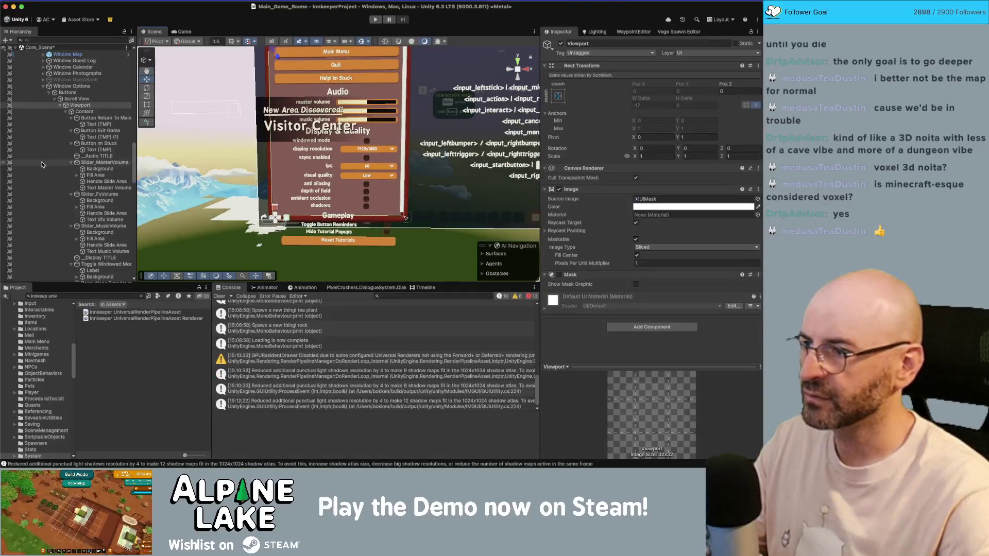
{"action": "scroll", "coordinate": [89, 140], "scroll_direction": "down", "scroll_amount": 10}
{"action": "scroll", "coordinate": [90, 140], "scroll_direction": "up", "scroll_amount": 5}
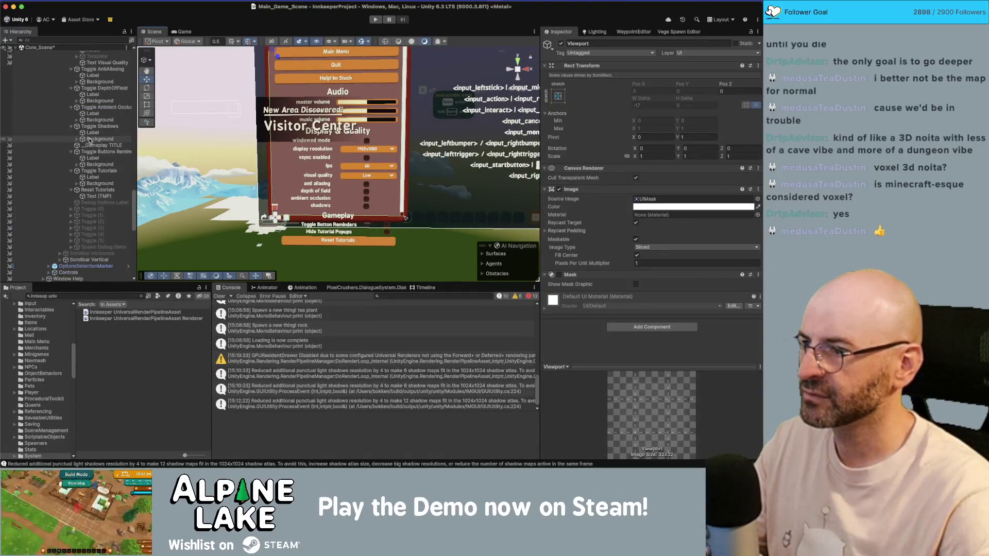
Change the shared width of the Toggle Tutorials and Toggle Buttons Reminders rows
{"action": "left_click", "coordinate": [108, 172]}
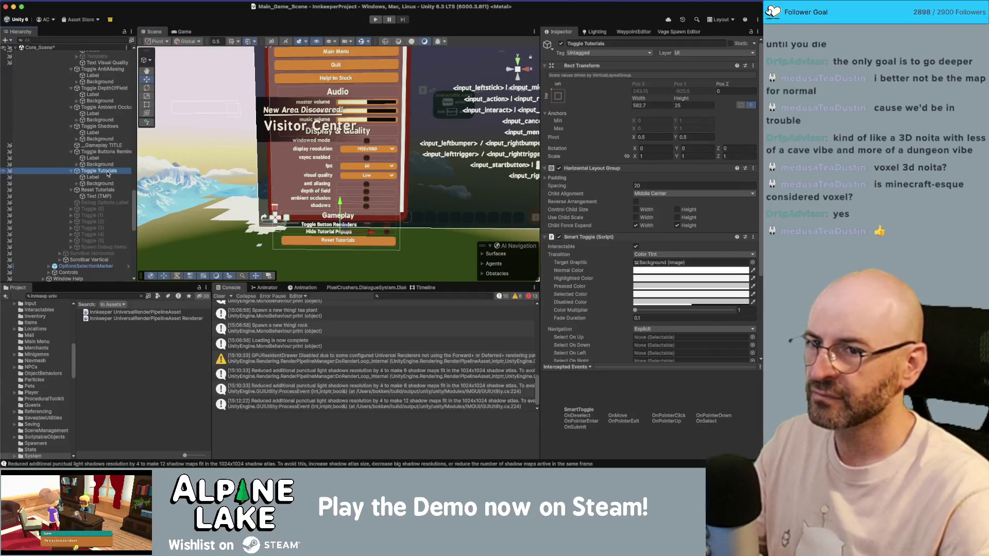
{"action": "left_click", "coordinate": [109, 108]}
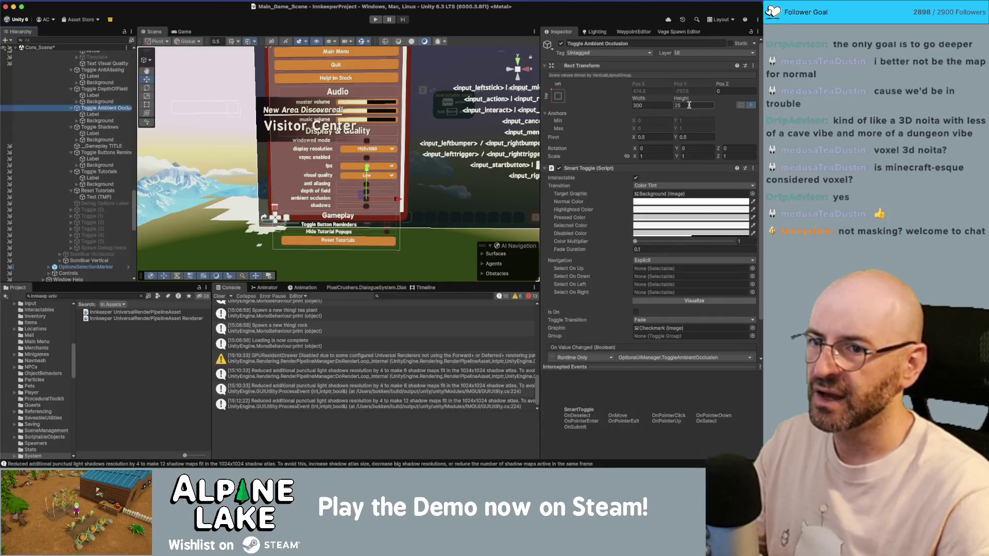
{"action": "left_click", "coordinate": [99, 171]}
{"action": "left_click", "coordinate": [101, 152], "text": "super"}
{"action": "left_click", "coordinate": [661, 104]}
{"action": "type", "text": "300"}
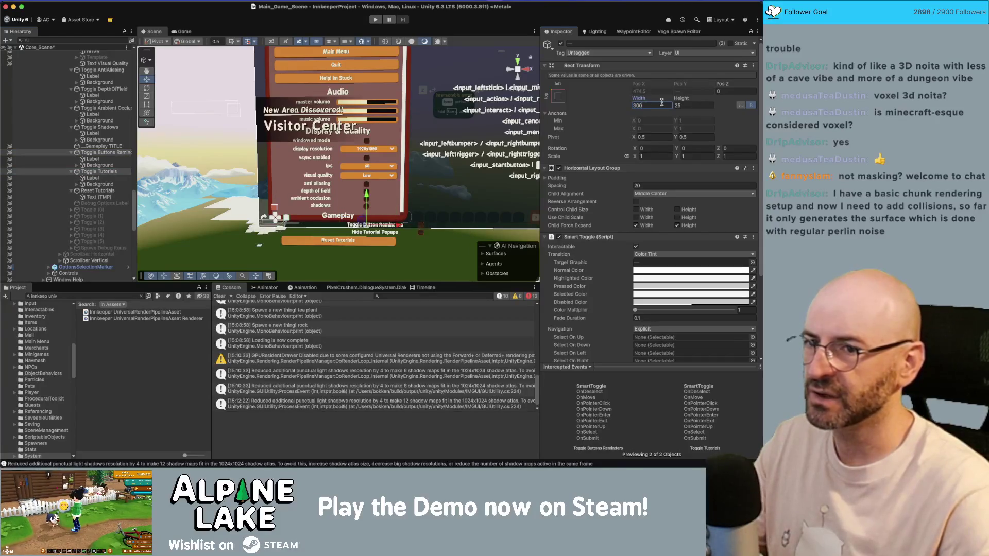
{"action": "type", "text": "25"}
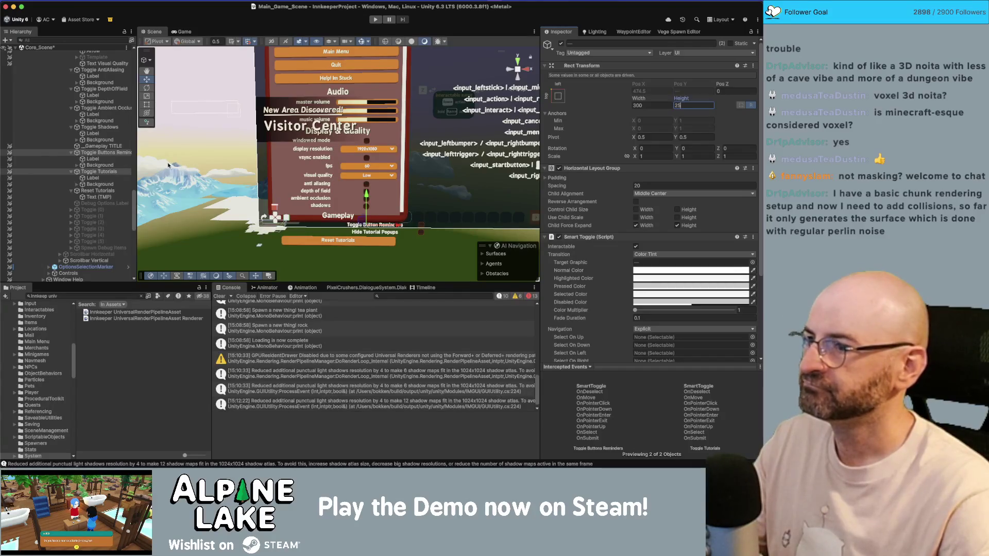
Remove the Horizontal Layout Group from both the Toggle Tutorials and Toggle Buttons Reminders rows
{"action": "left_click", "coordinate": [101, 101]}
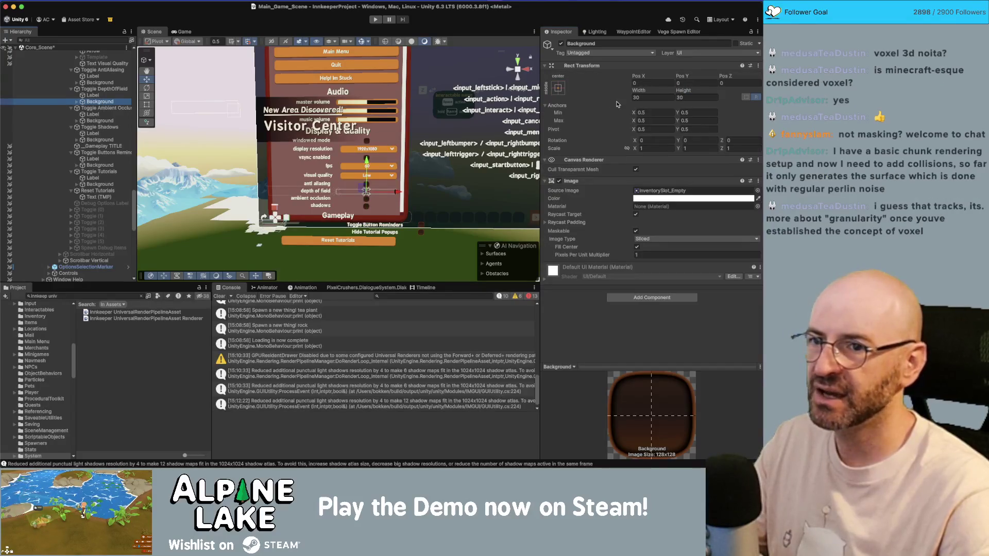
{"action": "left_click", "coordinate": [100, 184]}
{"action": "left_click", "coordinate": [105, 165], "text": "super"}
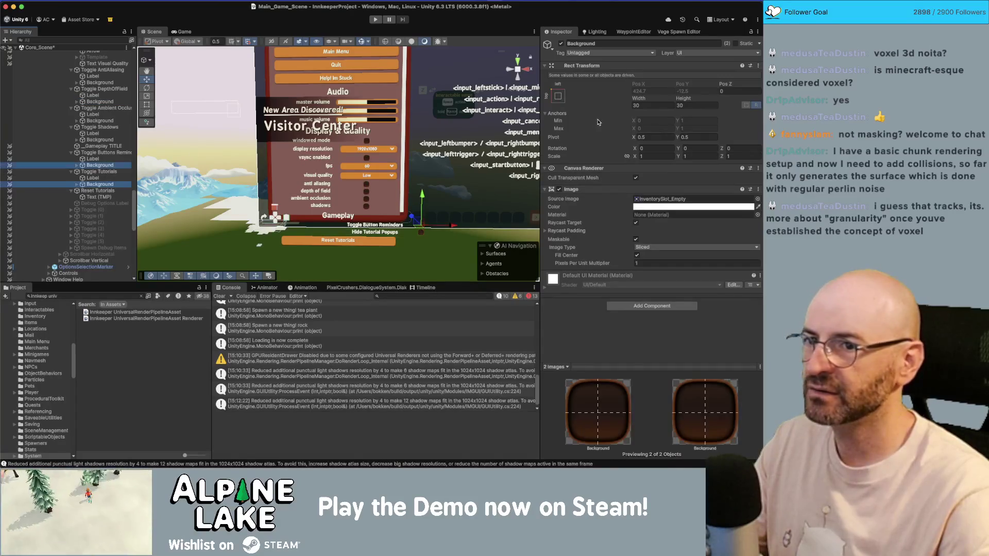
{"action": "left_click", "coordinate": [99, 171]}
{"action": "left_click", "coordinate": [100, 153], "text": "super"}
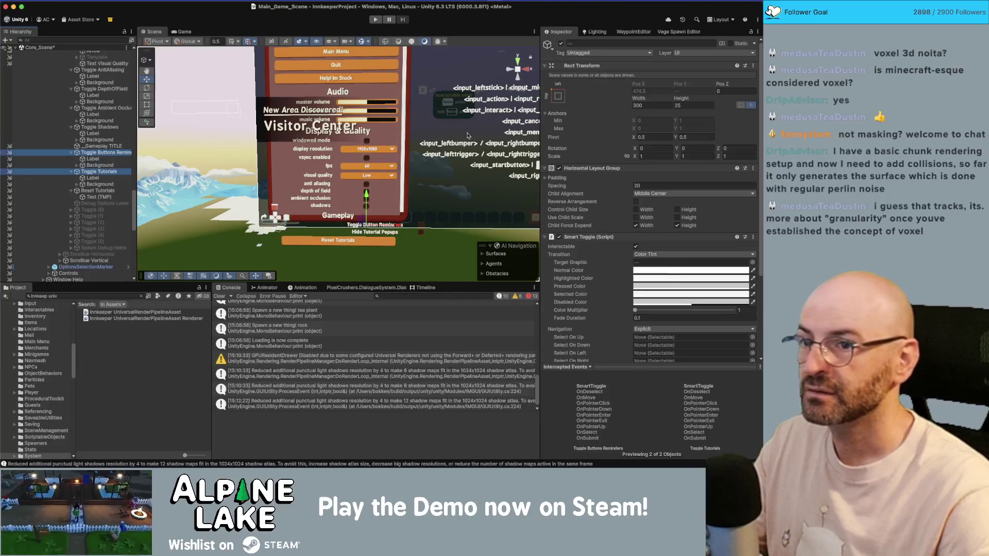
{"action": "right_click", "coordinate": [593, 168]}
{"action": "left_click", "coordinate": [608, 184]}
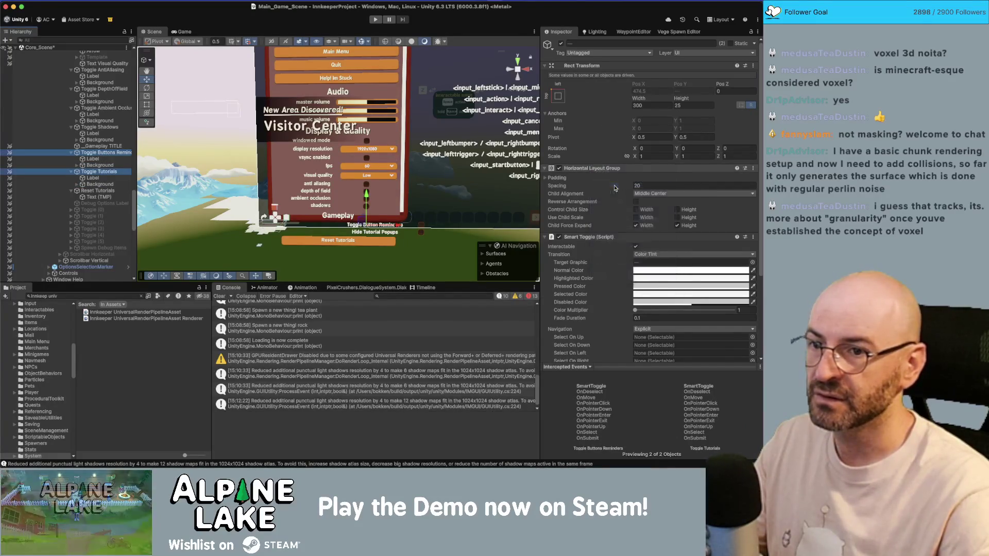
Set both toggles' checkbox backgrounds to Pos X 0 and Pos Y 0
{"action": "scroll", "coordinate": [592, 205], "scroll_direction": "down", "scroll_amount": 3}
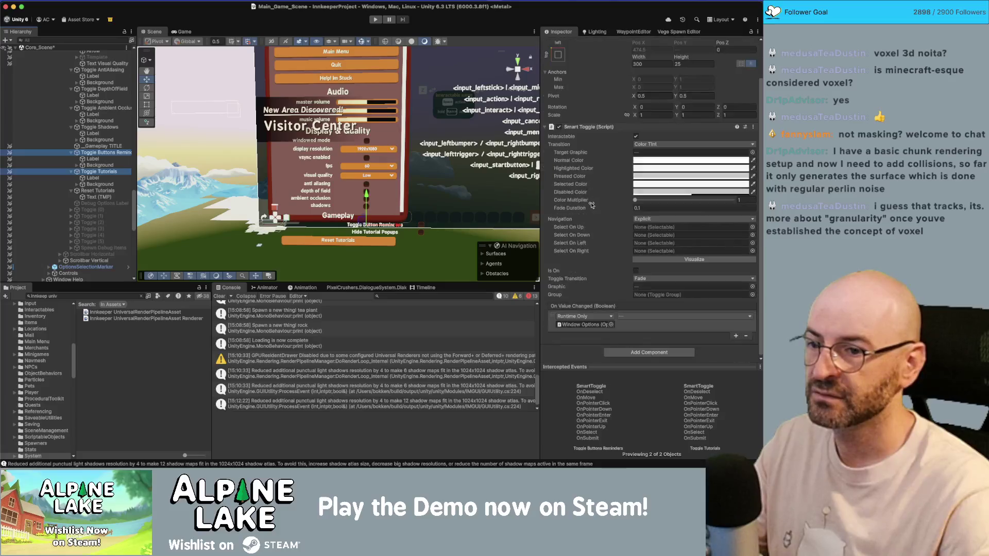
{"action": "left_click", "coordinate": [100, 165]}
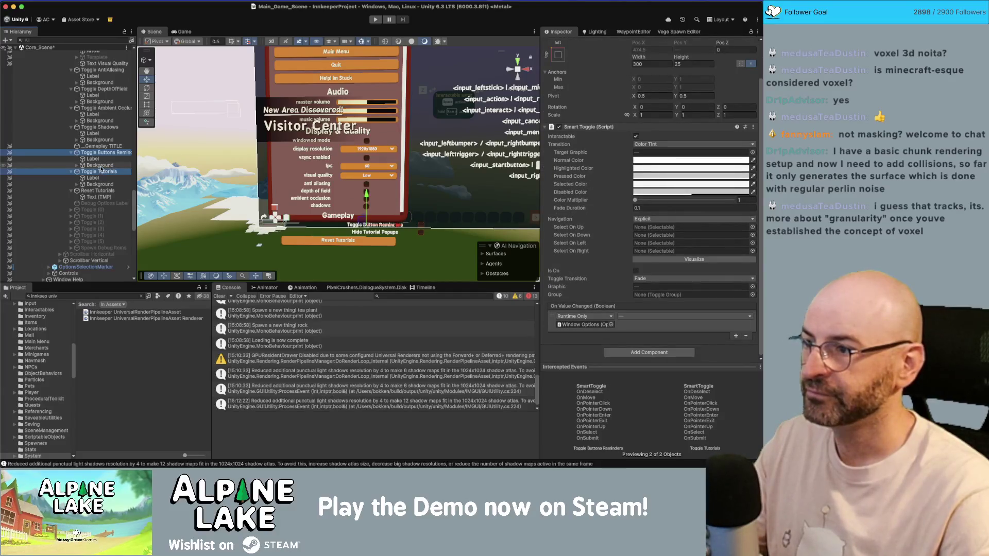
{"action": "left_click", "coordinate": [99, 184], "text": "super"}
{"action": "left_click", "coordinate": [643, 82]}
{"action": "type", "text": "0"}
{"action": "key", "text": "Tab"}
{"action": "type", "text": "0"}
{"action": "key", "text": "Tab"}
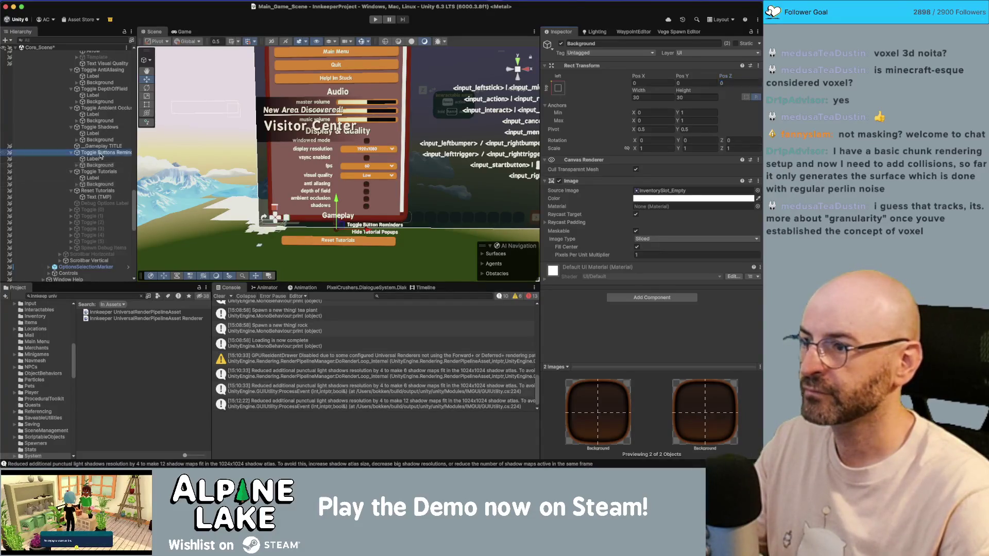
Compare with the Toggle Shadows checkbox background's anchoring for reference
{"action": "left_click", "coordinate": [100, 153]}
{"action": "left_click", "coordinate": [100, 172], "text": "super"}
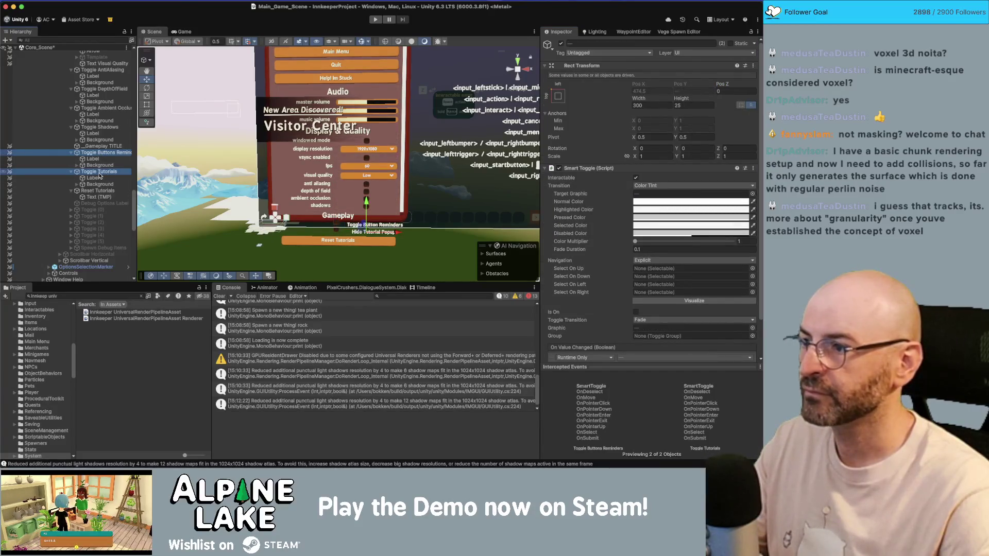
{"action": "left_click", "coordinate": [93, 159]}
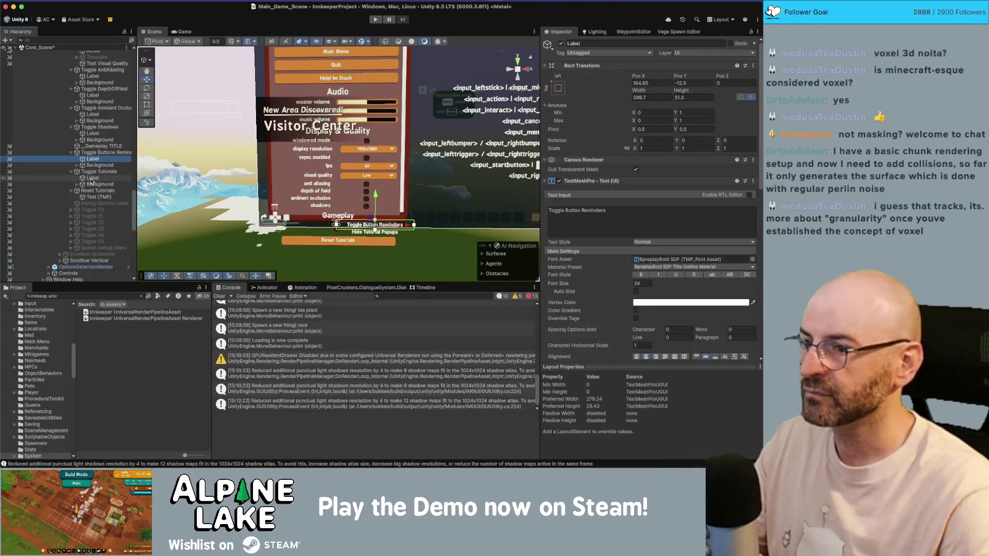
{"action": "left_click", "coordinate": [99, 127]}
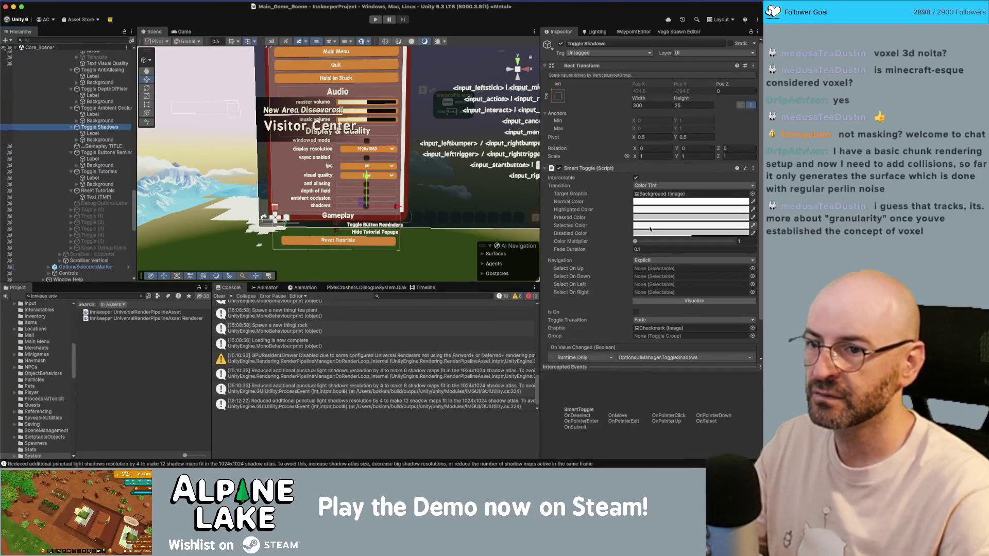
{"action": "left_click", "coordinate": [97, 134]}
{"action": "left_click", "coordinate": [99, 141]}
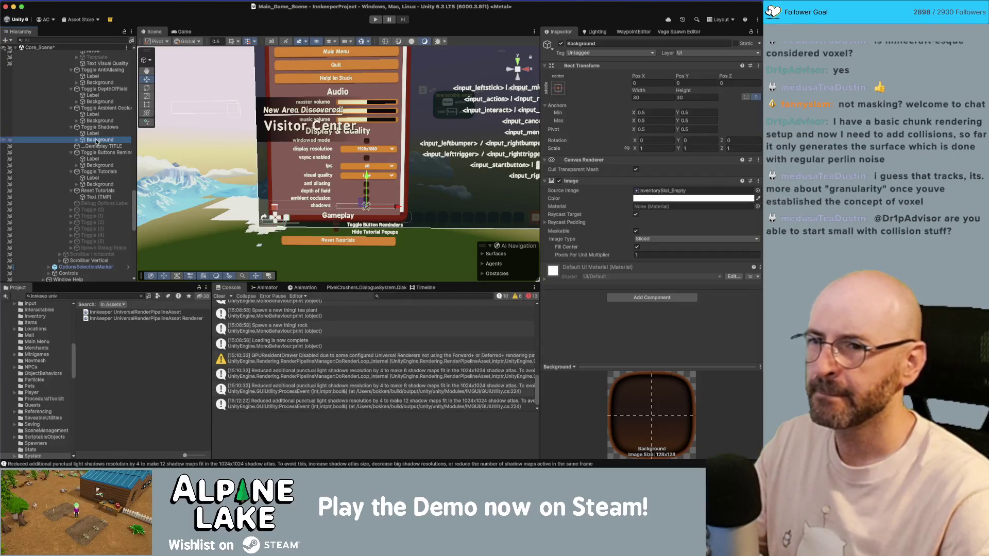
{"action": "key", "text": "Up"}
{"action": "key", "text": "Up"}
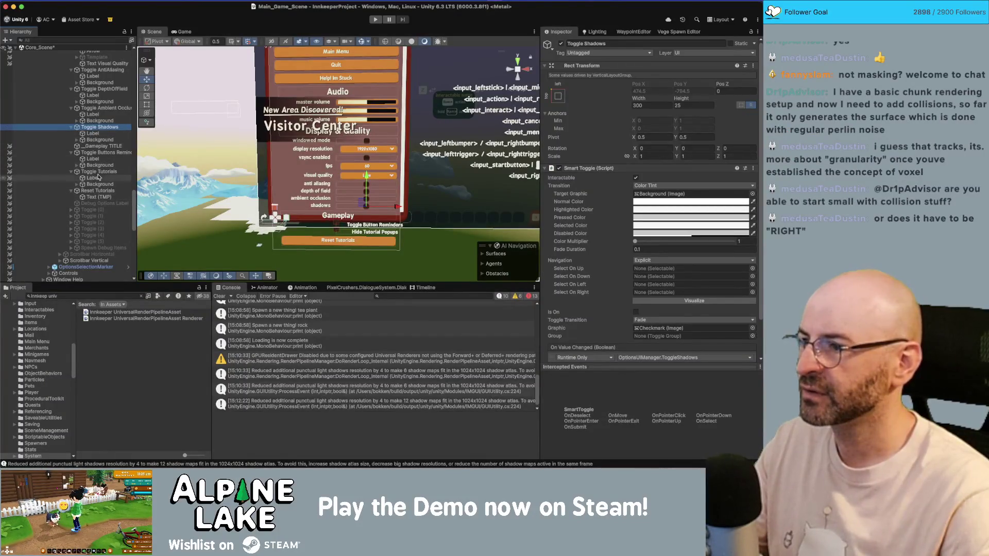
Set the Toggle Buttons Reminders checkbox background's anchors Min and Max to 0.5
{"action": "left_click", "coordinate": [98, 153]}
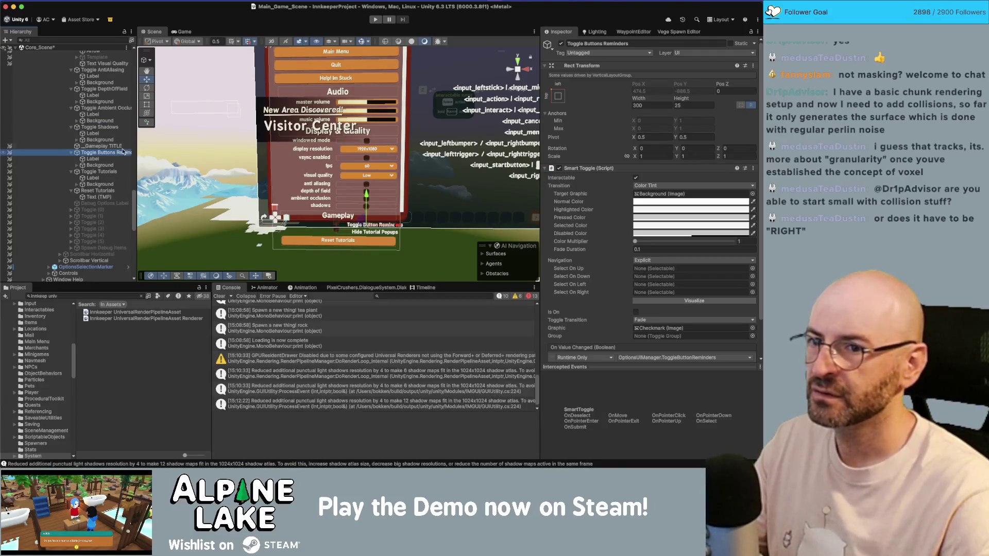
{"action": "left_click", "coordinate": [97, 166]}
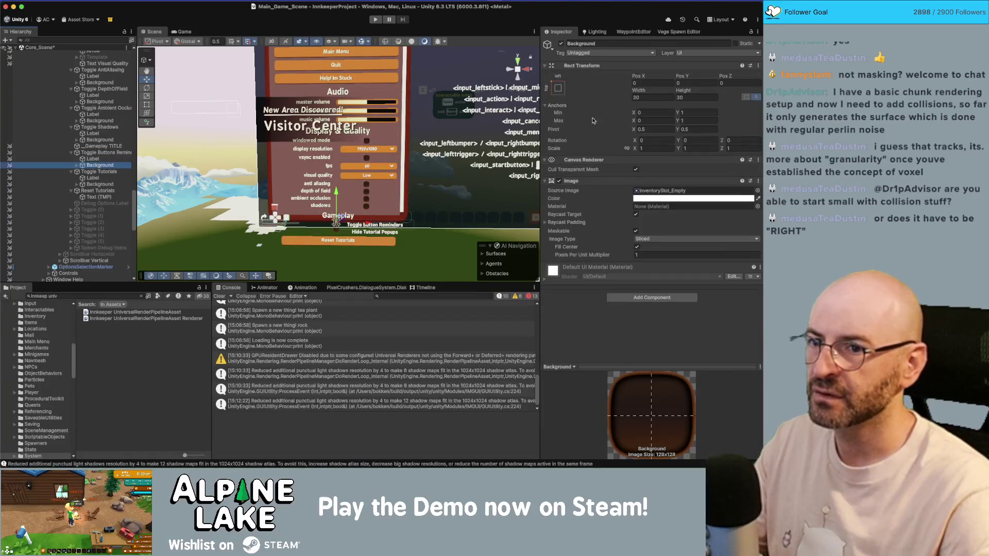
{"action": "left_click", "coordinate": [663, 112]}
{"action": "type", "text": ".5"}
{"action": "key", "text": "Tab"}
{"action": "type", "text": ".5"}
{"action": "key", "text": "Tab"}
{"action": "type", "text": ".5"}
{"action": "key", "text": "Tab"}
{"action": "type", "text": ".5"}
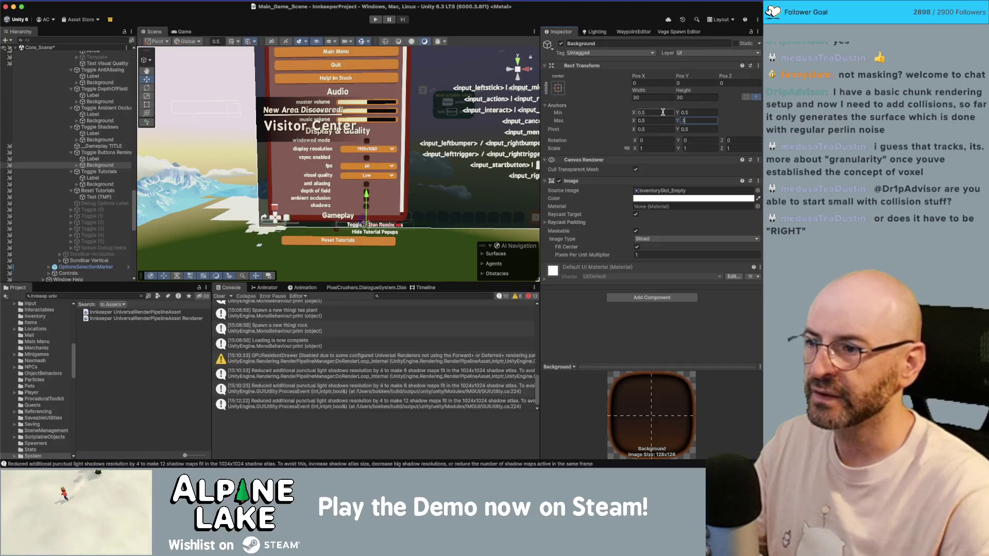
Set the Toggle Tutorials checkbox background's anchors to 0.5, then select both toggle labels
{"action": "left_click", "coordinate": [99, 184]}
{"action": "left_click", "coordinate": [652, 83]}
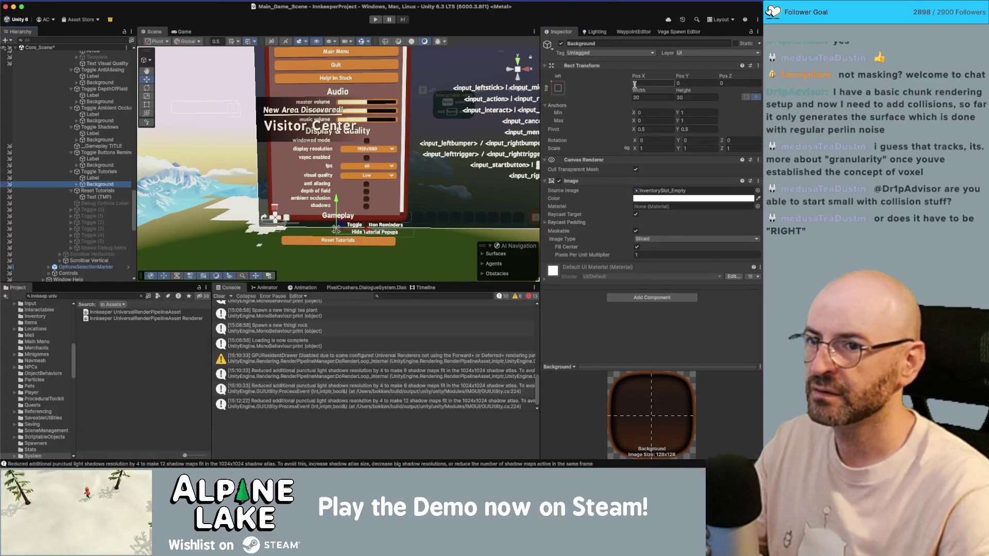
{"action": "left_click", "coordinate": [652, 112]}
{"action": "type", "text": ".5"}
{"action": "key", "text": "Tab"}
{"action": "type", "text": ".5"}
{"action": "key", "text": "Tab"}
{"action": "type", "text": ".5"}
{"action": "key", "text": "Tab"}
{"action": "type", "text": ".5"}
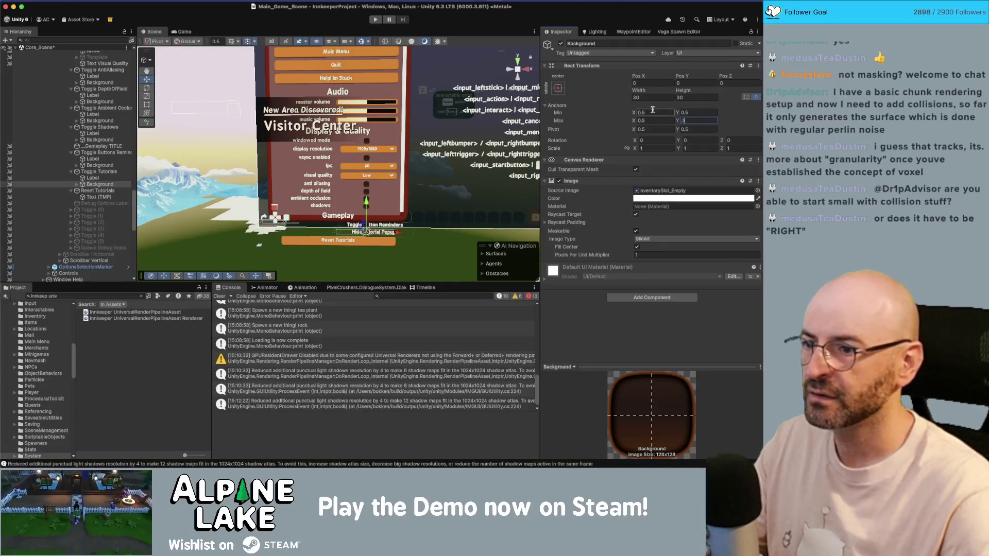
{"action": "left_click", "coordinate": [92, 178]}
{"action": "left_click", "coordinate": [92, 159], "text": "super"}
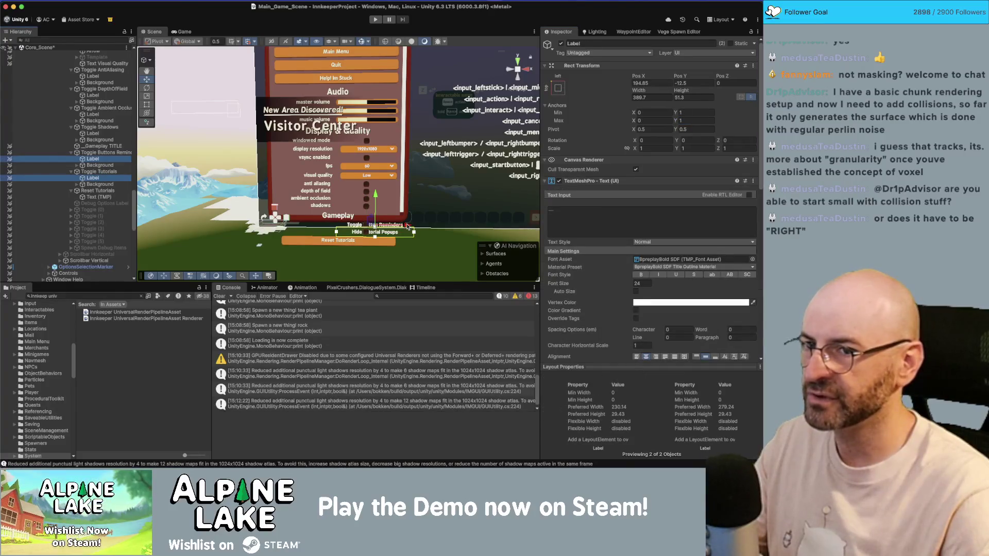
Set both gameplay toggle labels to Pos Y 0 and Pos X -185, matching the shadows label
{"action": "left_click", "coordinate": [700, 83]}
{"action": "type", "text": "0"}
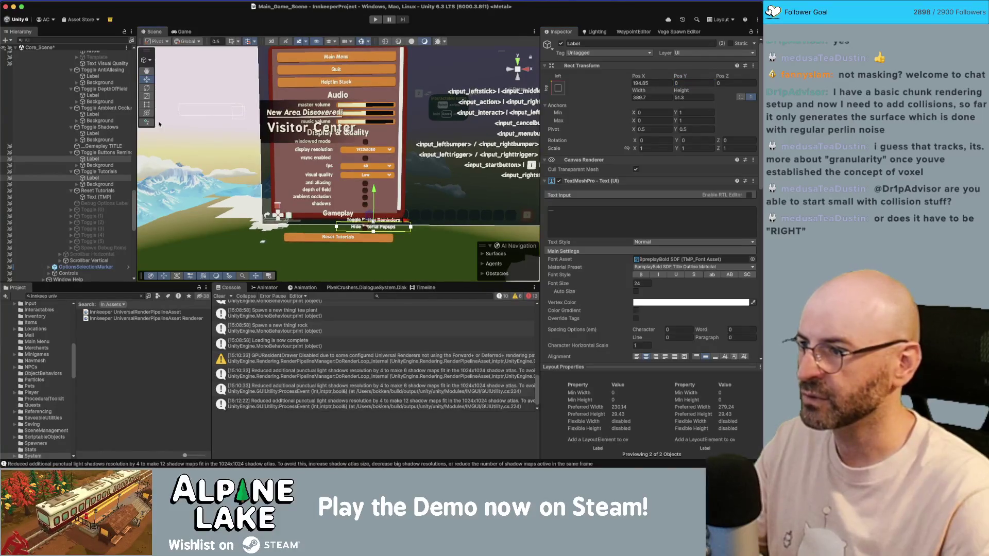
{"action": "left_click", "coordinate": [93, 134]}
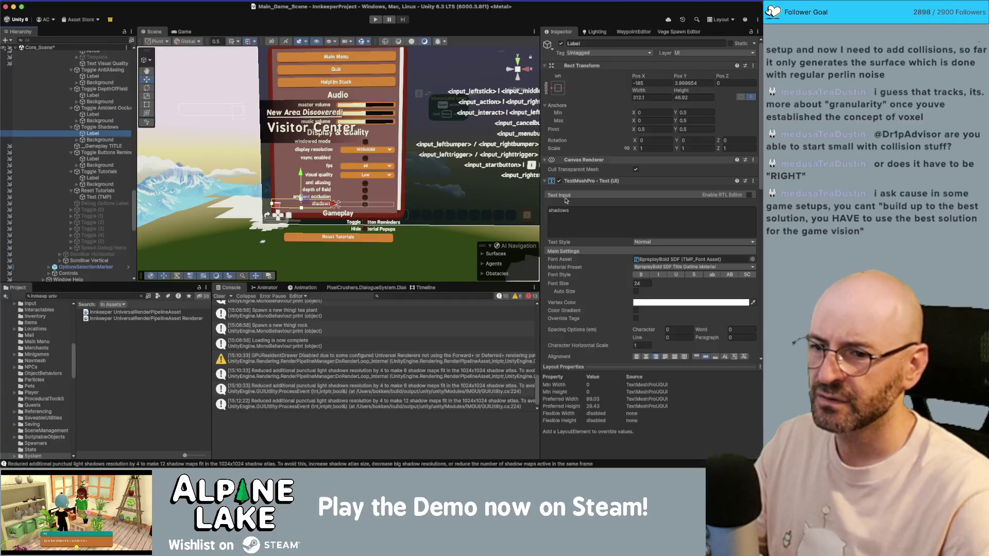
{"action": "scroll", "coordinate": [561, 279], "scroll_direction": "down", "scroll_amount": 1}
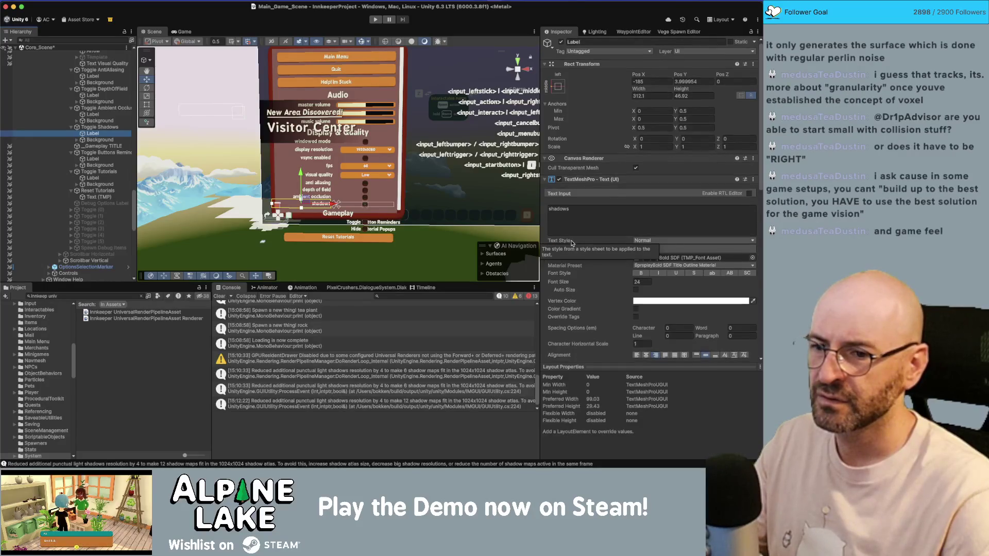
{"action": "left_click", "coordinate": [92, 178]}
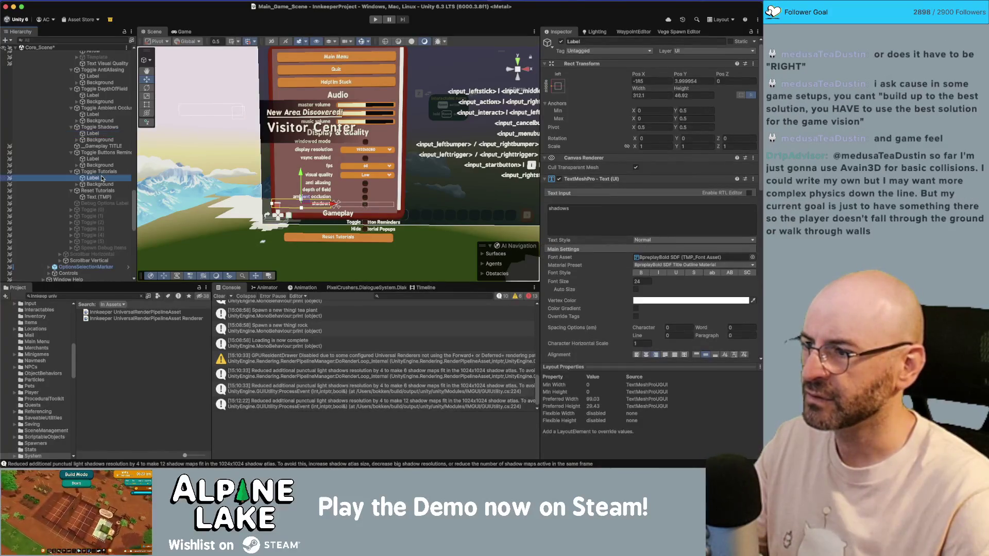
{"action": "left_click", "coordinate": [93, 158], "text": "super"}
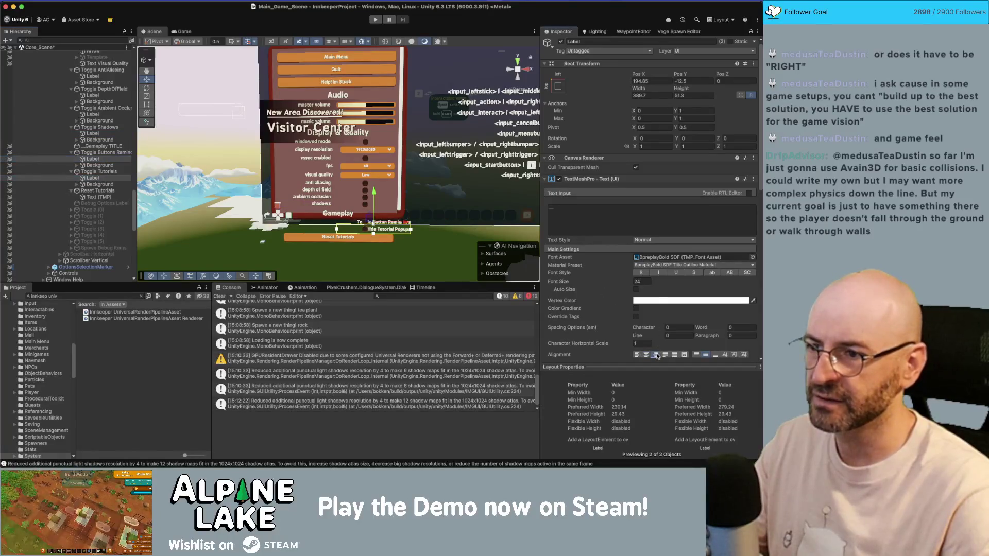
{"action": "left_click", "coordinate": [656, 82]}
{"action": "type", "text": "-185"}
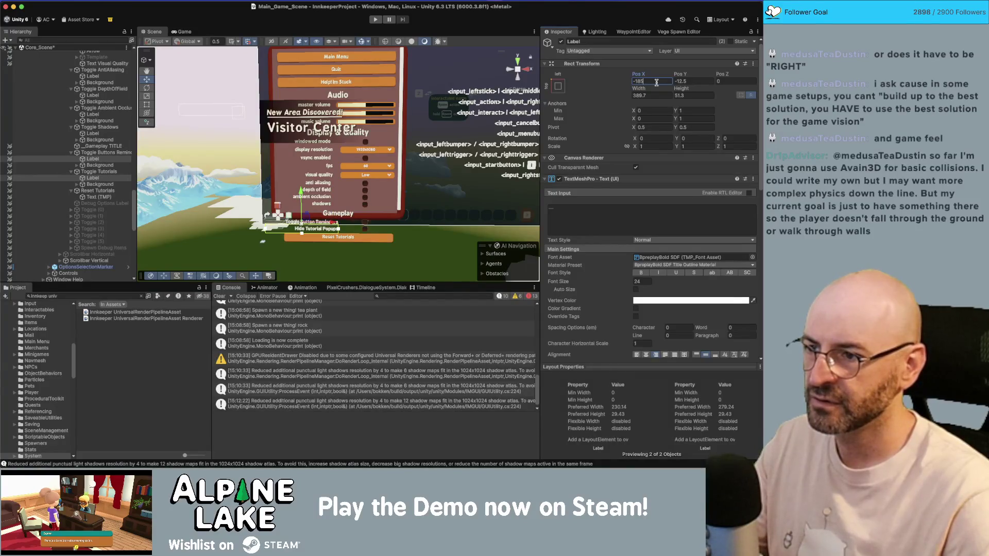
{"action": "key", "text": "Return"}
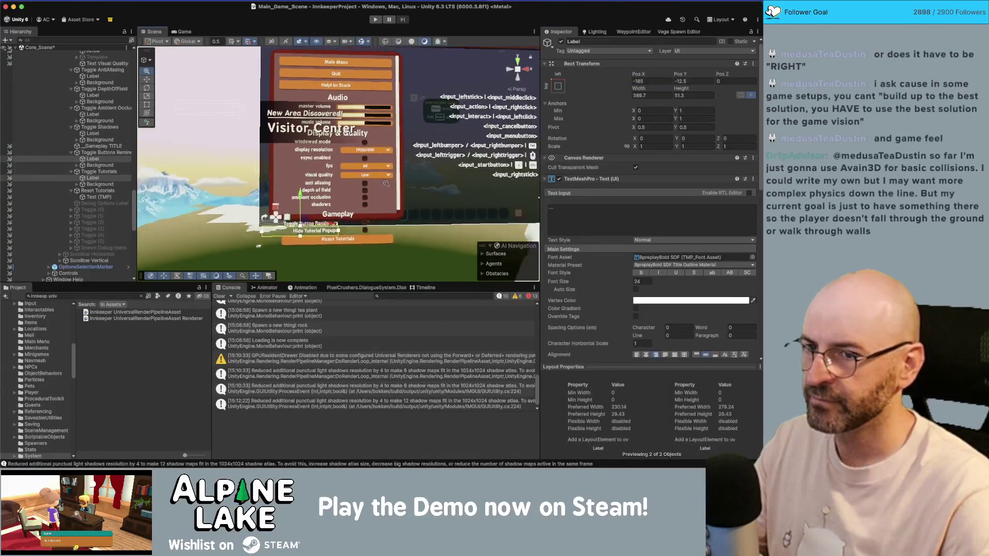
{"action": "scroll", "coordinate": [292, 180], "scroll_direction": "down", "scroll_amount": 1}
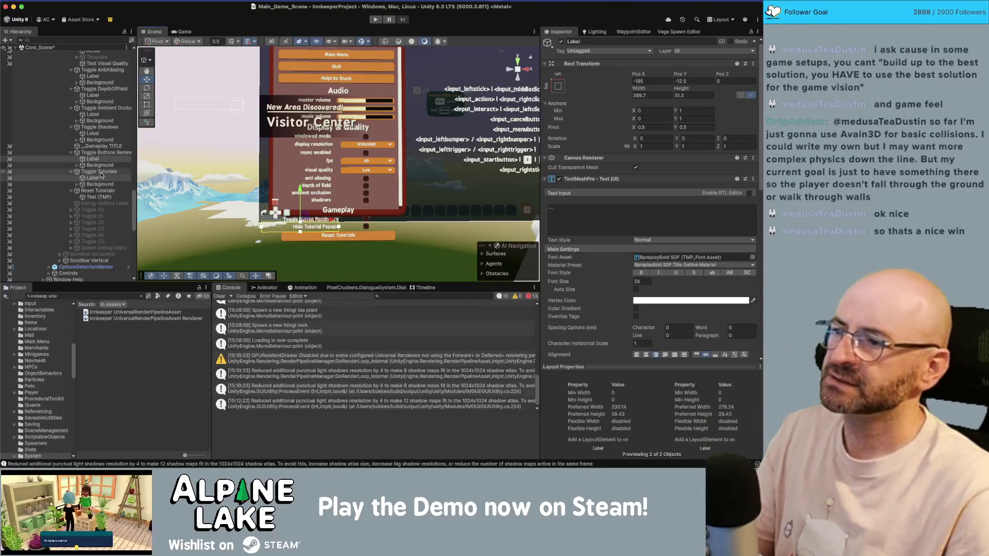
{"action": "left_click", "coordinate": [107, 134]}
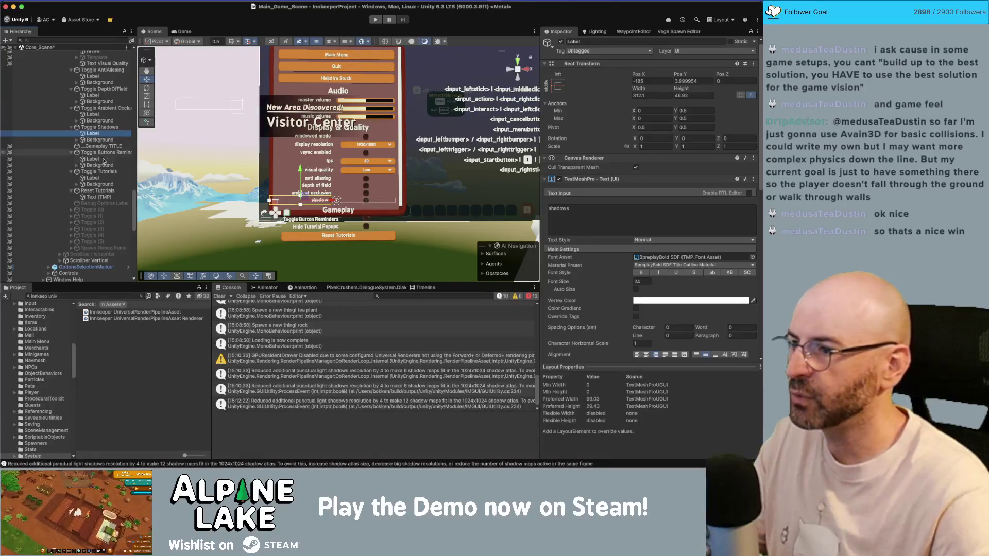
Set both gameplay labels' Y anchors Min and Max to 0.5
{"action": "left_click", "coordinate": [103, 178]}
{"action": "left_click", "coordinate": [98, 159], "text": "super"}
{"action": "left_click", "coordinate": [696, 111]}
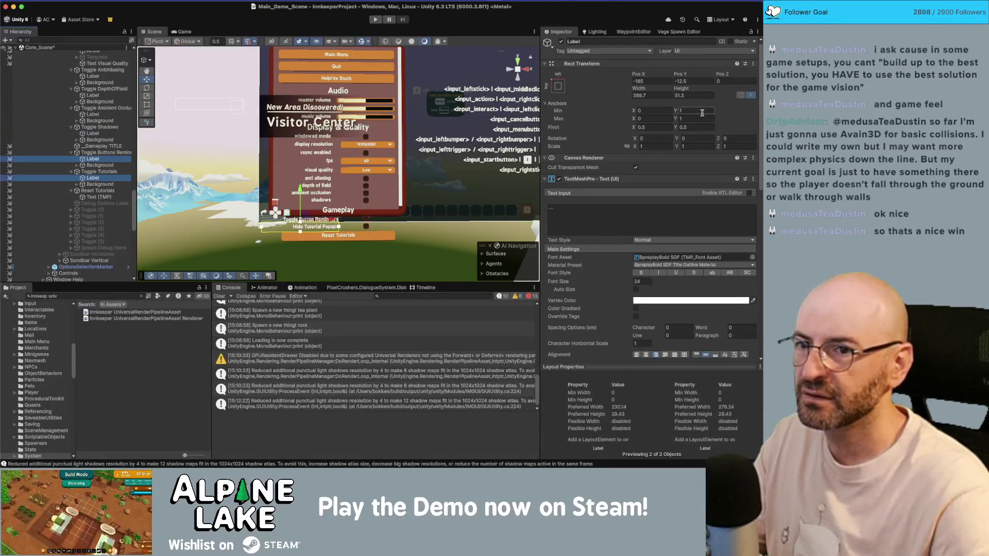
{"action": "type", "text": ".5"}
{"action": "key", "text": "Tab"}
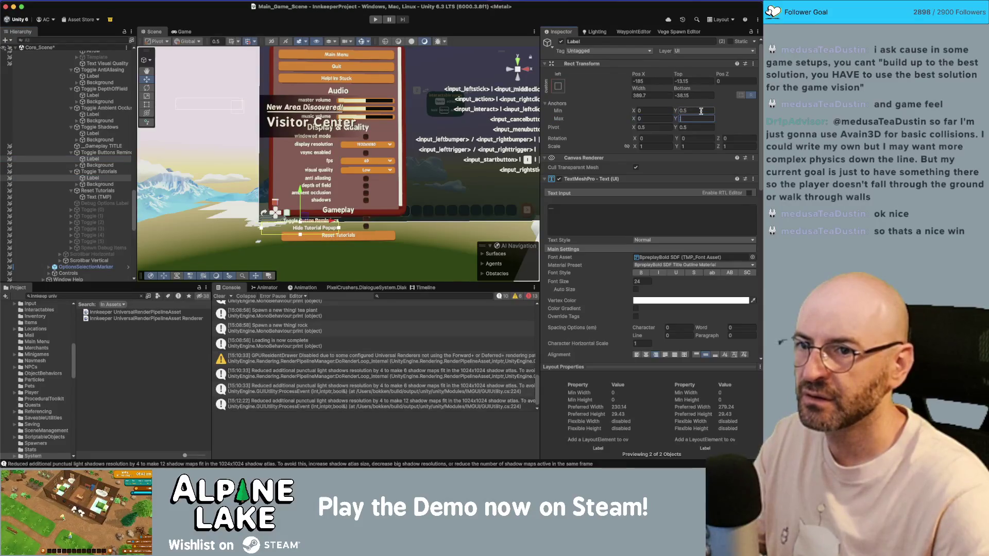
{"action": "type", "text": ".5"}
{"action": "left_click", "coordinate": [701, 82]}
{"action": "type", "text": "0"}
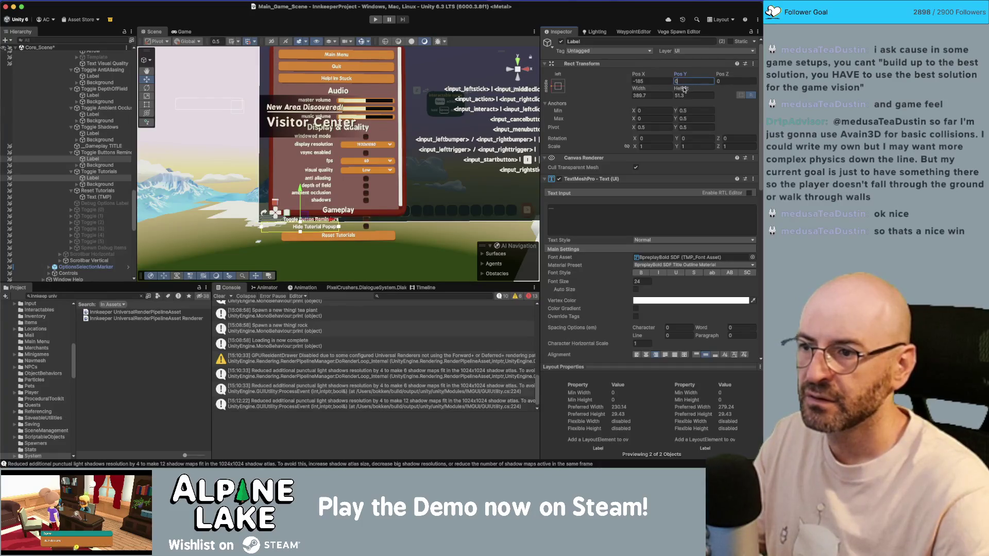
{"action": "type", "text": "-5"}
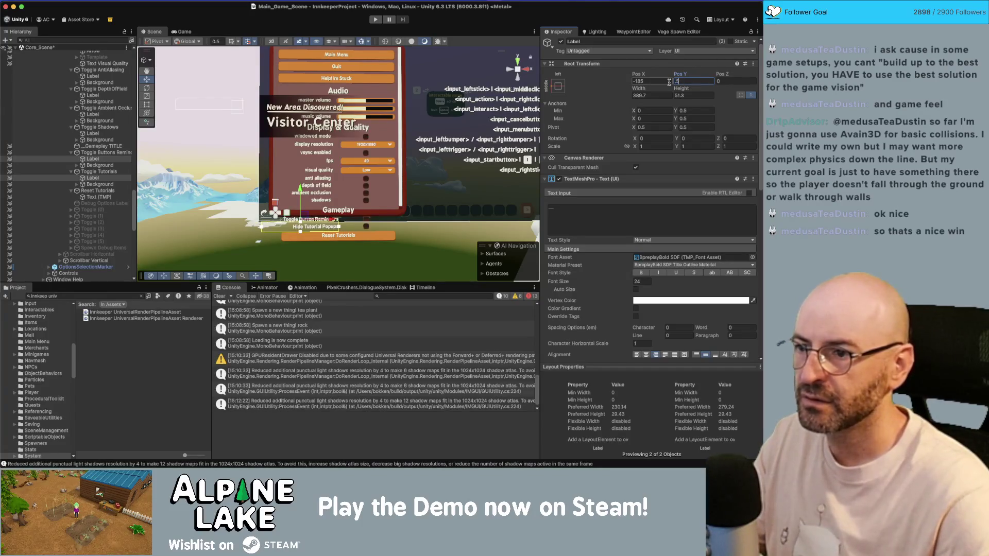
{"action": "key", "text": "Escape"}
Round the shadows label's Pos Y to 4 and give both gameplay labels Pos Y 4
{"action": "left_click", "coordinate": [113, 134]}
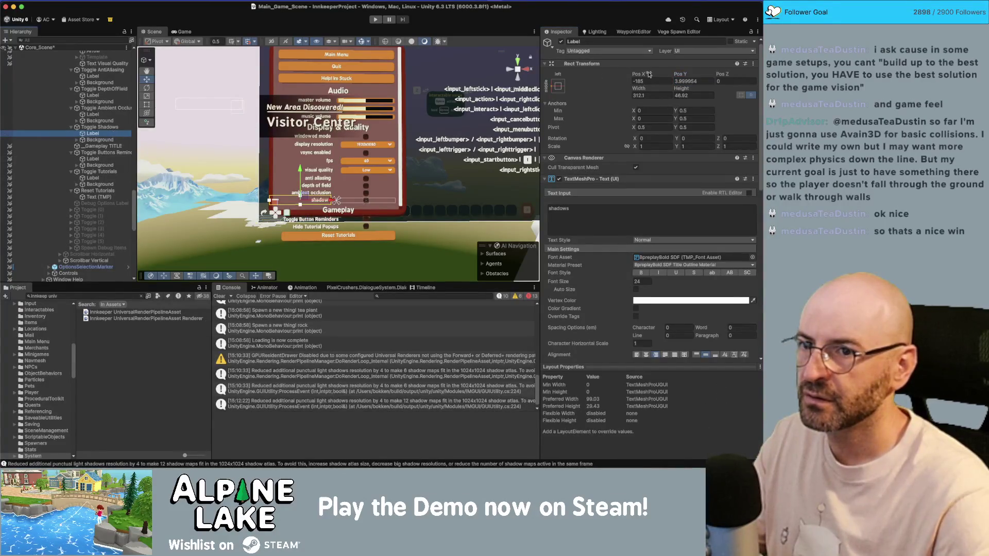
{"action": "left_click", "coordinate": [693, 81]}
{"action": "type", "text": "4"}
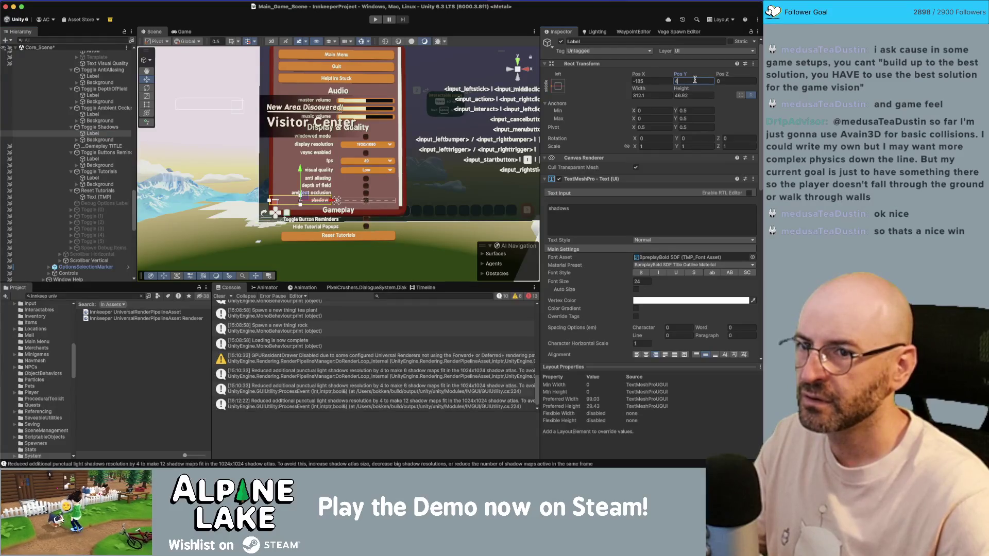
{"action": "left_click", "coordinate": [93, 178]}
{"action": "left_click", "coordinate": [100, 161], "text": "super"}
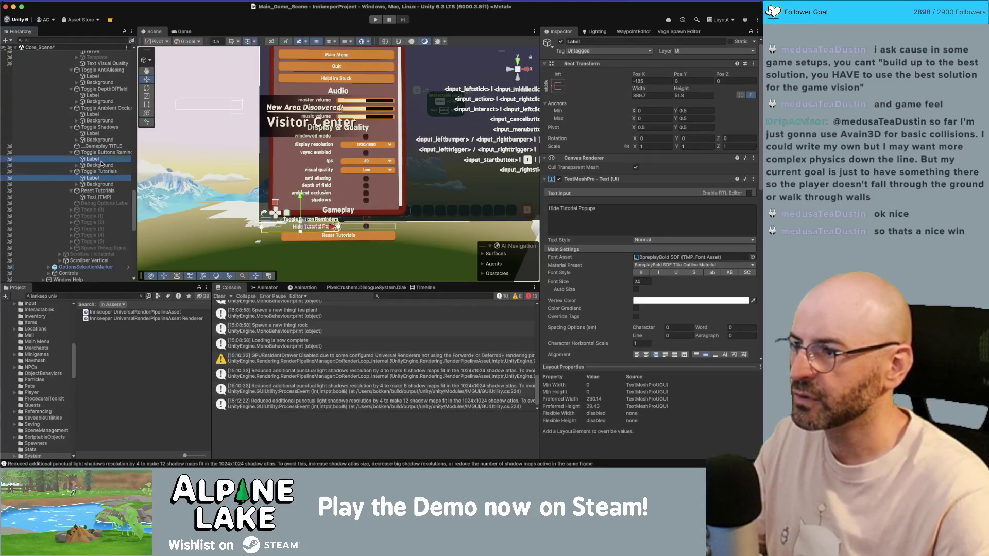
{"action": "left_click", "coordinate": [688, 82]}
{"action": "type", "text": "4"}
{"action": "key", "text": "Return"}
{"action": "scroll", "coordinate": [399, 139], "scroll_direction": "up", "scroll_amount": 5}
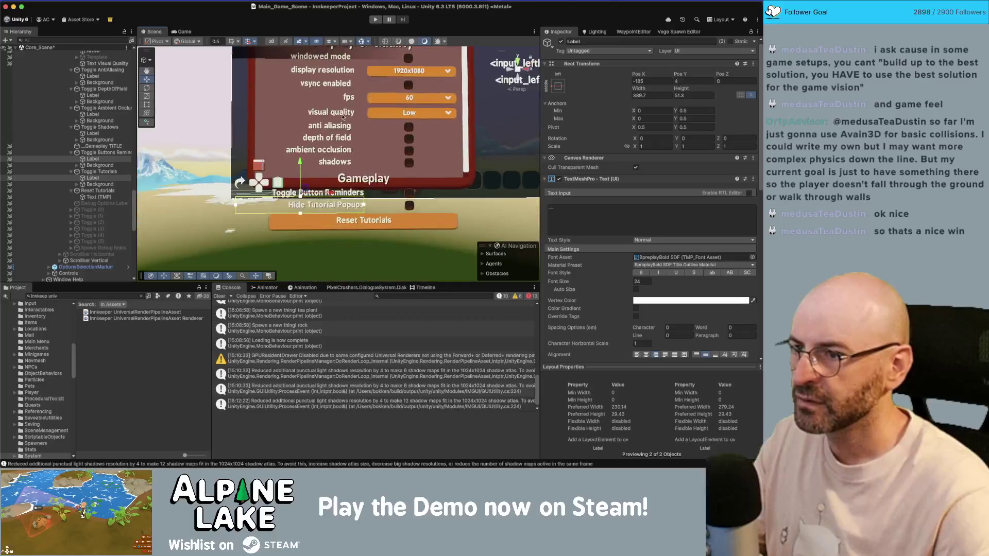
{"action": "scroll", "coordinate": [350, 73], "scroll_direction": "up", "scroll_amount": 2}
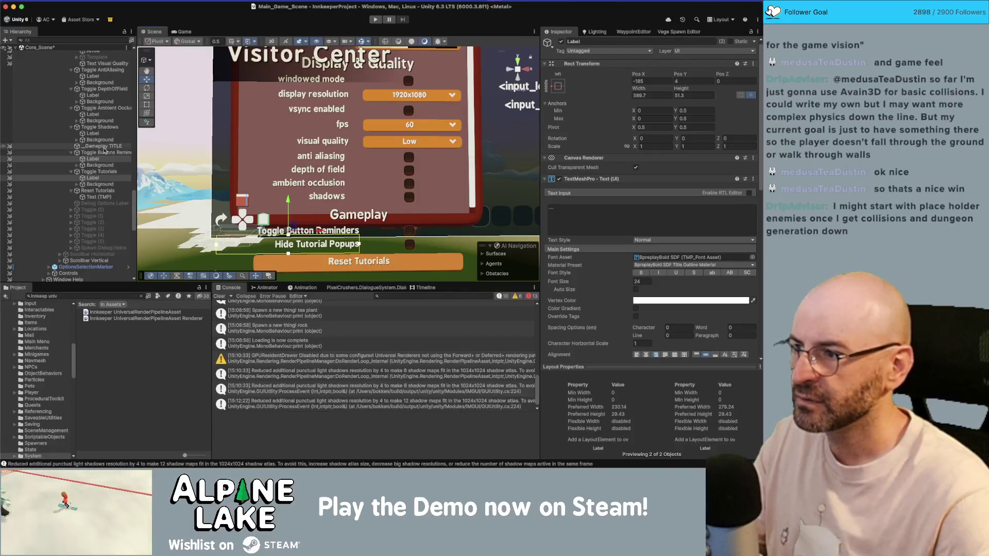
{"action": "left_click", "coordinate": [94, 172]}
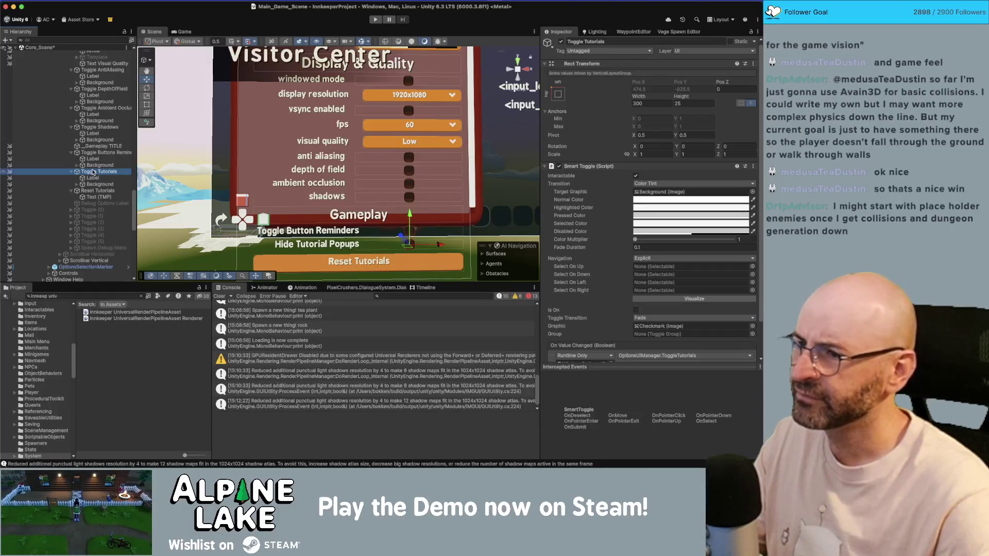
{"action": "scroll", "coordinate": [407, 181], "scroll_direction": "up", "scroll_amount": 3}
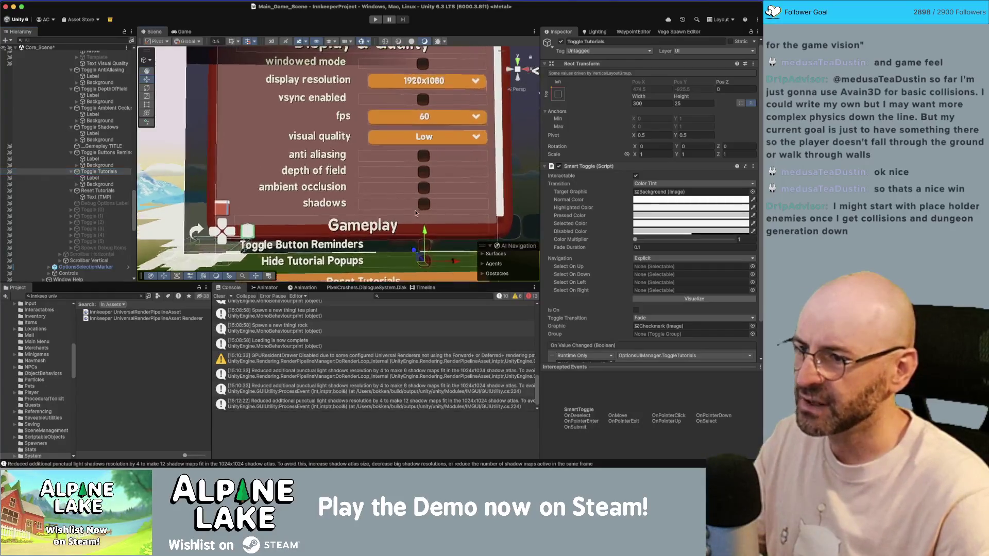
{"action": "scroll", "coordinate": [384, 188], "scroll_direction": "up", "scroll_amount": 1}
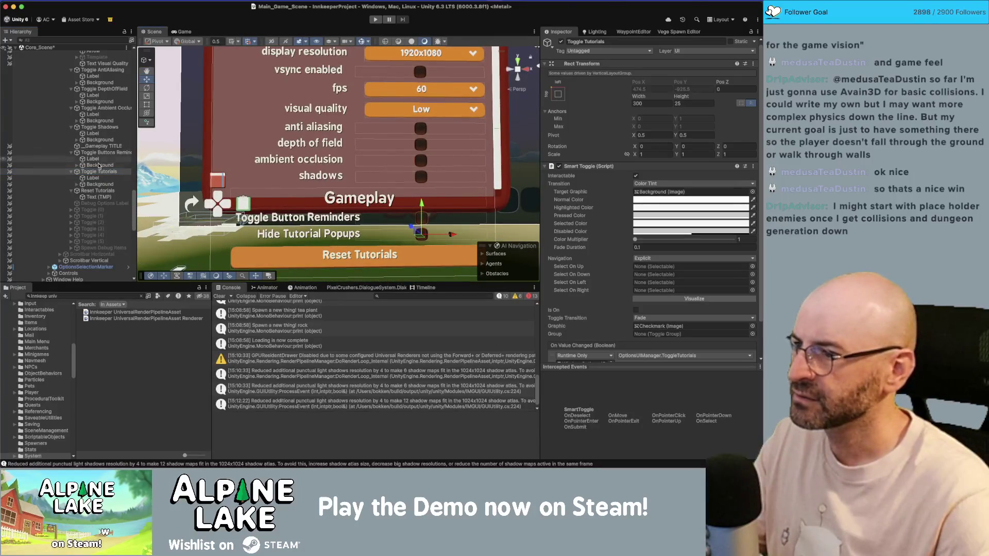
{"action": "left_click", "coordinate": [98, 135]}
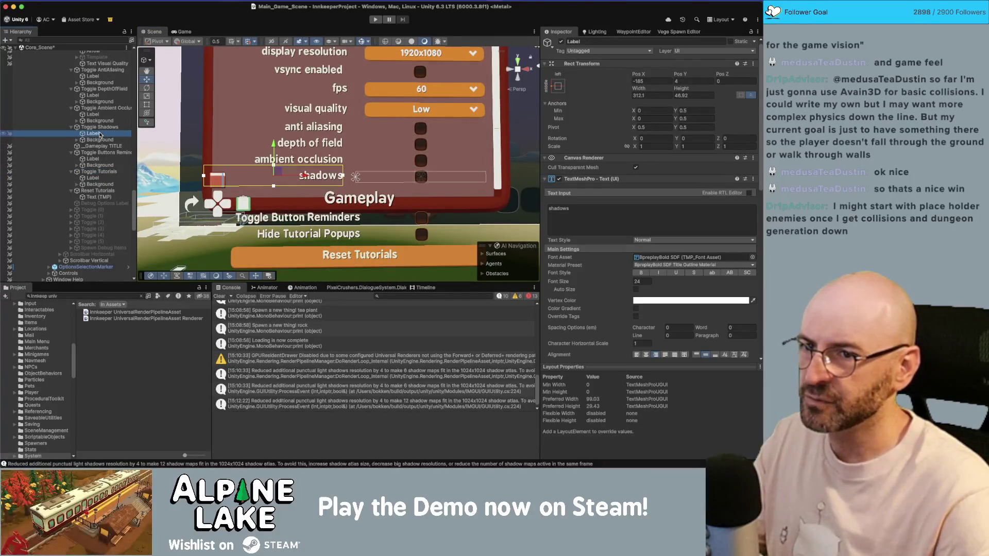
{"action": "left_click", "coordinate": [94, 178]}
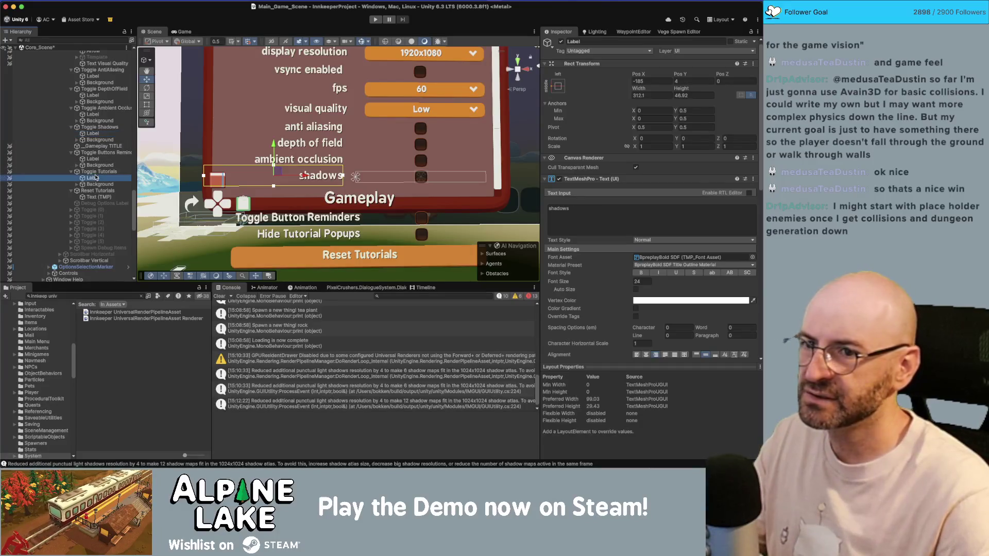
{"action": "left_click", "coordinate": [94, 128]}
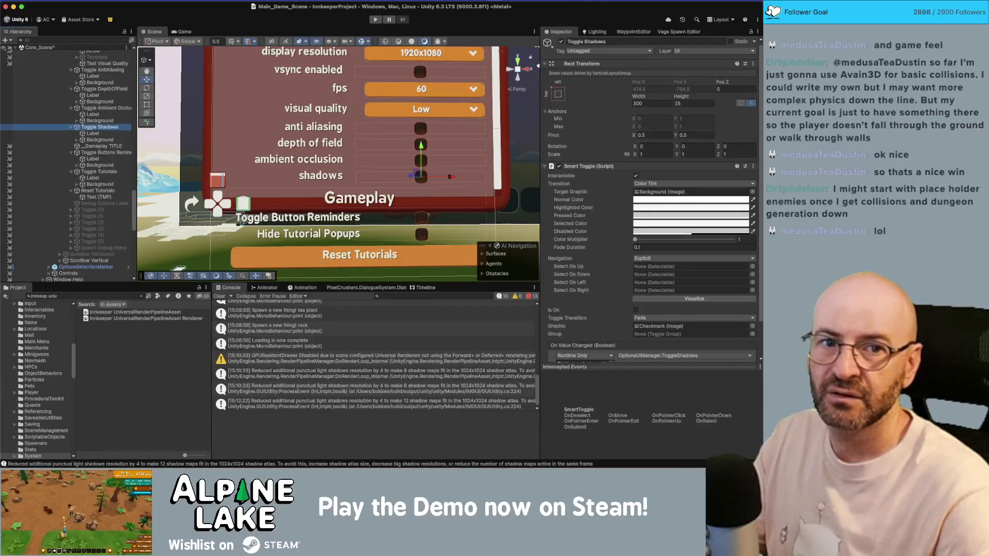
{"action": "key", "text": "super+Tab"}
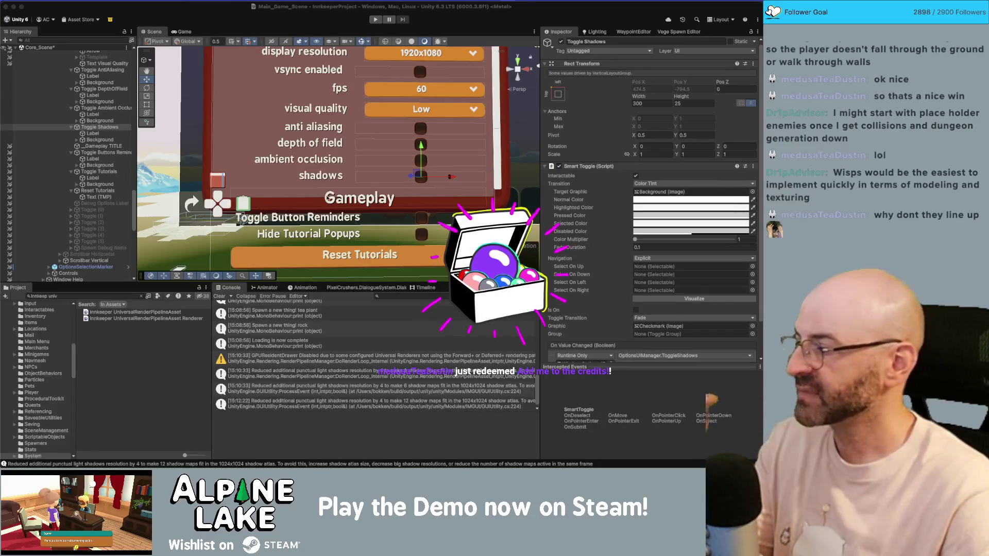
{"action": "left_click", "coordinate": [241, 221]}
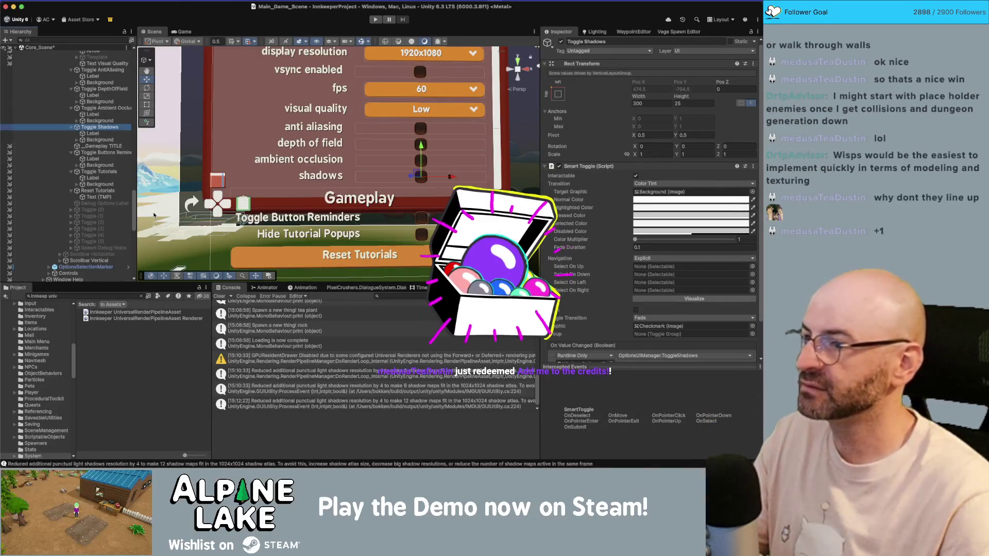
Cut the supporter's x6 line from the Obsidian Credits note
{"action": "key", "text": "super+Tab"}
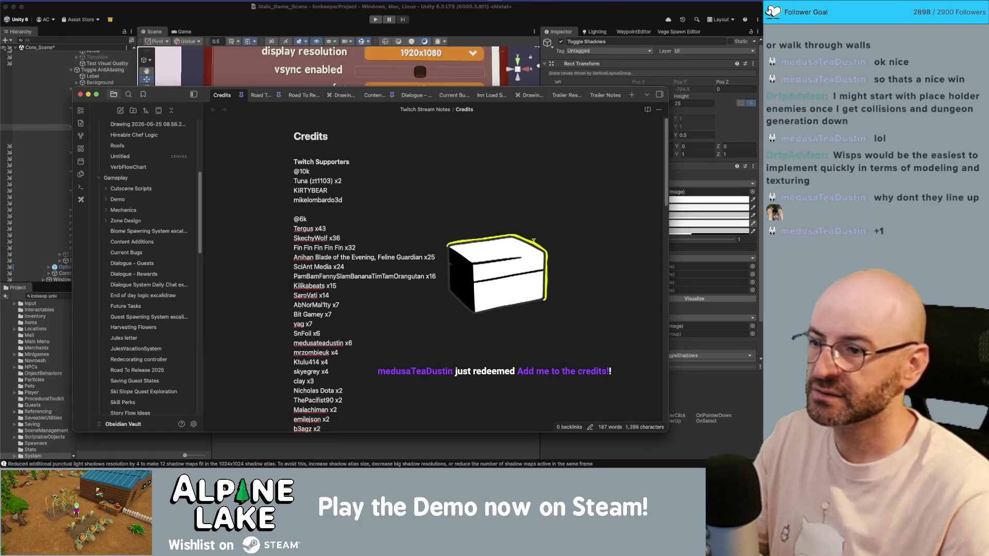
{"action": "scroll", "coordinate": [531, 243], "scroll_direction": "down", "scroll_amount": 5}
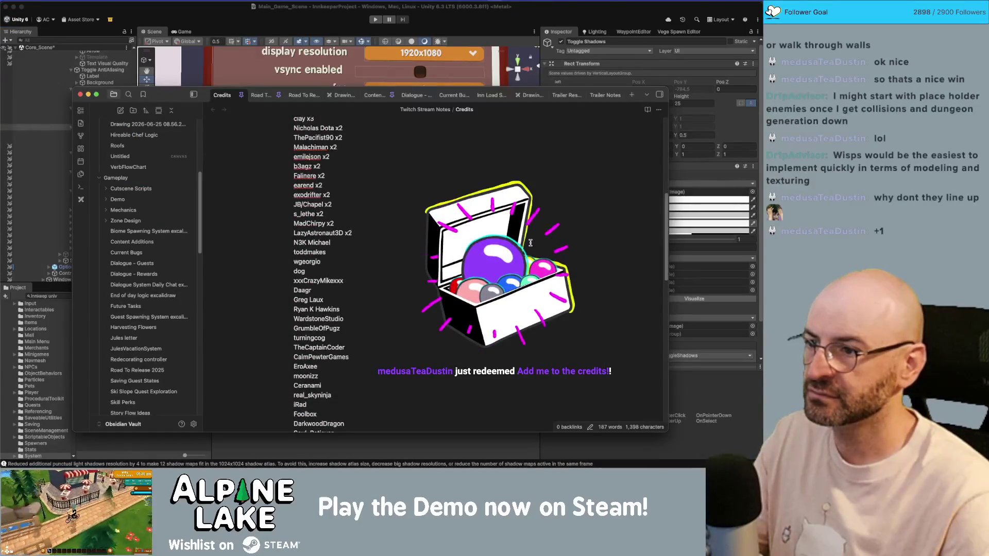
{"action": "scroll", "coordinate": [531, 243], "scroll_direction": "down", "scroll_amount": 3}
{"action": "scroll", "coordinate": [536, 169], "scroll_direction": "up", "scroll_amount": 3}
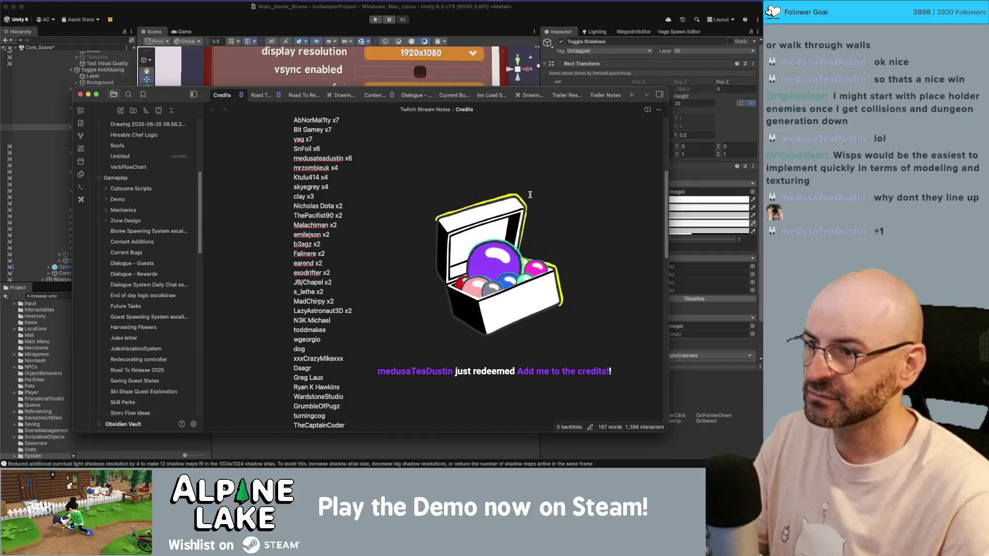
{"action": "left_click_drag", "start_coordinate": [349, 160], "coordinate": [352, 160]}
{"action": "triple_click", "coordinate": [319, 161]}
{"action": "key", "text": "super+x"}
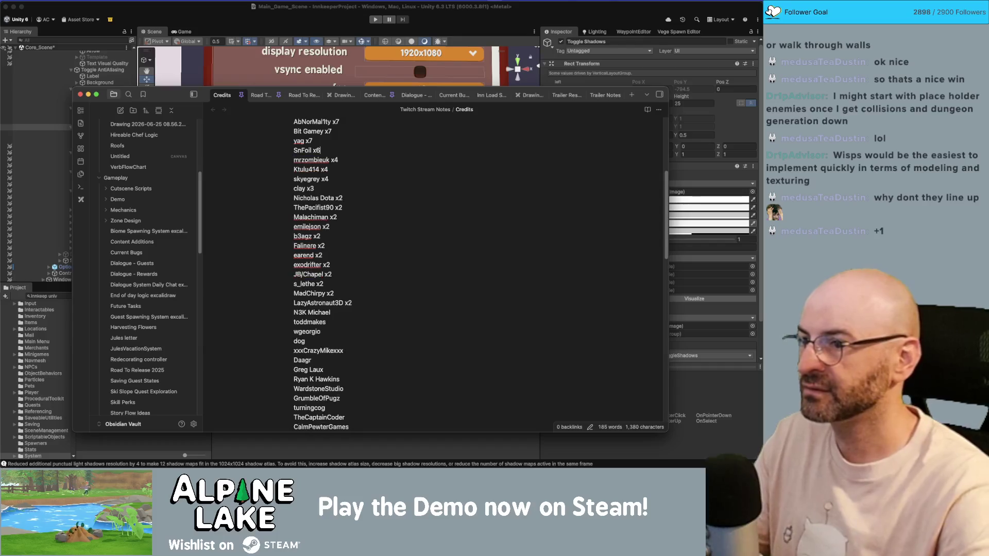
Paste the supporter's line below the existing x7 entry with its count changed to x7
{"action": "left_click", "coordinate": [312, 141]}
{"action": "key", "text": "Return"}
{"action": "key", "text": "super+v"}
{"action": "key", "text": "BackSpace"}
{"action": "type", "text": "7"}
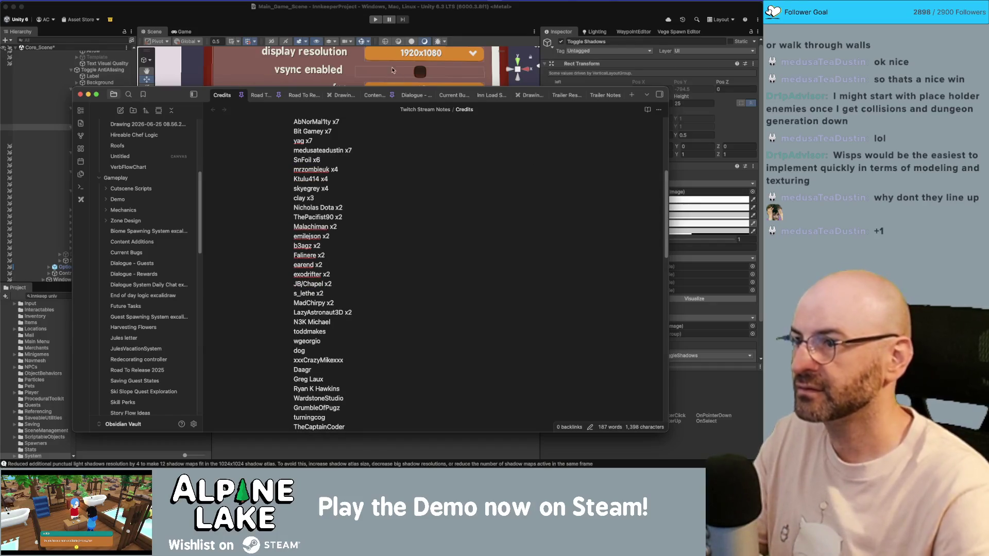
{"action": "left_click", "coordinate": [241, 2]}
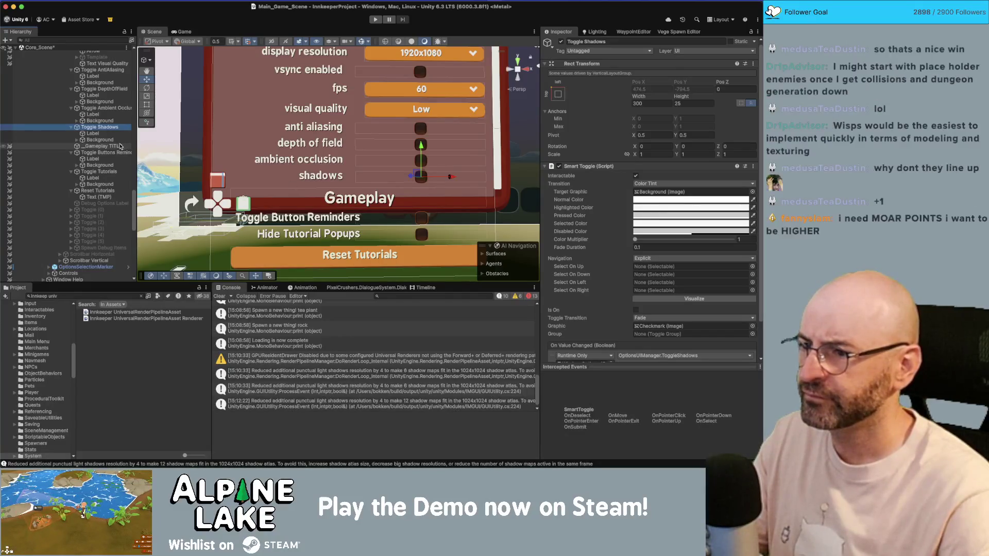
Size the reminders and tutorials toggle labels to width 312.1 and height 46
{"action": "left_click", "coordinate": [95, 159]}
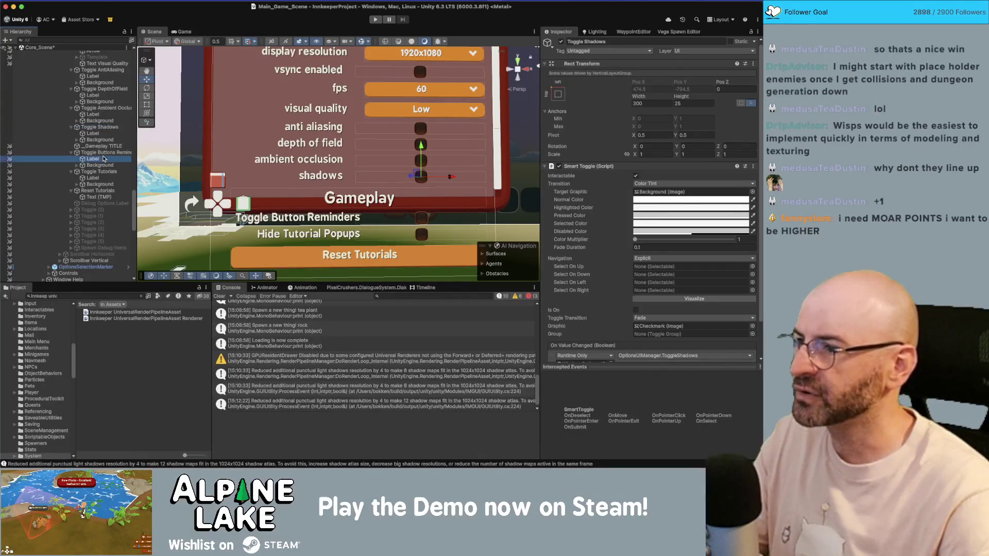
{"action": "left_click", "coordinate": [95, 178], "text": "super"}
{"action": "mouse_move", "coordinate": [639, 88]}
{"action": "left_mouse_down"}
{"action": "mouse_move", "coordinate": [650, 88]}
{"action": "mouse_move", "coordinate": [638, 88]}
{"action": "left_mouse_up"}
{"action": "left_click", "coordinate": [108, 134]}
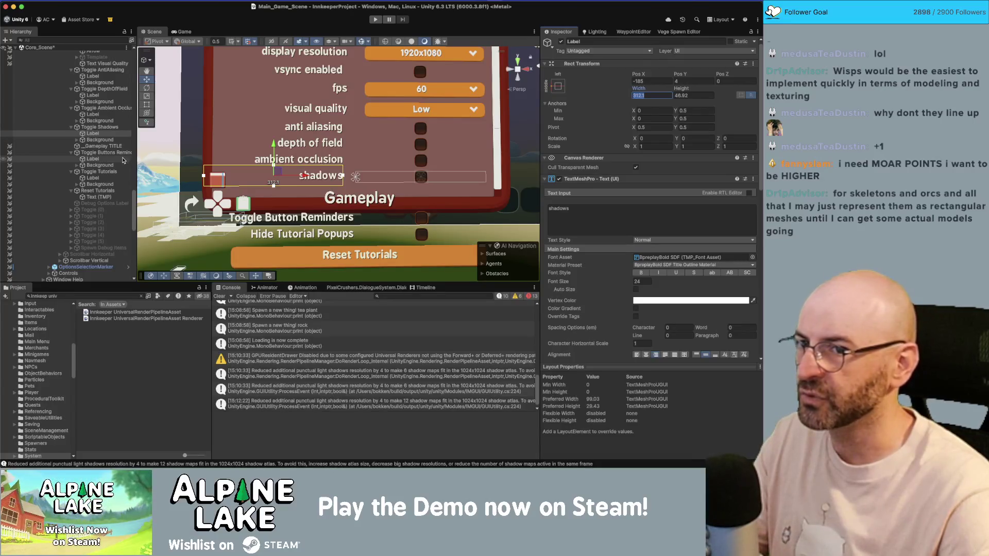
{"action": "left_click", "coordinate": [93, 177]}
{"action": "left_click", "coordinate": [93, 158], "text": "super"}
{"action": "left_click", "coordinate": [662, 101]}
{"action": "type", "text": "312.1"}
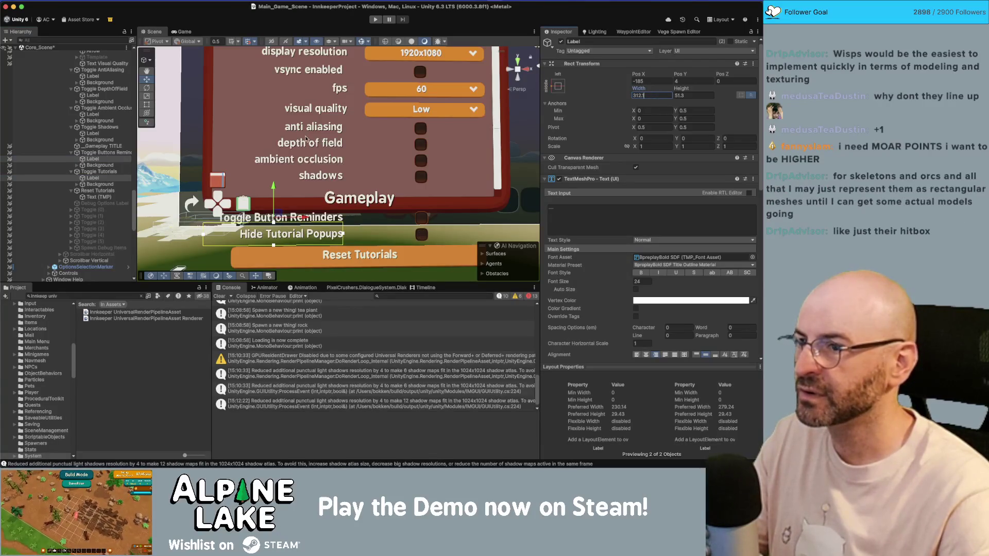
{"action": "left_click", "coordinate": [686, 93]}
{"action": "type", "text": "46"}
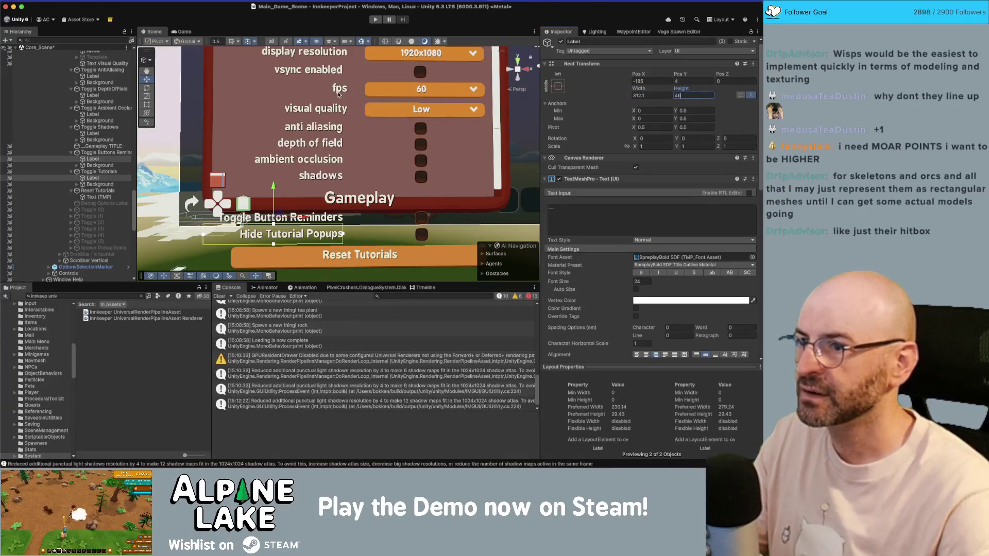
{"action": "scroll", "coordinate": [336, 93], "scroll_direction": "down", "scroll_amount": 3}
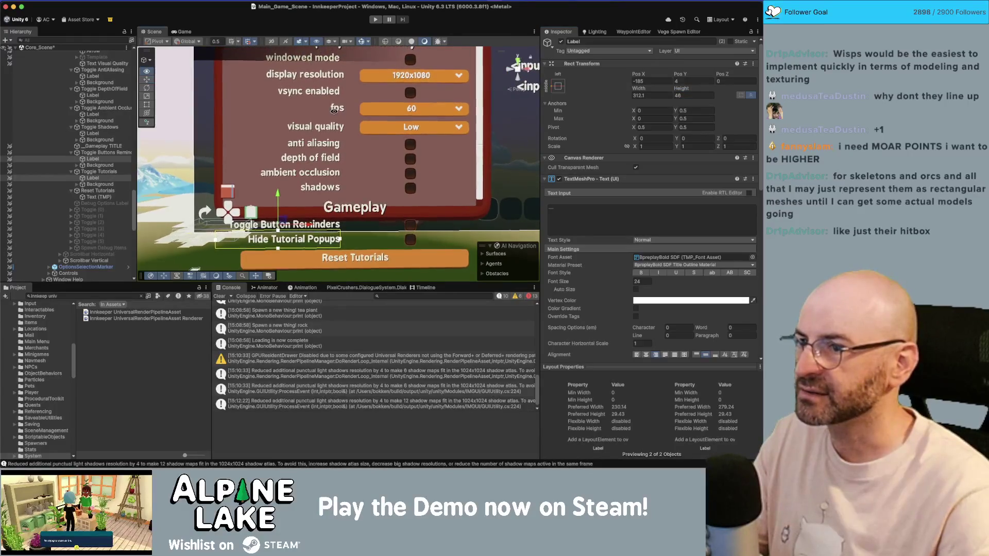
{"action": "scroll", "coordinate": [348, 113], "scroll_direction": "up", "scroll_amount": 1}
{"action": "scroll", "coordinate": [125, 136], "scroll_direction": "up", "scroll_amount": 5}
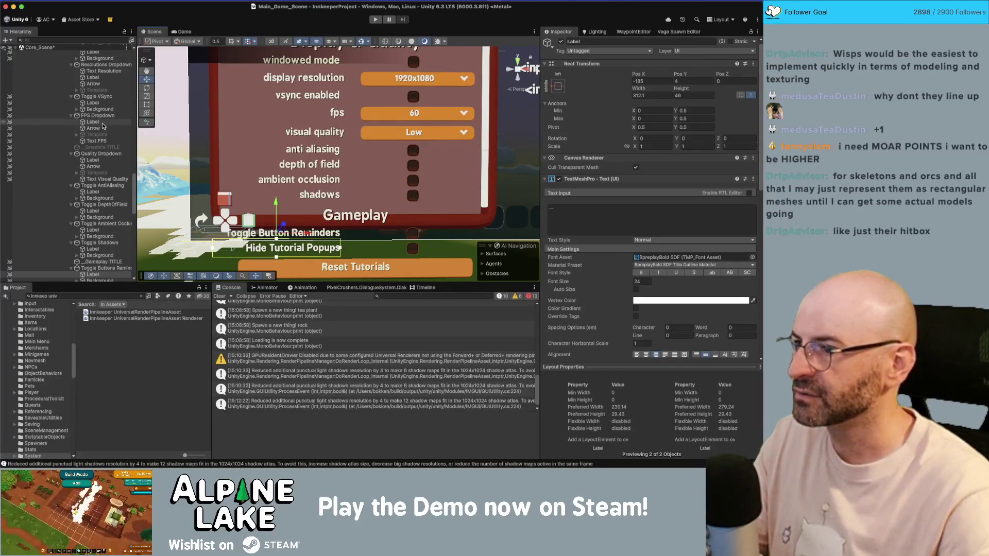
Set the resolution, fps and visual quality labels' pivot X to 0.5 and shift them left to Pos X -208.1
{"action": "left_click", "coordinate": [96, 141]}
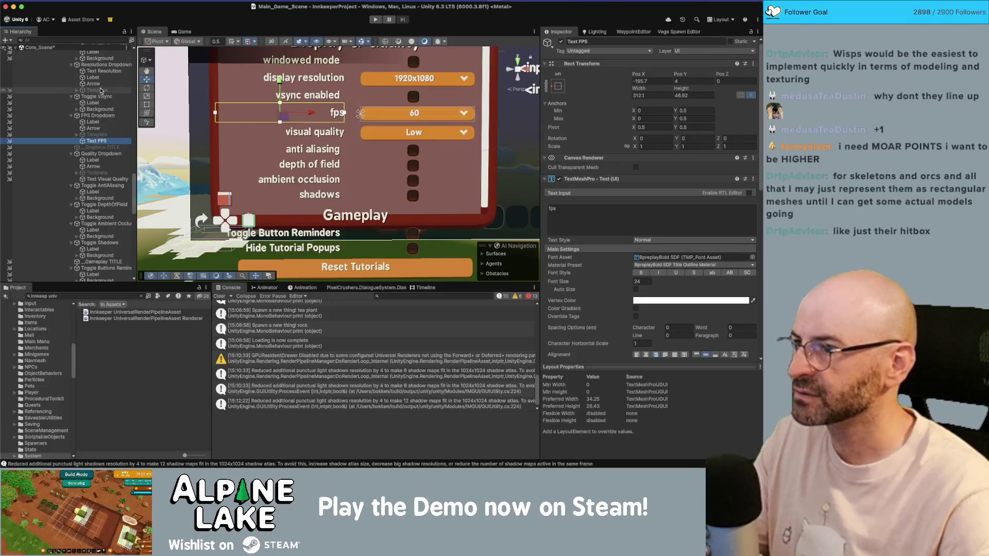
{"action": "left_click", "coordinate": [103, 71], "text": "super"}
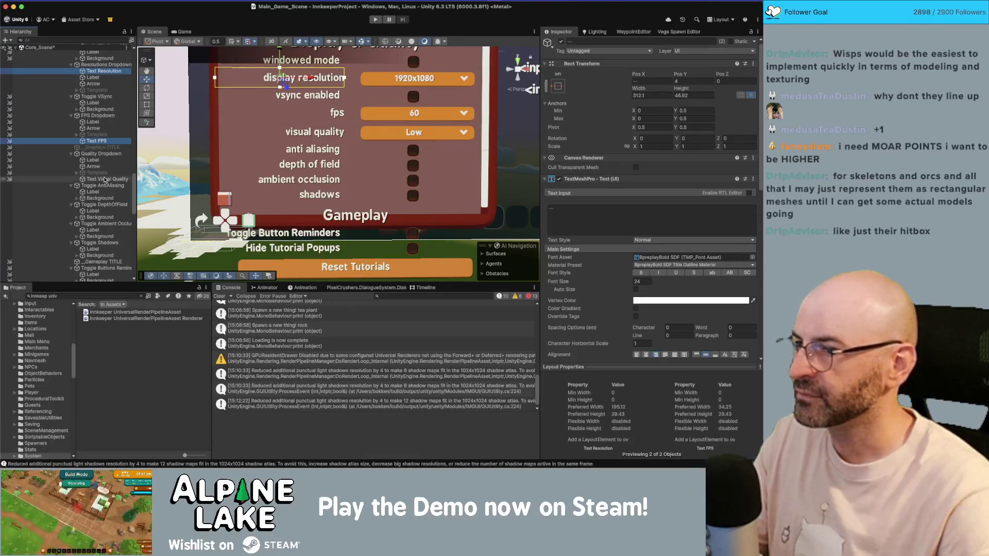
{"action": "left_click", "coordinate": [110, 179], "text": "super"}
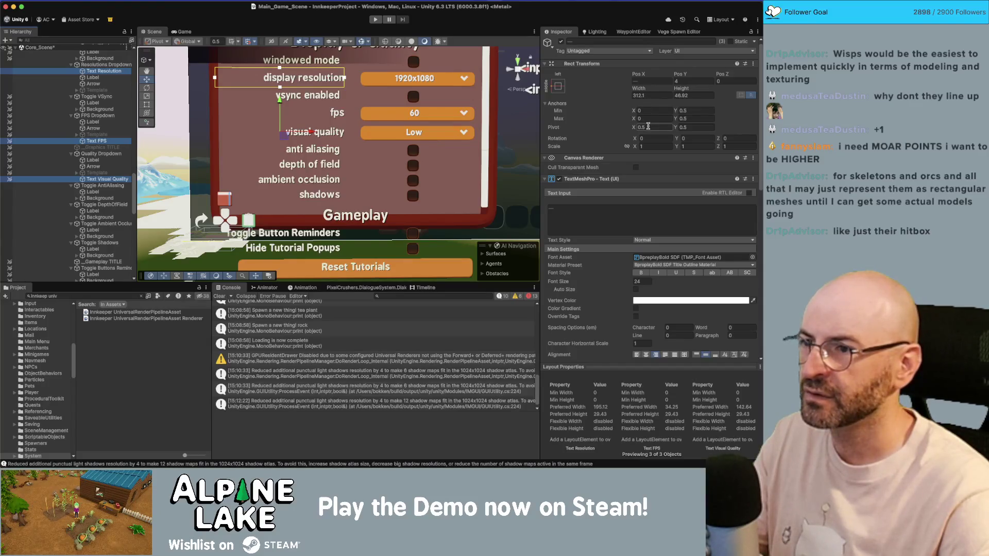
{"action": "left_click", "coordinate": [648, 126]}
{"action": "type", "text": "0"}
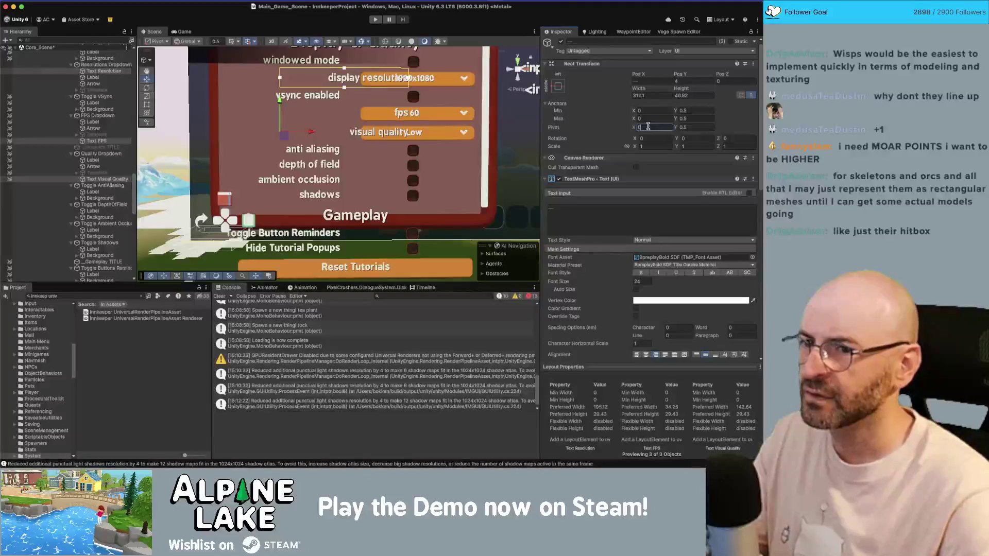
{"action": "type", "text": "1"}
{"action": "key", "text": "BackSpace"}
{"action": "type", "text": ".5"}
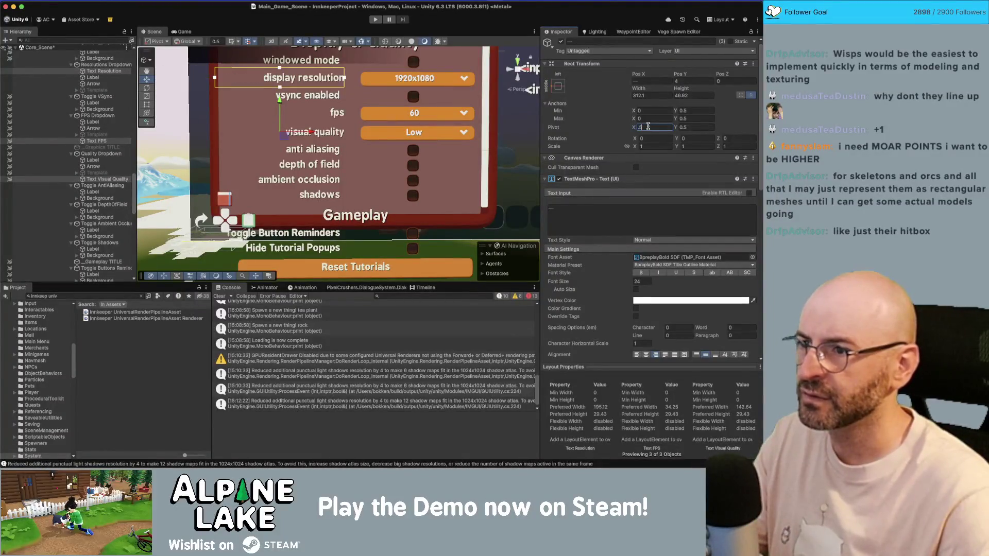
{"action": "mouse_move", "coordinate": [641, 95]}
{"action": "left_mouse_down"}
{"action": "mouse_move", "coordinate": [630, 94]}
{"action": "mouse_move", "coordinate": [637, 76]}
{"action": "left_mouse_up"}
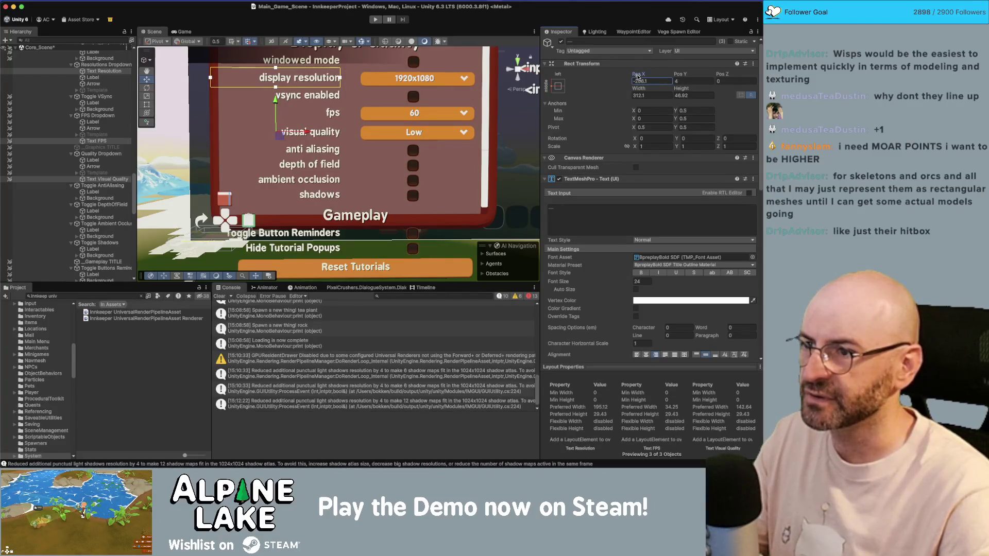
{"action": "scroll", "coordinate": [483, 95], "scroll_direction": "down", "scroll_amount": 3}
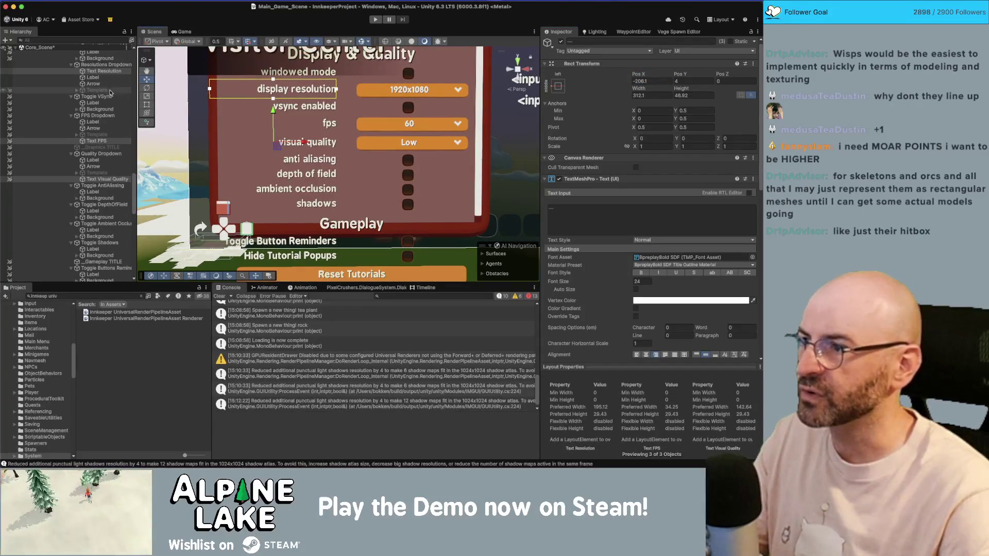
{"action": "left_click", "coordinate": [102, 66]}
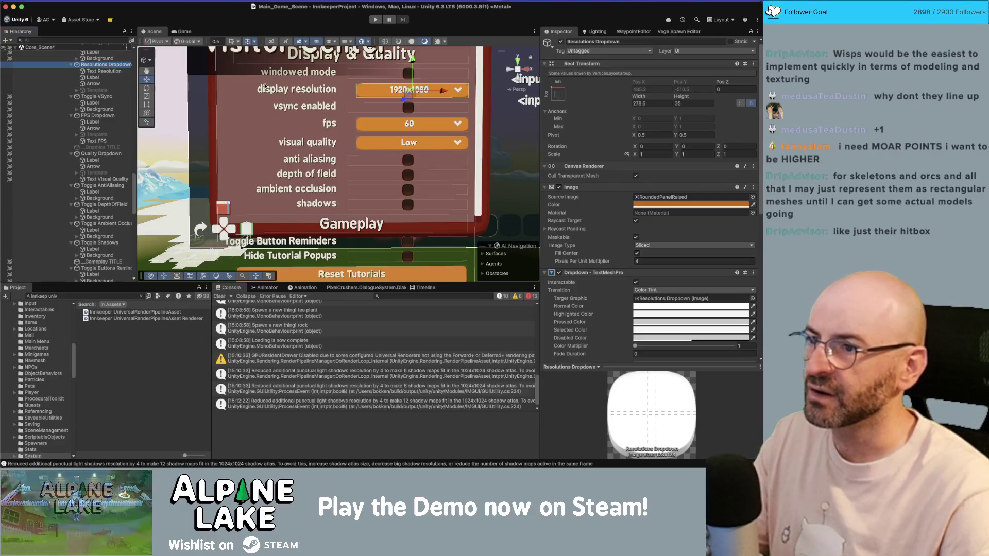
Set the Resolutions, FPS and Quality dropdowns' width to 300
{"action": "left_click_drag", "start_coordinate": [339, 149], "coordinate": [238, 85]}
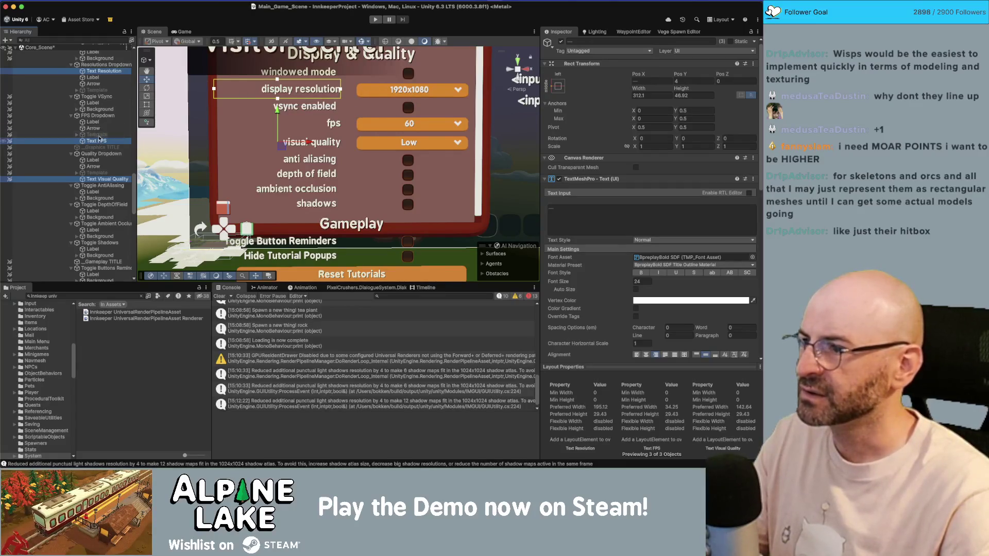
{"action": "left_click", "coordinate": [101, 185]}
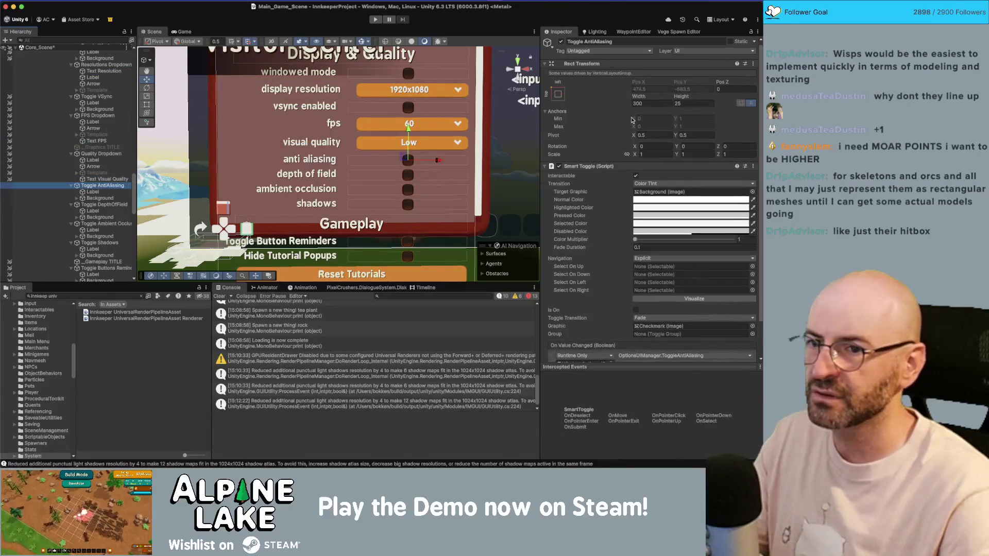
{"action": "left_click", "coordinate": [112, 115]}
{"action": "left_click", "coordinate": [106, 64], "text": "super"}
{"action": "left_click", "coordinate": [102, 154], "text": "super"}
{"action": "left_click", "coordinate": [643, 104]}
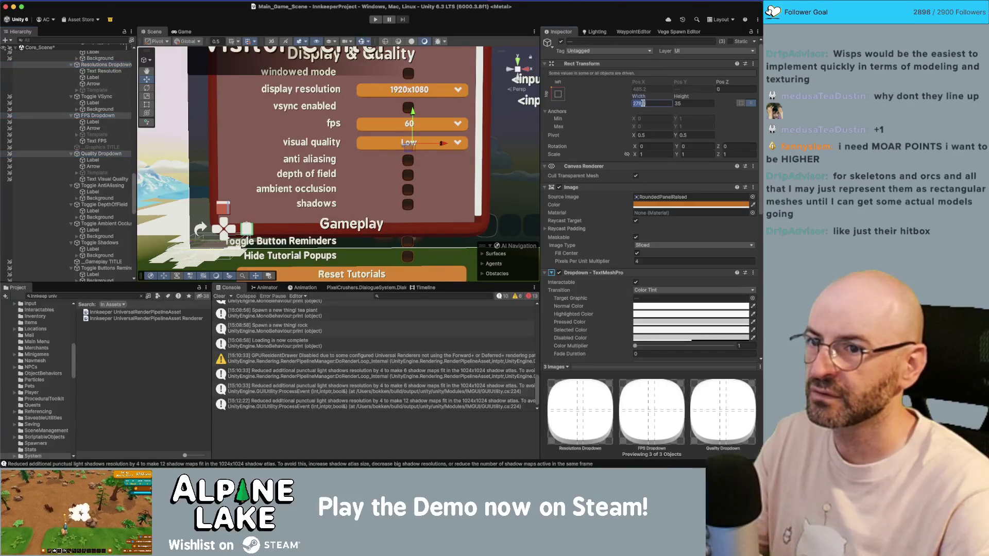
{"action": "type", "text": "300"}
Shift the resolution, fps and quality labels right in the Scene view to align with their dropdowns
{"action": "left_click_drag", "start_coordinate": [362, 120], "coordinate": [361, 144]}
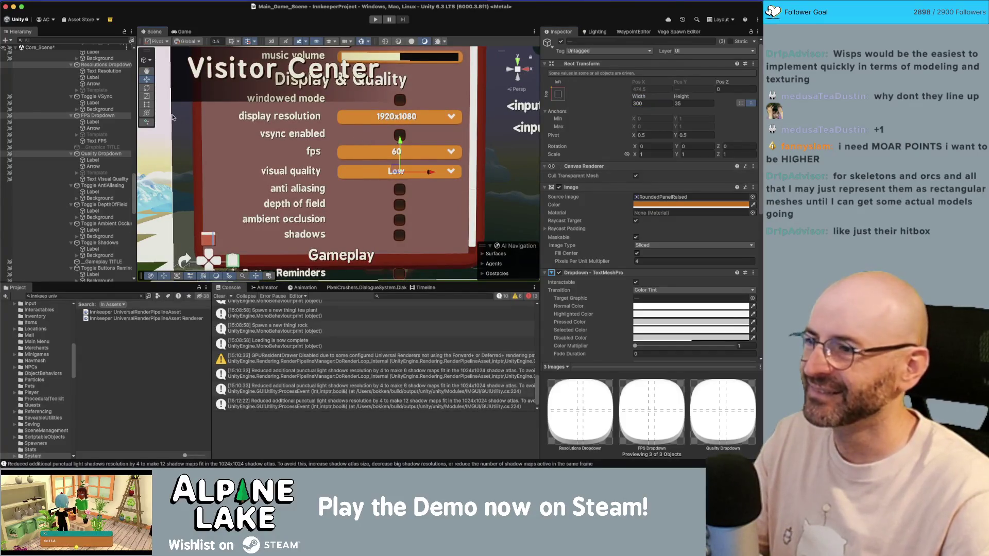
{"action": "left_click", "coordinate": [101, 72]}
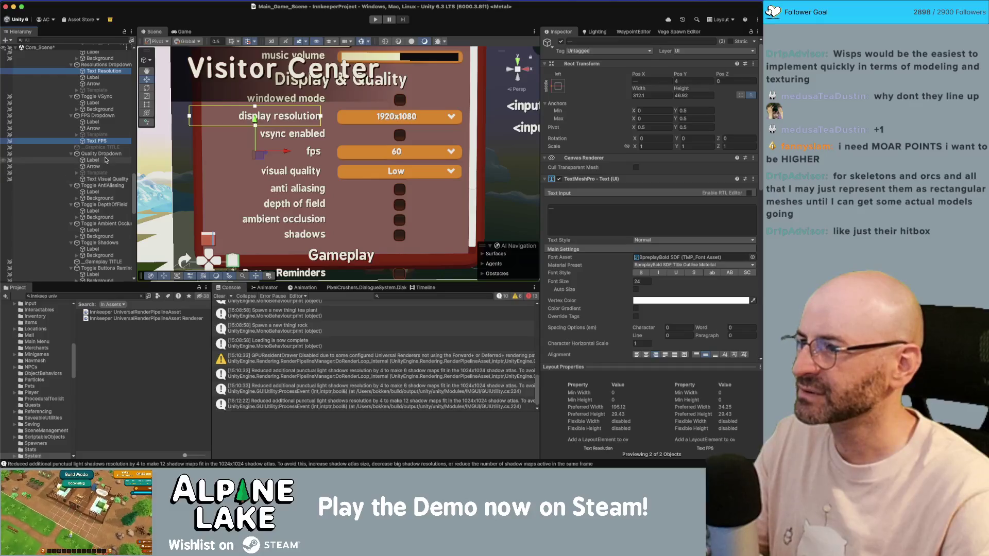
{"action": "left_click", "coordinate": [105, 179], "text": "super"}
{"action": "left_click_drag", "start_coordinate": [287, 171], "coordinate": [292, 172]}
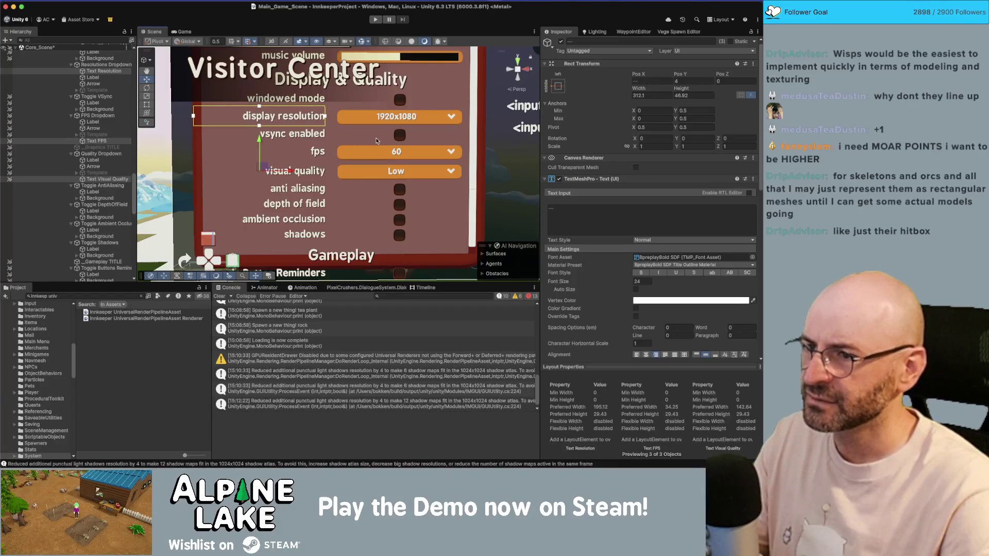
{"action": "scroll", "coordinate": [271, 145], "scroll_direction": "down", "scroll_amount": 3}
{"action": "scroll", "coordinate": [271, 145], "scroll_direction": "down", "scroll_amount": 2}
{"action": "scroll", "coordinate": [253, 146], "scroll_direction": "down", "scroll_amount": 1}
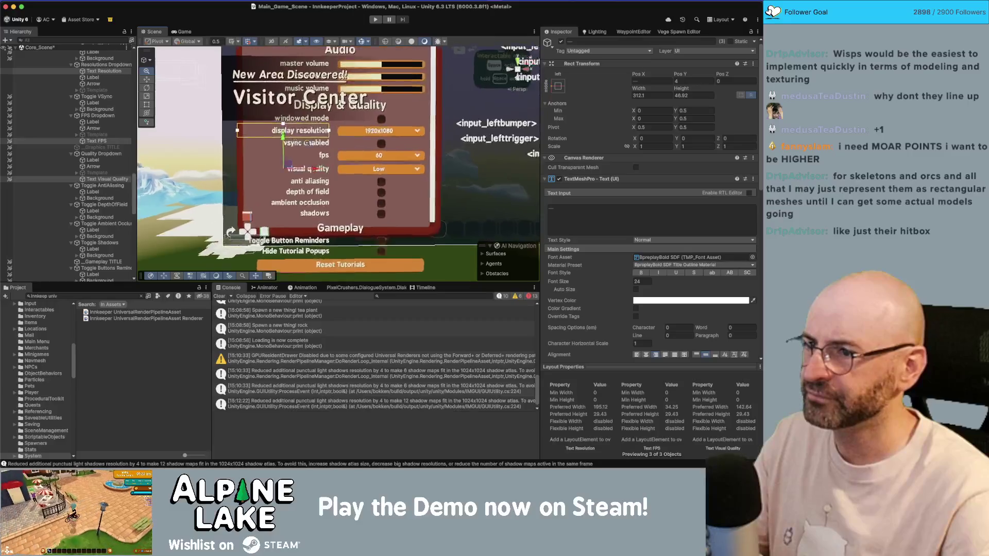
{"action": "scroll", "coordinate": [236, 150], "scroll_direction": "down", "scroll_amount": 1}
{"action": "scroll", "coordinate": [235, 150], "scroll_direction": "up", "scroll_amount": 2}
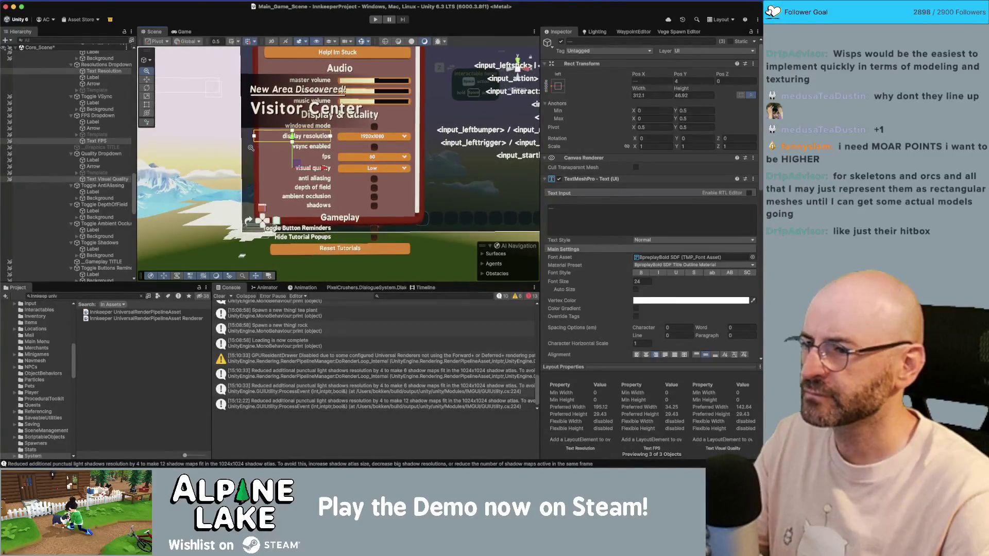
{"action": "scroll", "coordinate": [309, 143], "scroll_direction": "right", "scroll_amount": 1}
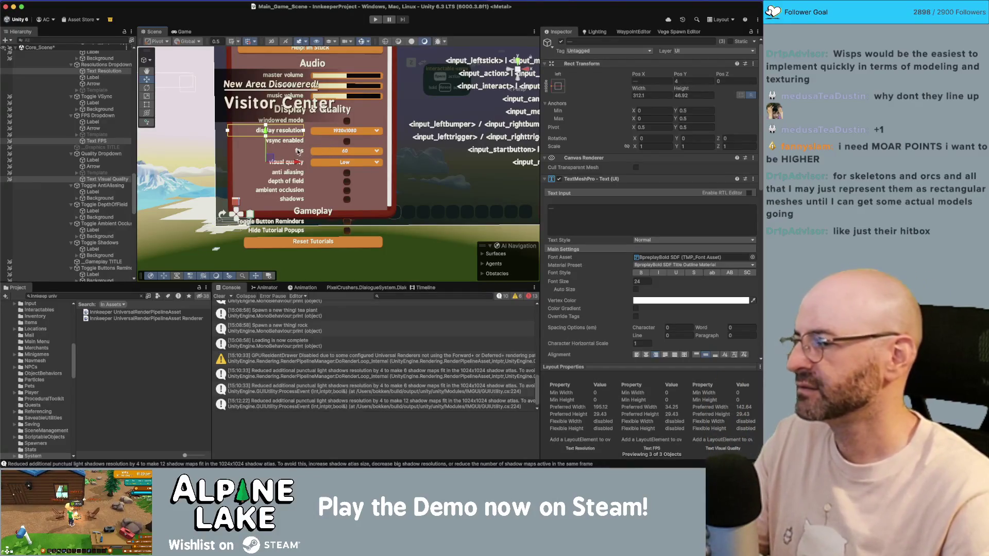
{"action": "scroll", "coordinate": [331, 146], "scroll_direction": "up", "scroll_amount": 5}
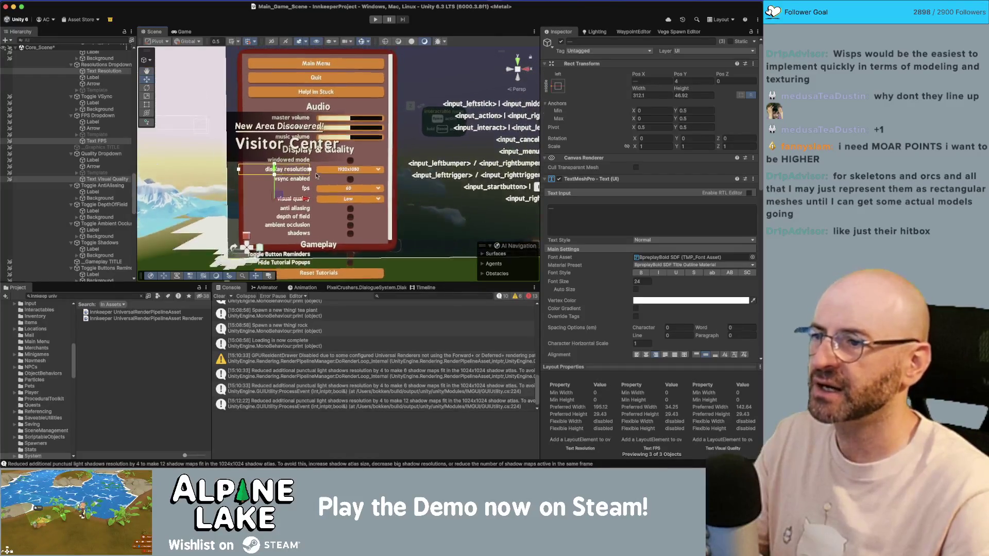
{"action": "scroll", "coordinate": [320, 162], "scroll_direction": "up", "scroll_amount": 2}
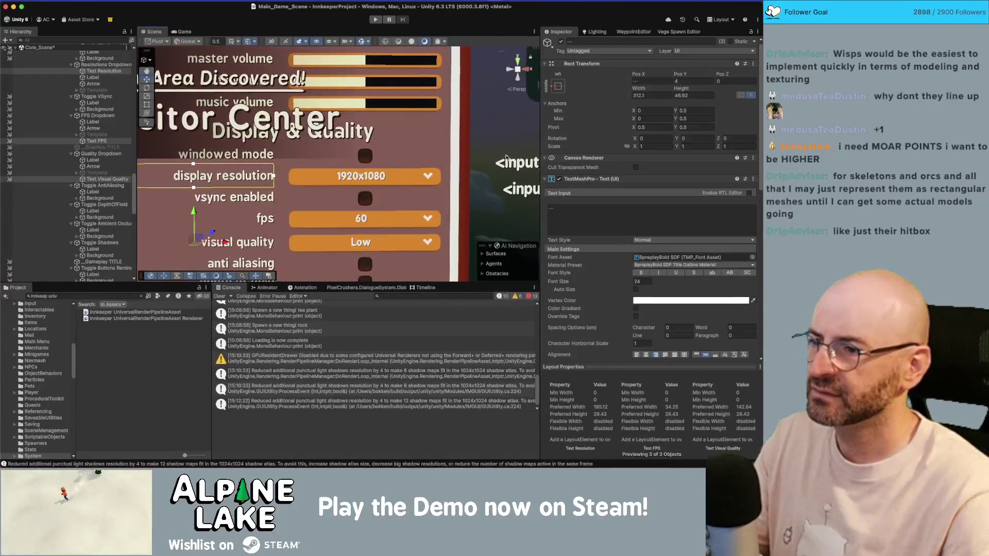
{"action": "scroll", "coordinate": [267, 140], "scroll_direction": "down", "scroll_amount": 2}
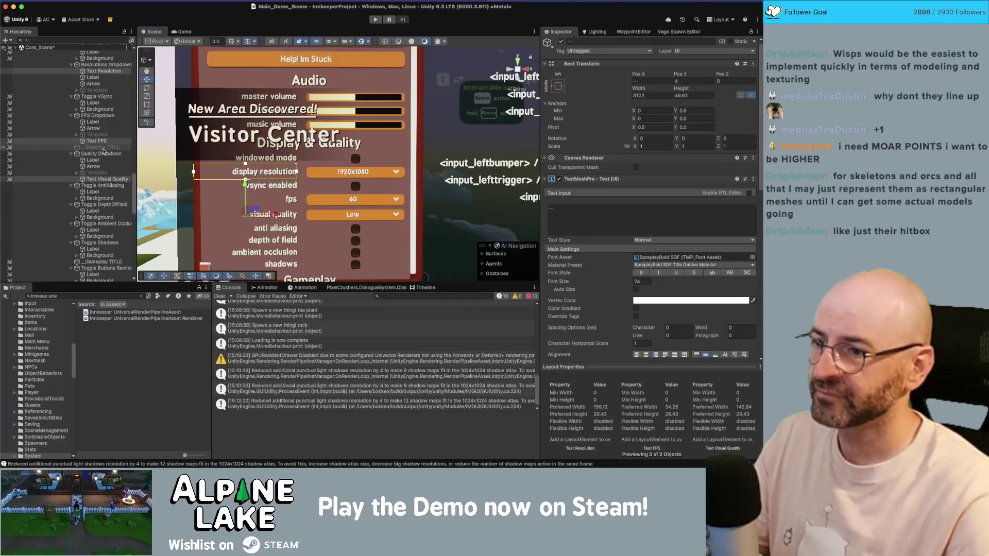
{"action": "scroll", "coordinate": [338, 165], "scroll_direction": "down", "scroll_amount": 4}
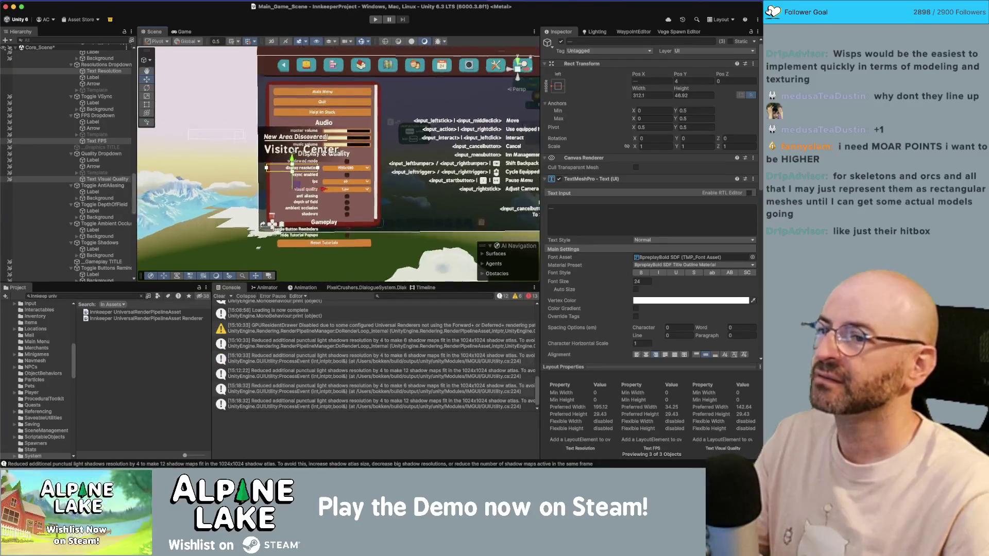
{"action": "left_click_drag", "start_coordinate": [291, 158], "coordinate": [262, 166]}
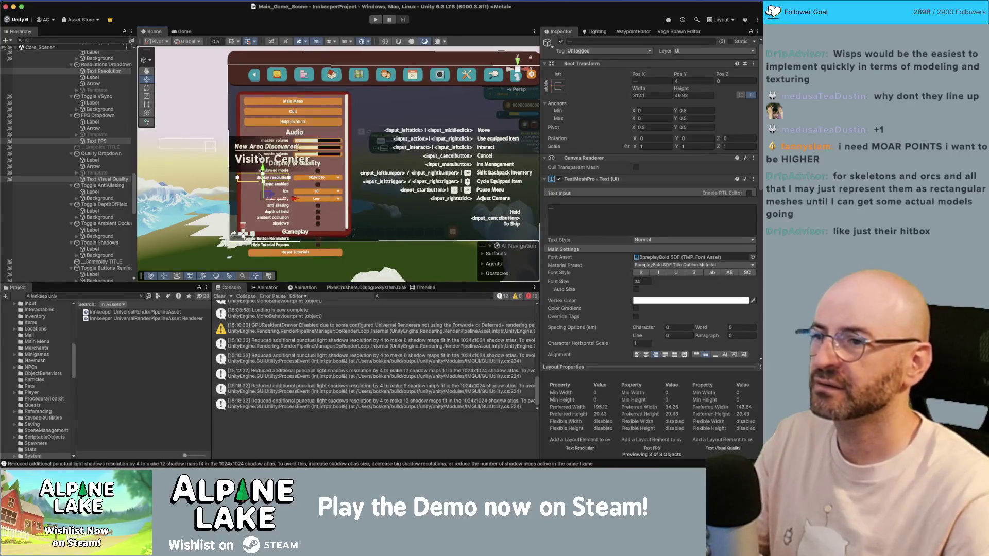
{"action": "key", "text": "super+Tab"}
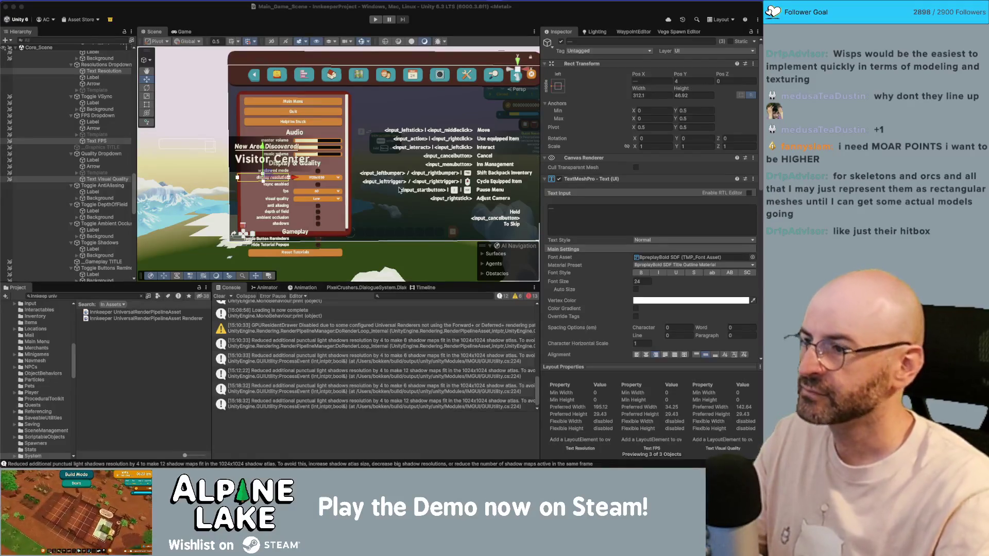
{"action": "left_click", "coordinate": [194, 103]}
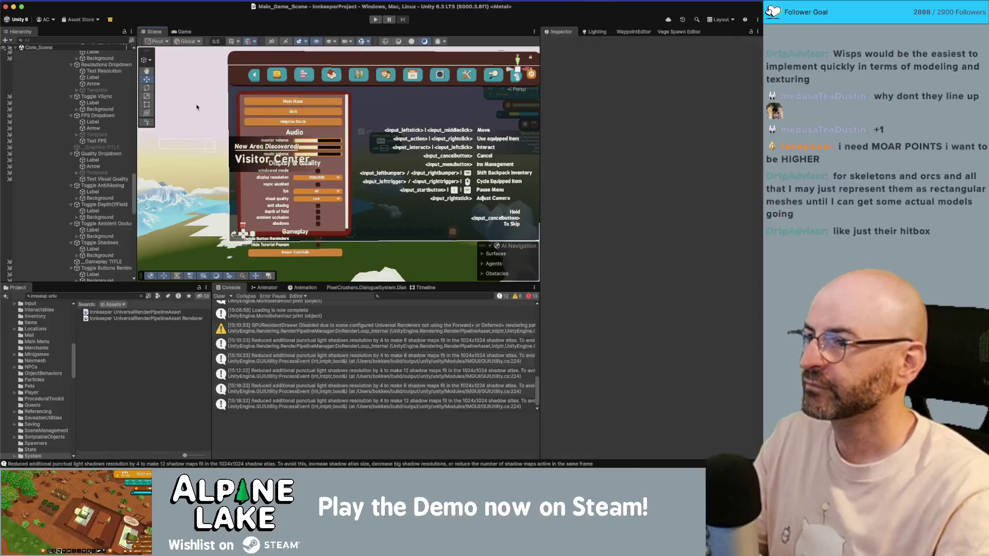
Re-enable the Viewport's Mask to clip the options list, then enter Play mode
{"action": "scroll", "coordinate": [299, 121], "scroll_direction": "up", "scroll_amount": 2}
{"action": "left_click_drag", "start_coordinate": [299, 121], "coordinate": [266, 129]}
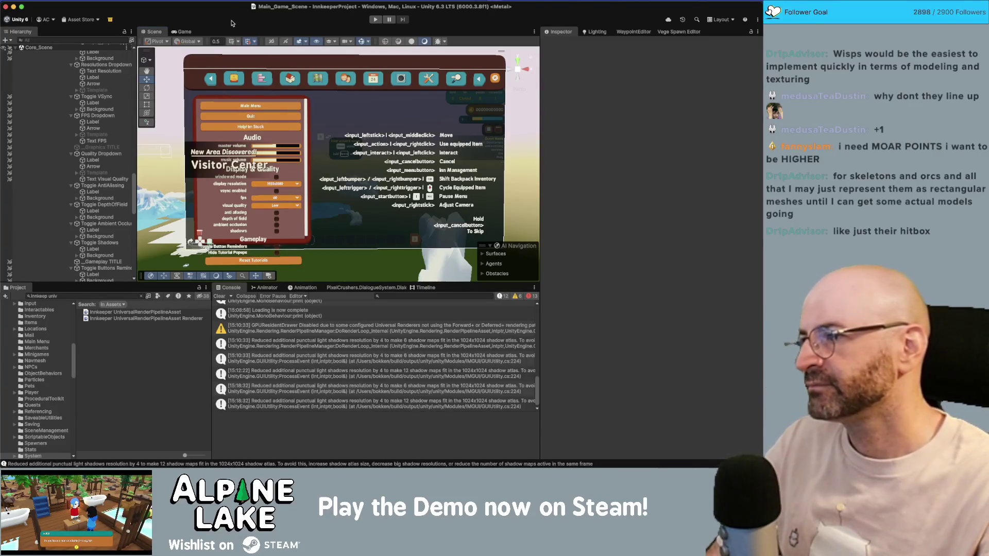
{"action": "scroll", "coordinate": [91, 109], "scroll_direction": "up", "scroll_amount": 10}
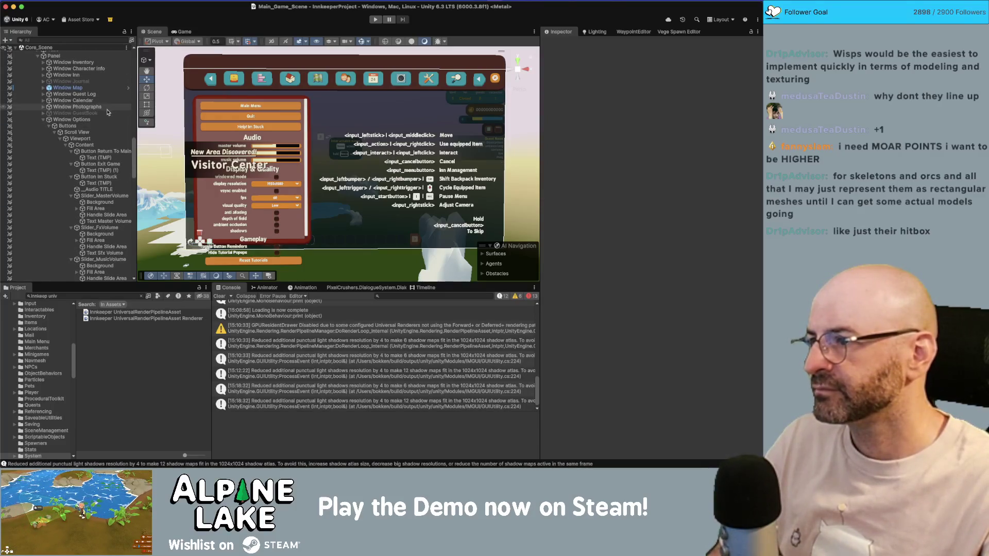
{"action": "left_click", "coordinate": [101, 139]}
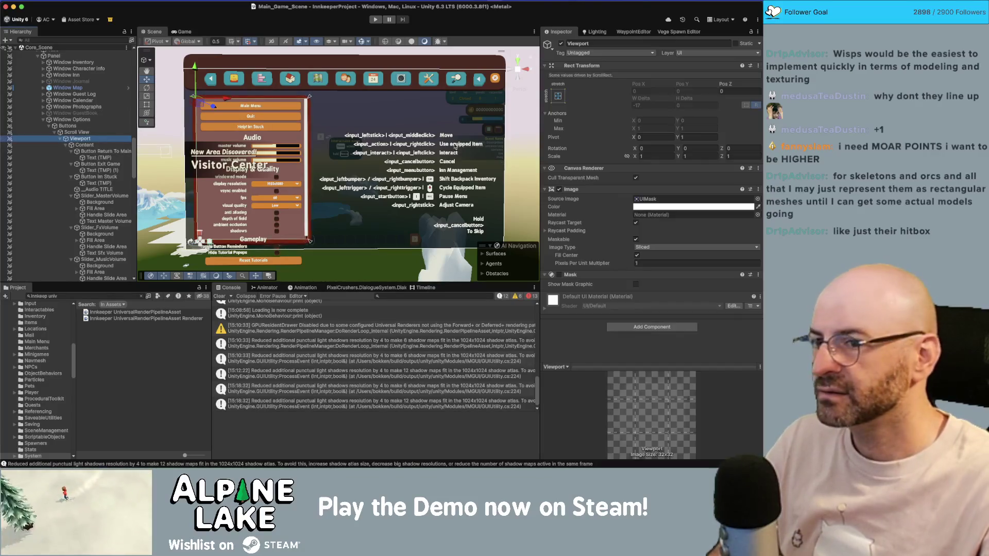
{"action": "left_click", "coordinate": [560, 274]}
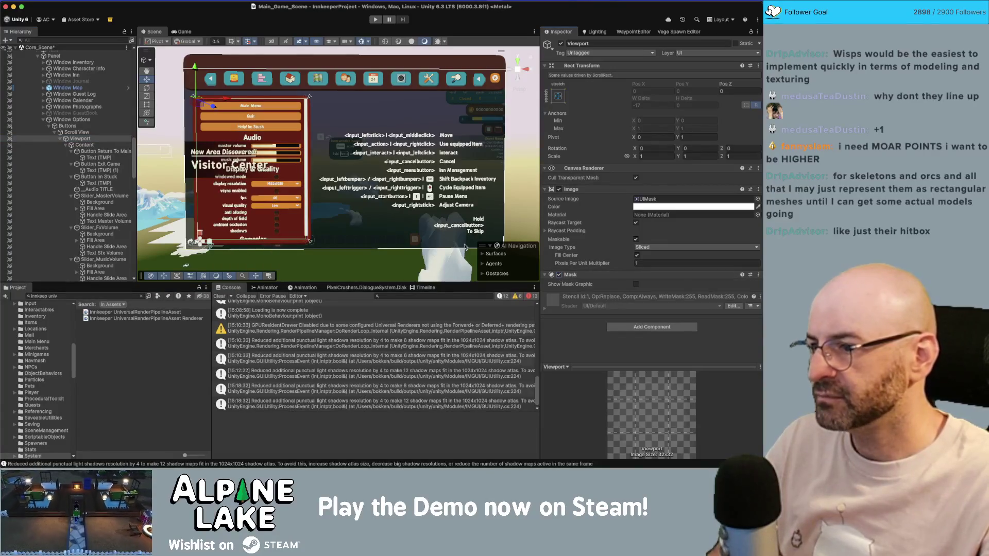
{"action": "left_click_drag", "start_coordinate": [373, 178], "coordinate": [365, 163]}
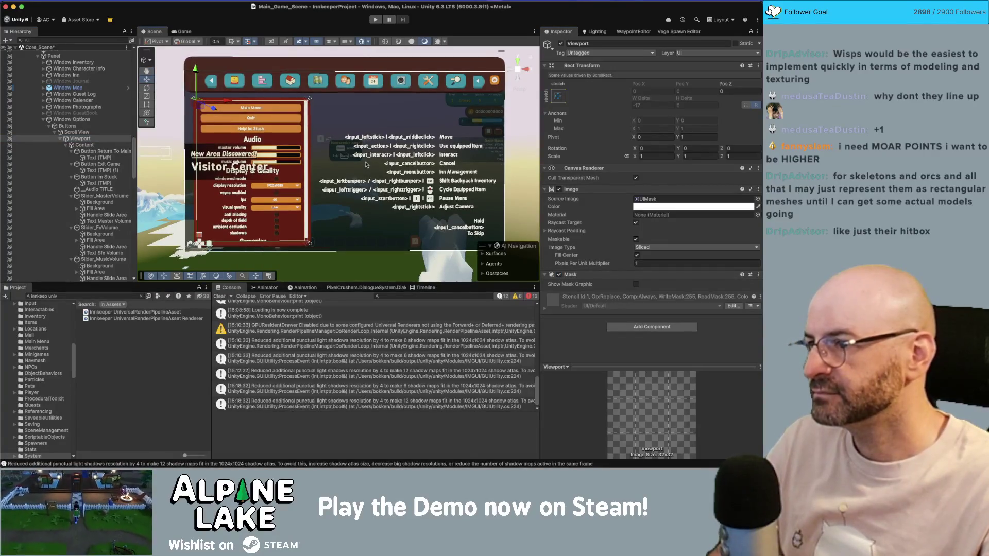
{"action": "left_click", "coordinate": [374, 21]}
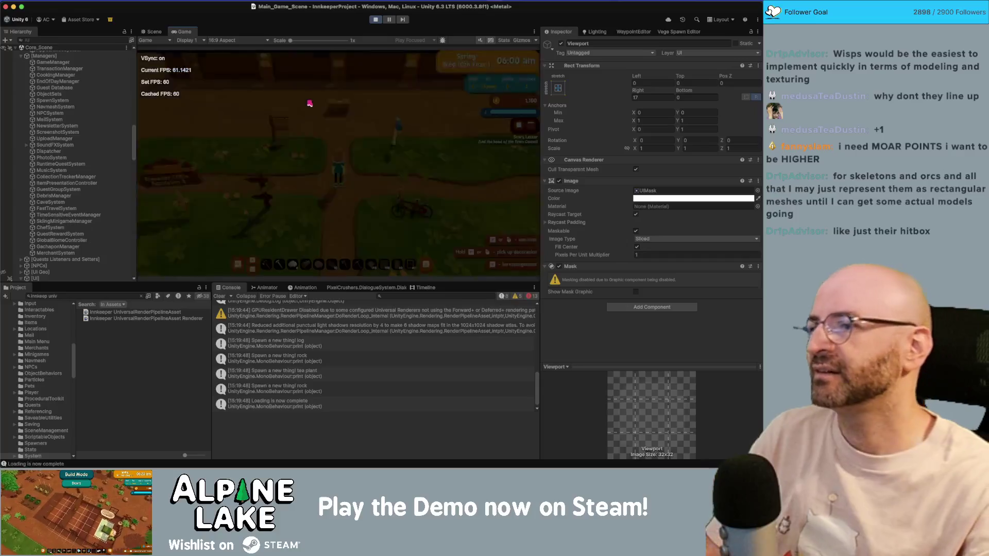
Walk the character, open the pause menu with Escape and arrow through its settings rows in the maximized Game view
{"action": "key", "text": "w"}
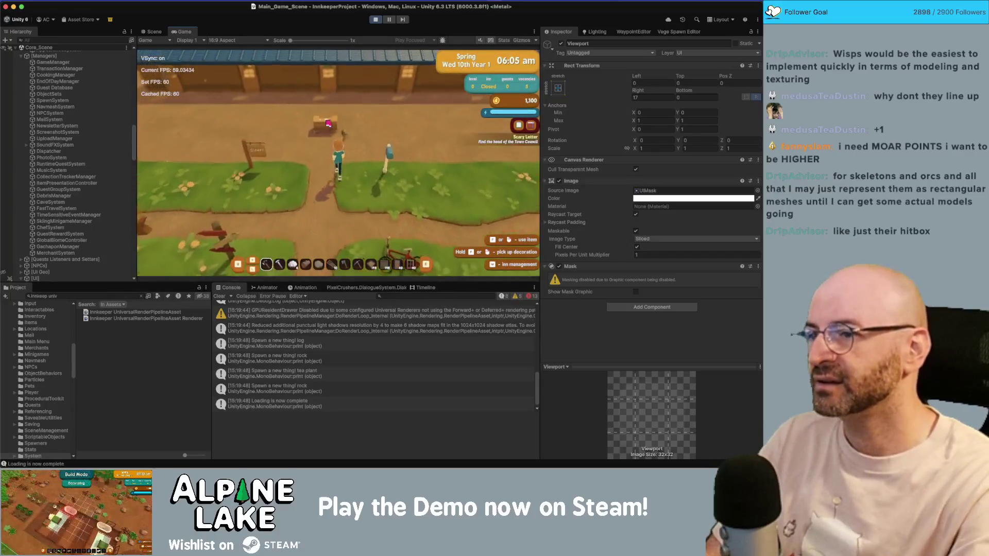
{"action": "key", "text": "Escape"}
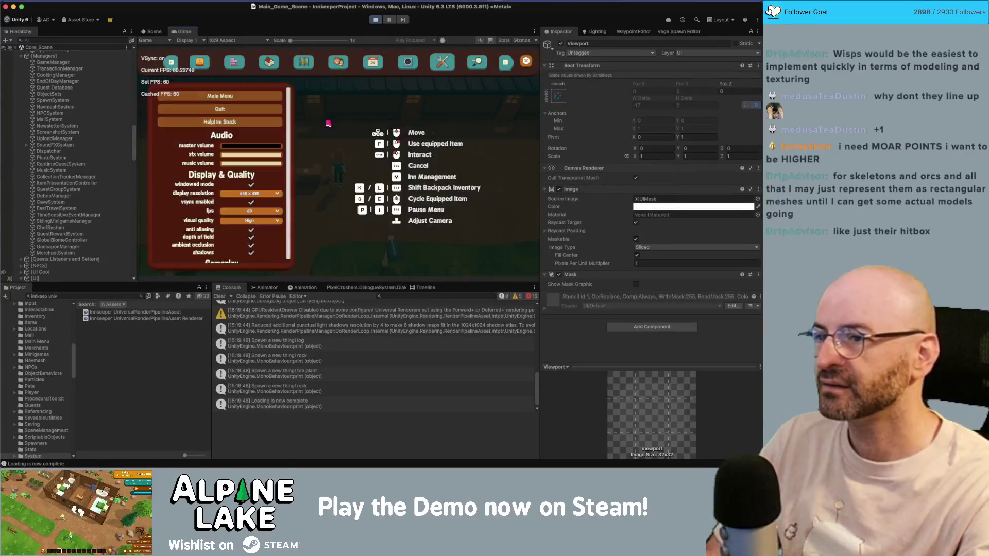
{"action": "key", "text": "Down"}
{"action": "key", "text": "Down"}
{"action": "key", "text": "Down"}
{"action": "key", "text": "Down"}
{"action": "key", "text": "Down"}
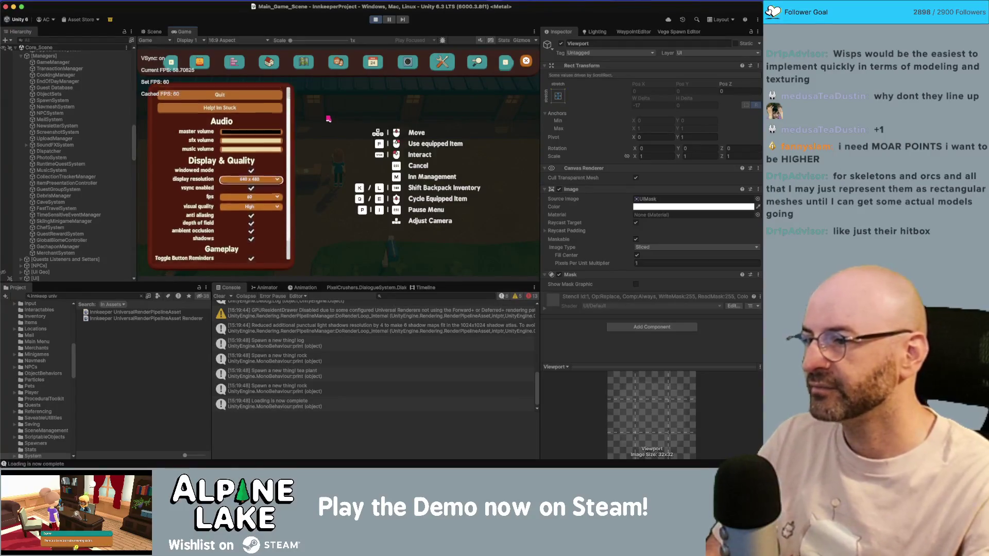
{"action": "key", "text": "Up"}
{"action": "key", "text": "Up"}
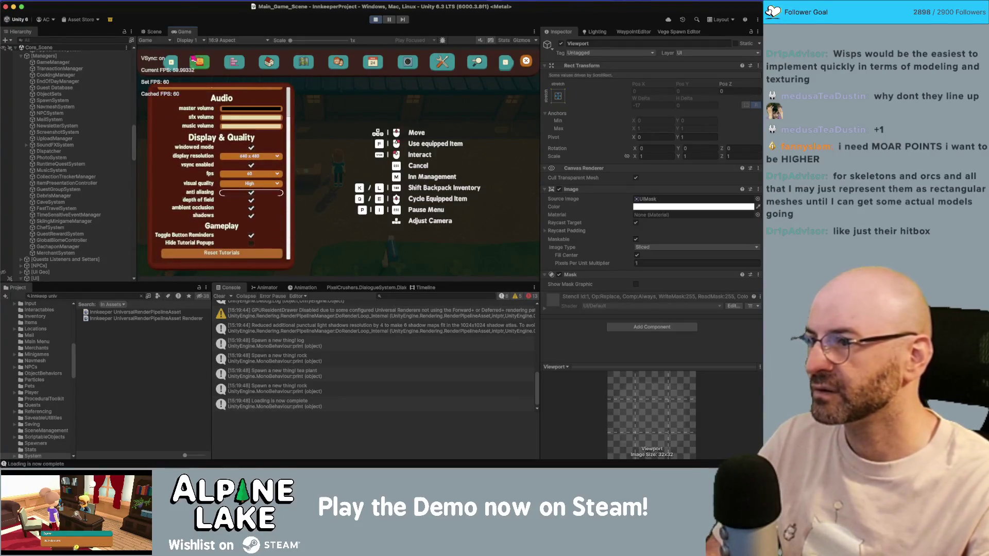
{"action": "double_click", "coordinate": [175, 34]}
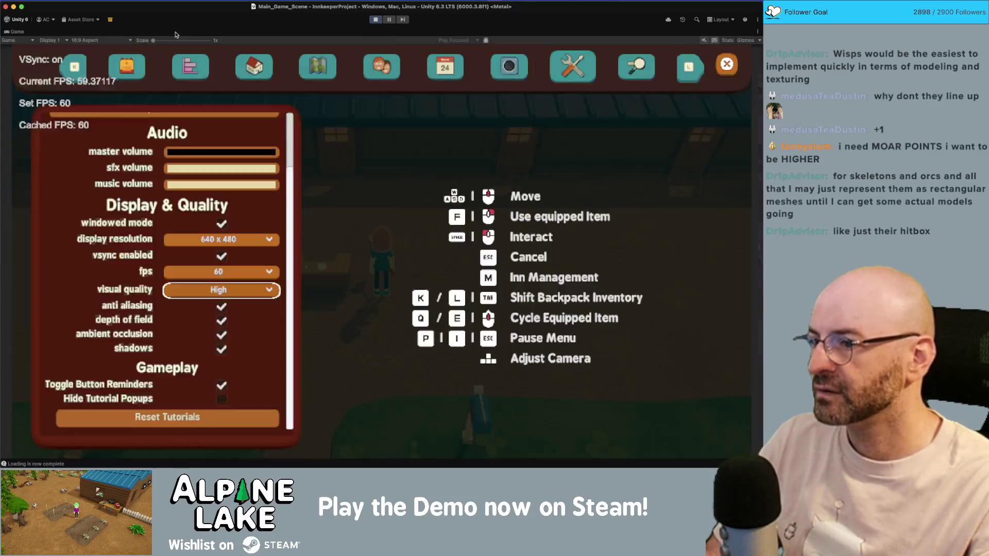
{"action": "key", "text": "Up"}
{"action": "key", "text": "Up"}
{"action": "key", "text": "Up"}
{"action": "key", "text": "Up"}
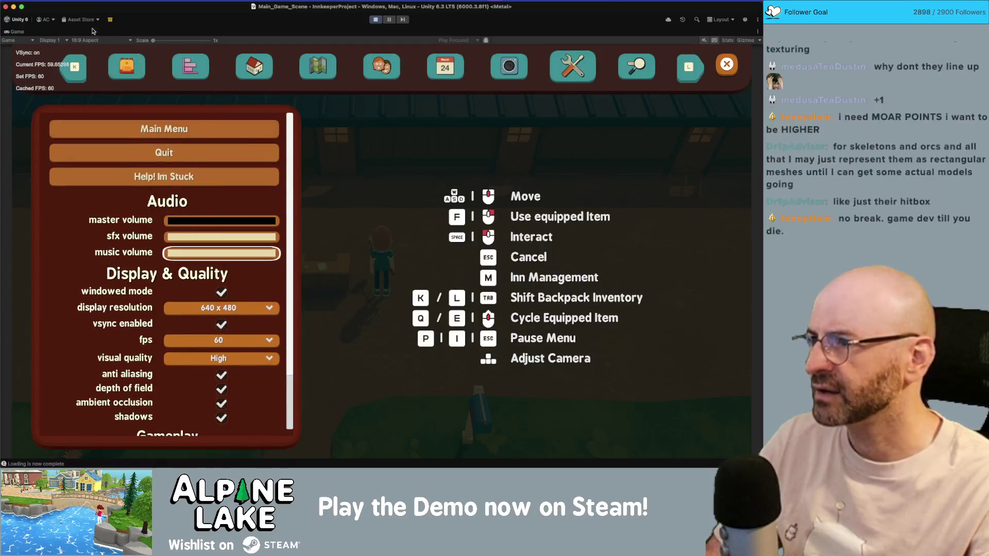
{"action": "double_click", "coordinate": [22, 32]}
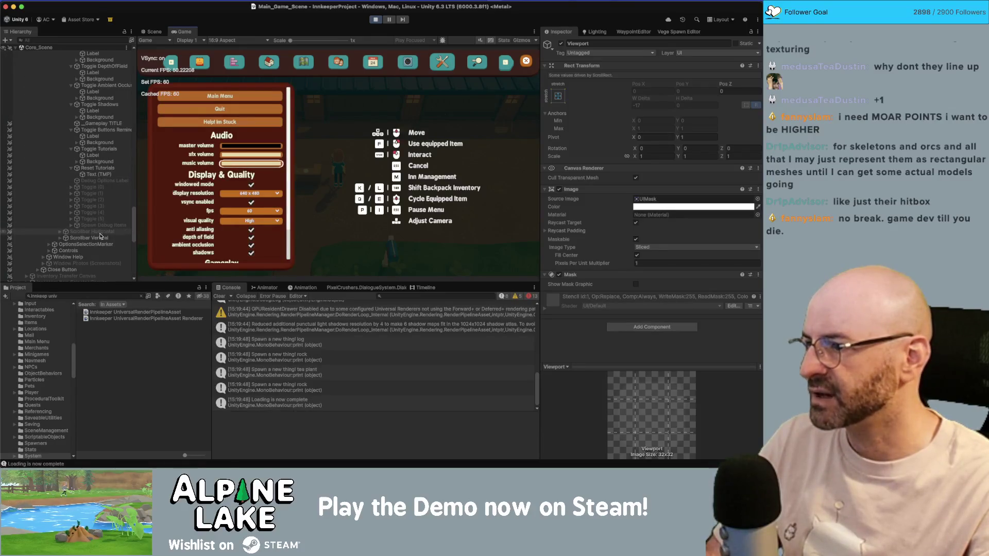
Set the OptionsSelectionMarker's SelectionMarker Image Pixels Per Unit Multiplier to 4
{"action": "left_click", "coordinate": [98, 243]}
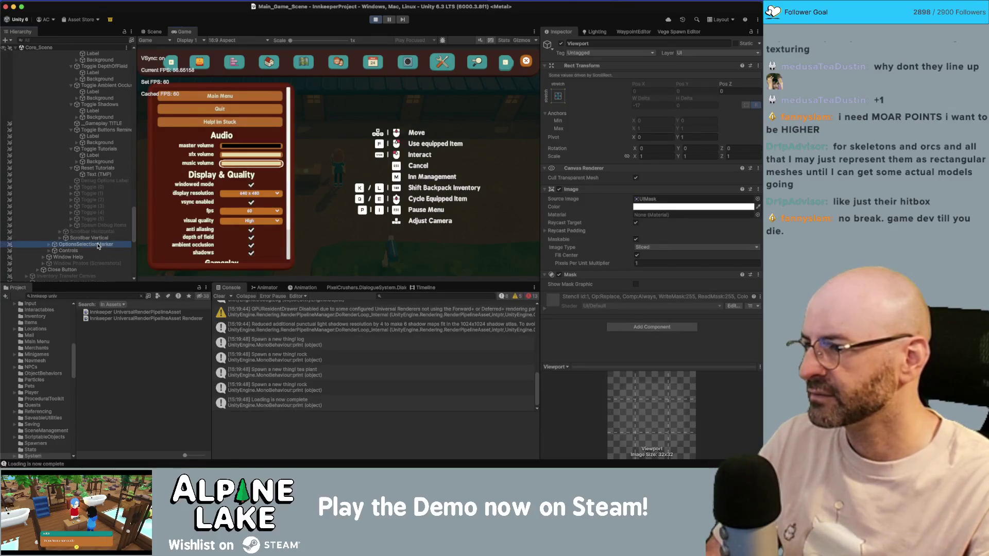
{"action": "key", "text": "Right"}
{"action": "key", "text": "Down"}
{"action": "left_click", "coordinate": [666, 254]}
{"action": "type", "text": "4"}
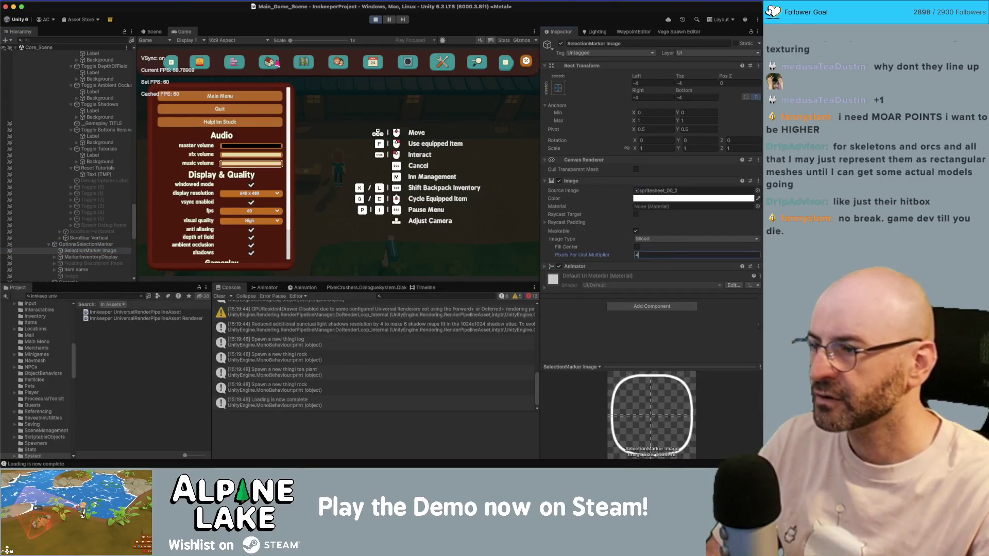
{"action": "left_click", "coordinate": [153, 31]}
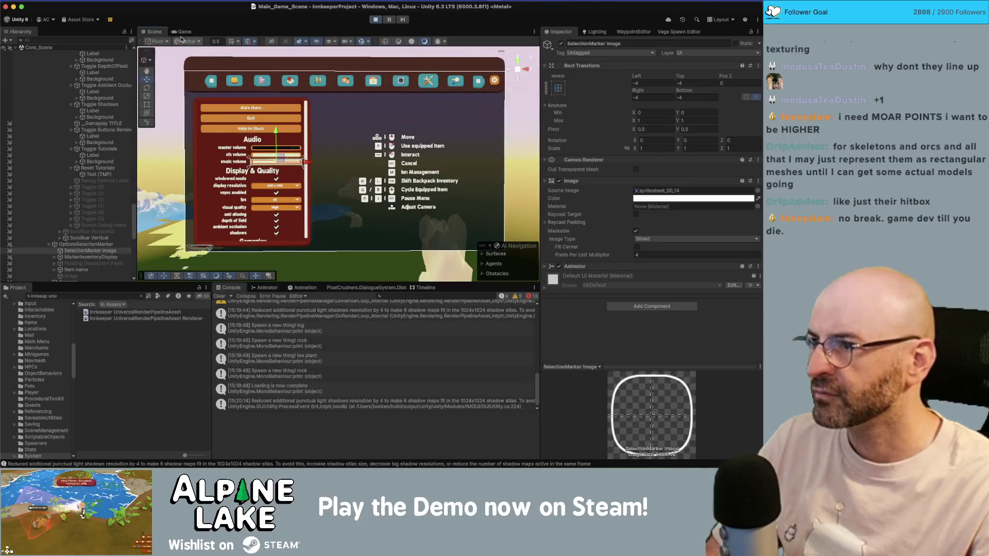
In the maximized Game view, arrow the pause menu focus through Main Menu, volume, display and quality rows
{"action": "left_click", "coordinate": [184, 31]}
{"action": "key", "text": "shift+space"}
{"action": "key", "text": "Up"}
{"action": "key", "text": "Up"}
{"action": "key", "text": "Up"}
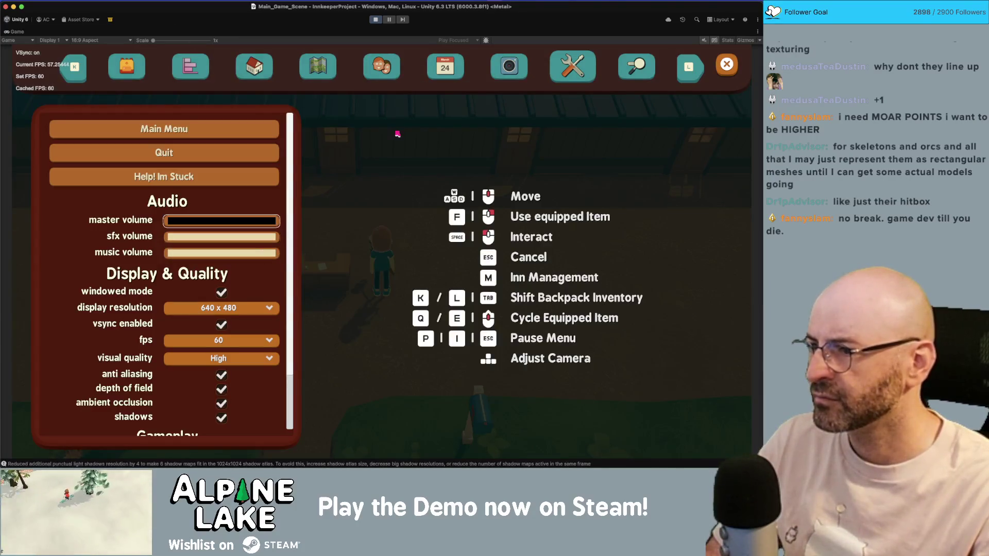
{"action": "key", "text": "Up"}
{"action": "key", "text": "Up"}
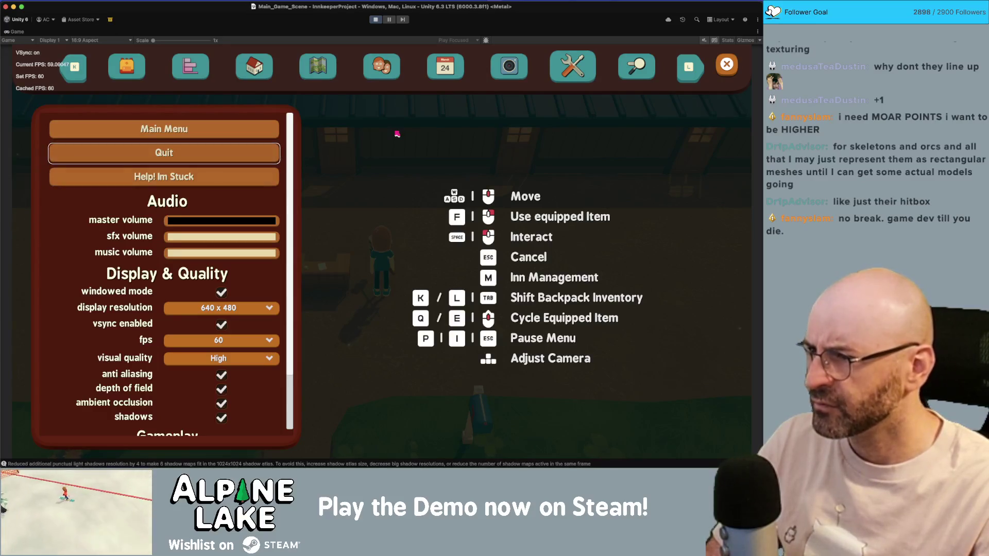
{"action": "key", "text": "Down"}
{"action": "key", "text": "Down"}
{"action": "key", "text": "Down"}
{"action": "key", "text": "Down"}
{"action": "key", "text": "Down"}
{"action": "key", "text": "Down"}
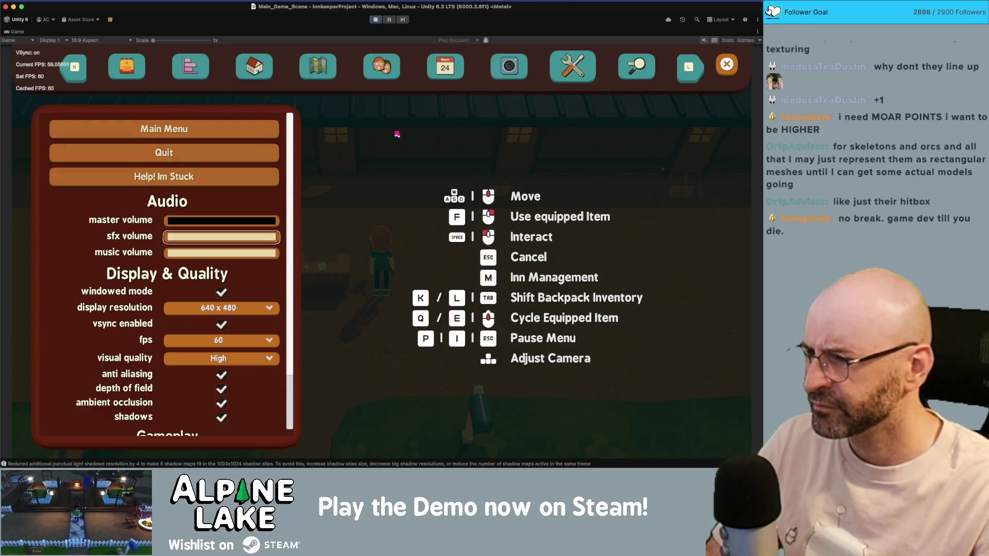
{"action": "key", "text": "Down"}
{"action": "key", "text": "Down"}
{"action": "key", "text": "Down"}
{"action": "key", "text": "Down"}
{"action": "key", "text": "Down"}
{"action": "key", "text": "Down"}
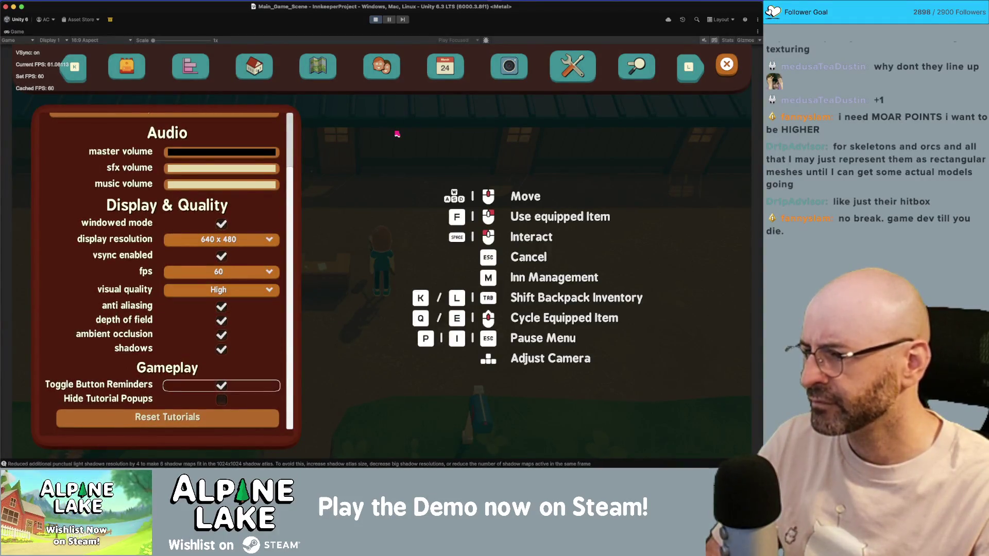
{"action": "key", "text": "Up"}
{"action": "key", "text": "Up"}
{"action": "key", "text": "Up"}
{"action": "key", "text": "Up"}
{"action": "key", "text": "Up"}
{"action": "key", "text": "Up"}
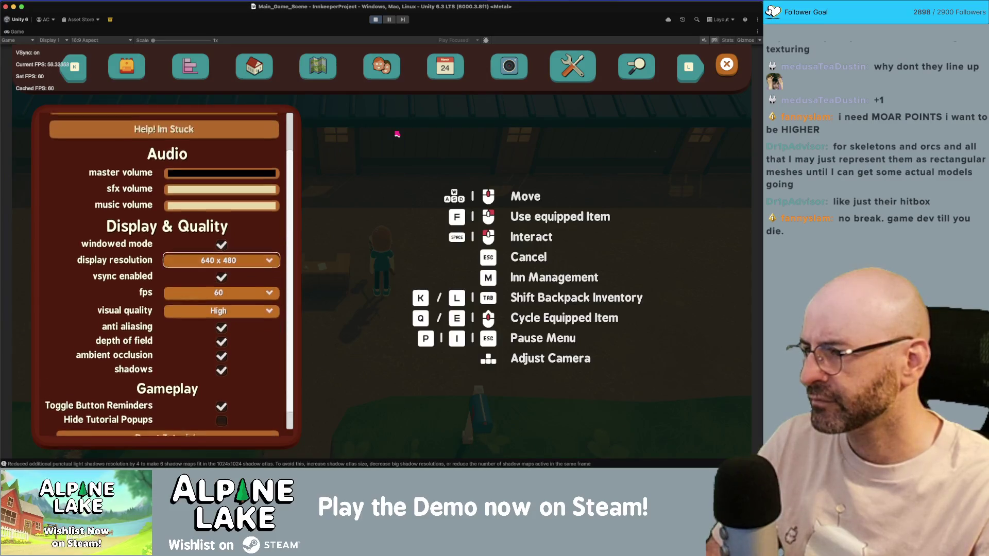
{"action": "key", "text": "Down"}
{"action": "key", "text": "Down"}
{"action": "key", "text": "Down"}
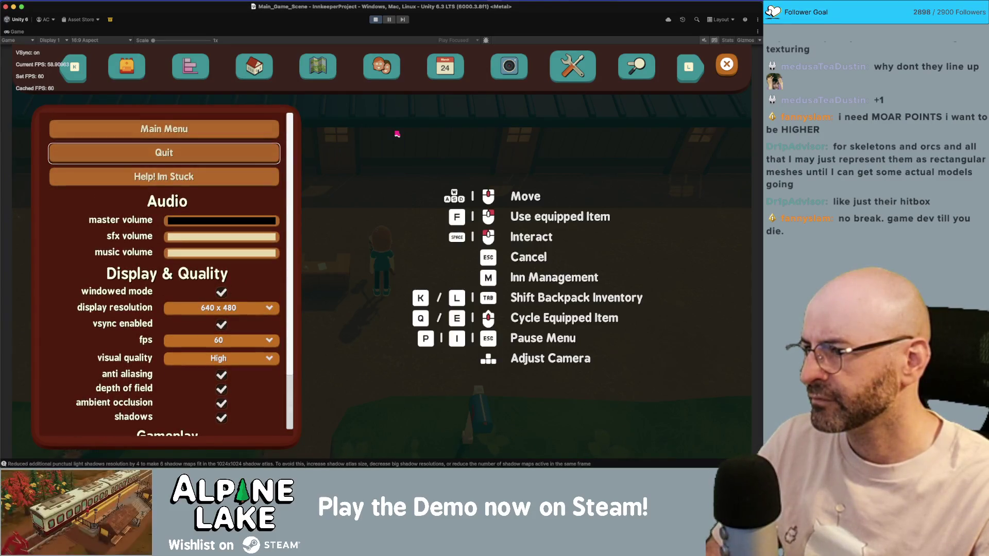
{"action": "key", "text": "Up"}
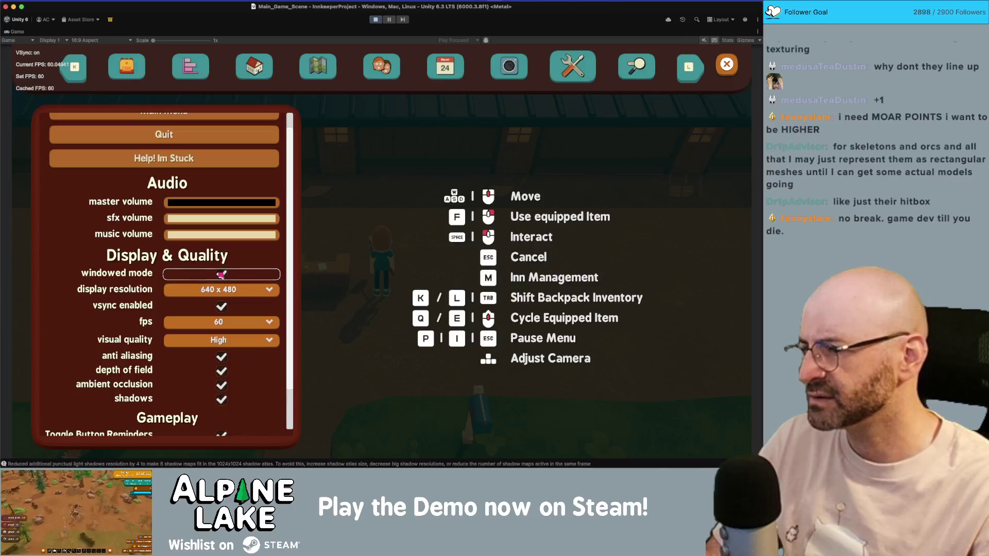
{"action": "key", "text": "Down"}
{"action": "key", "text": "Down"}
{"action": "key", "text": "Down"}
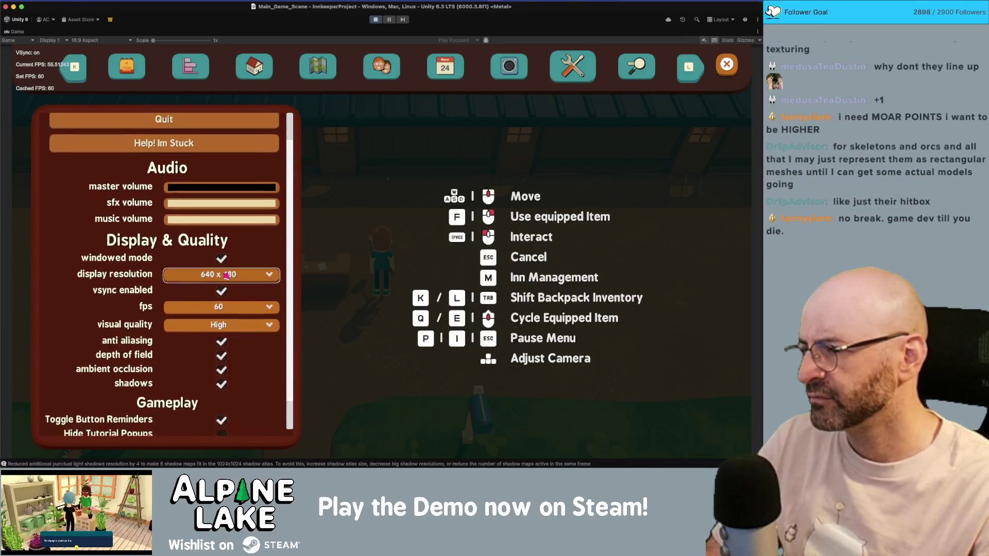
{"action": "key", "text": "Up"}
{"action": "key", "text": "Up"}
{"action": "key", "text": "Up"}
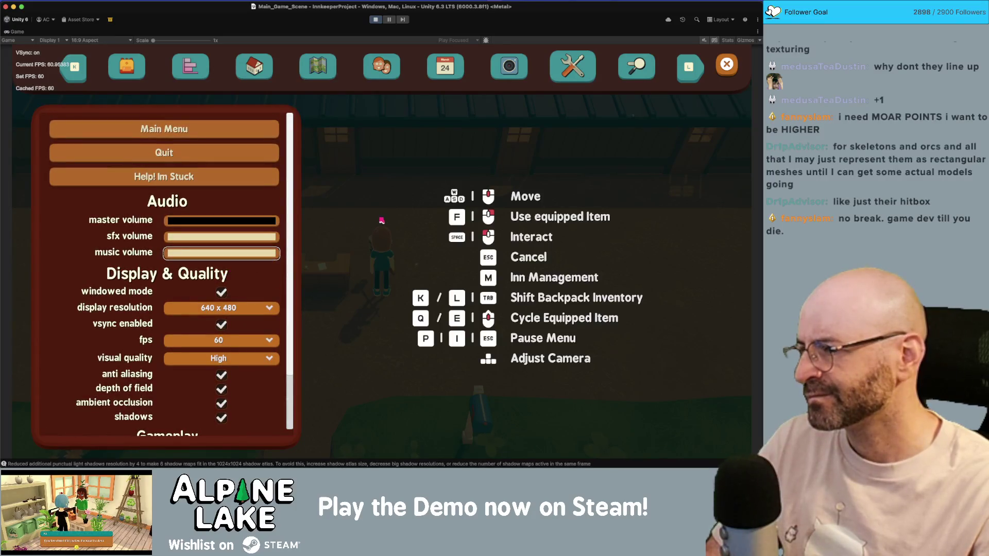
{"action": "key", "text": "Down"}
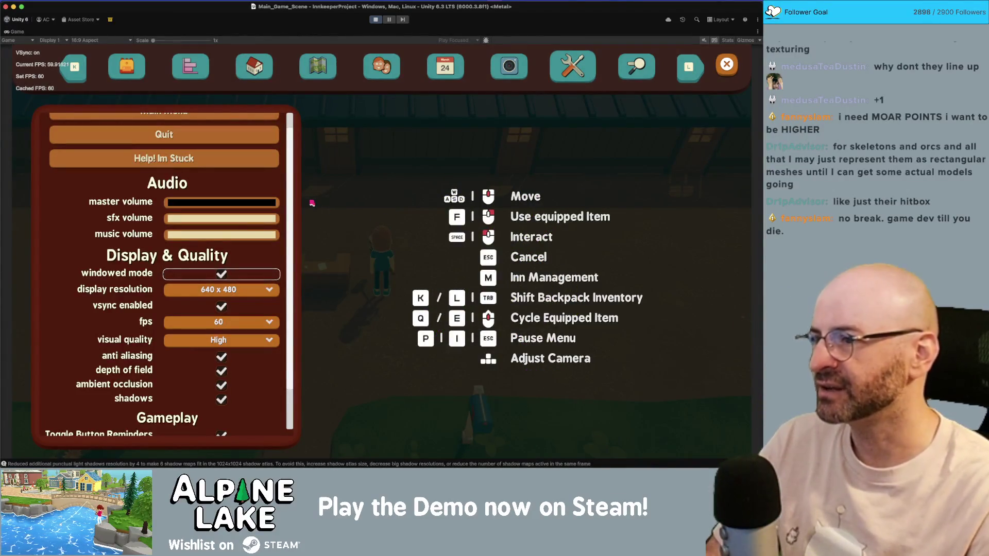
{"action": "key", "text": "Up"}
{"action": "key", "text": "Up"}
{"action": "key", "text": "Up"}
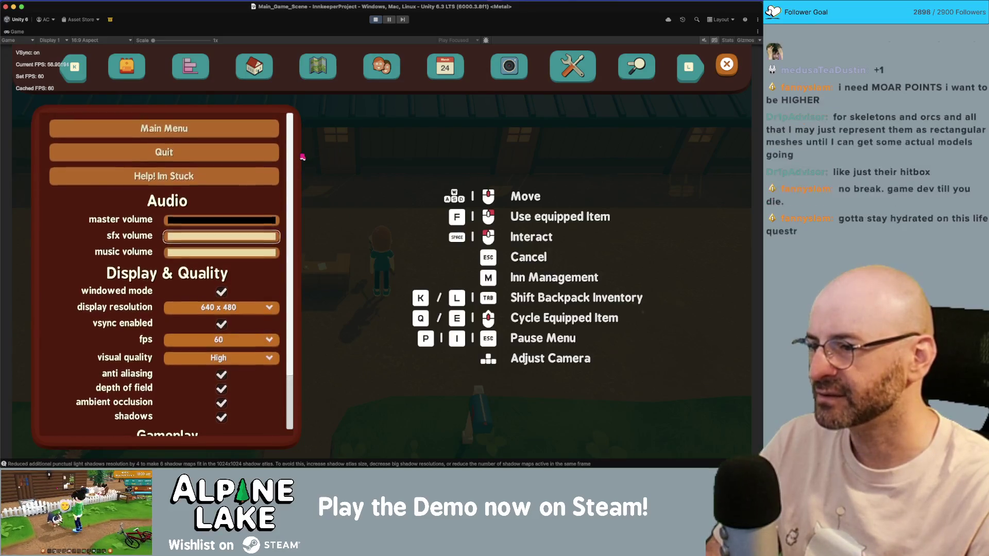
{"action": "key", "text": "Down"}
{"action": "key", "text": "Down"}
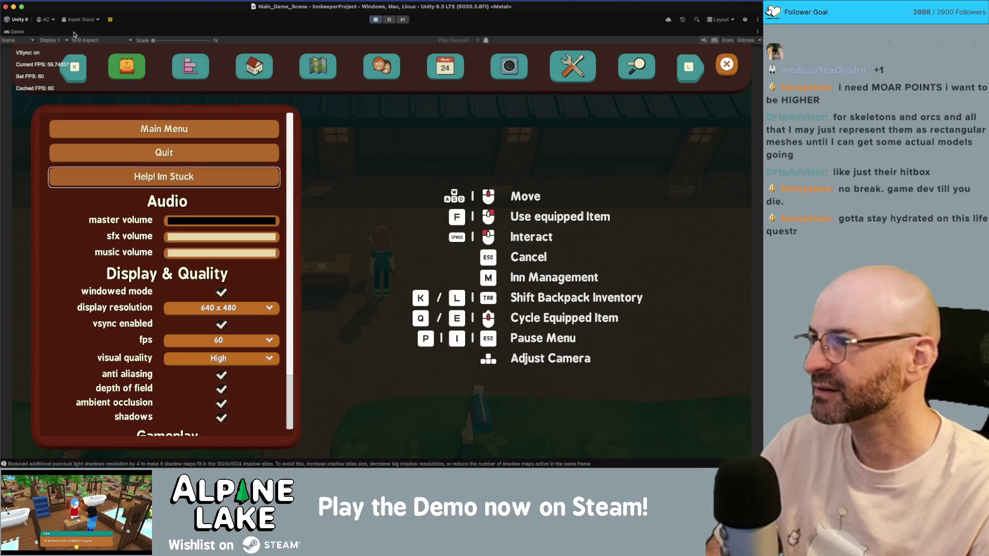
Lower the SelectionMarker Image's Pixels Per Unit Multiplier from 4 to 3
{"action": "mouse_move", "coordinate": [153, 40]}
{"action": "left_mouse_down"}
{"action": "mouse_move", "coordinate": [179, 44]}
{"action": "mouse_move", "coordinate": [153, 40]}
{"action": "left_mouse_up"}
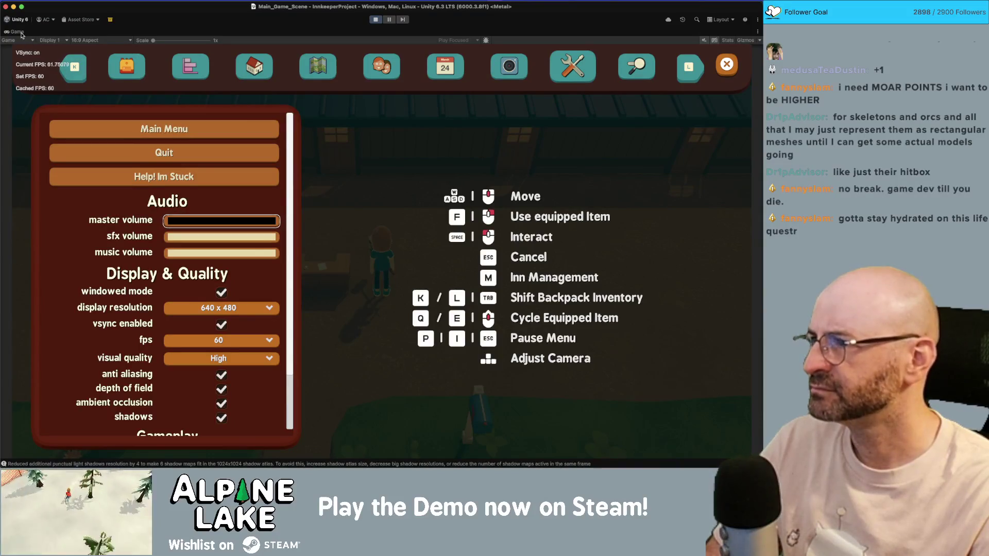
{"action": "double_click", "coordinate": [20, 33]}
{"action": "left_click", "coordinate": [642, 254]}
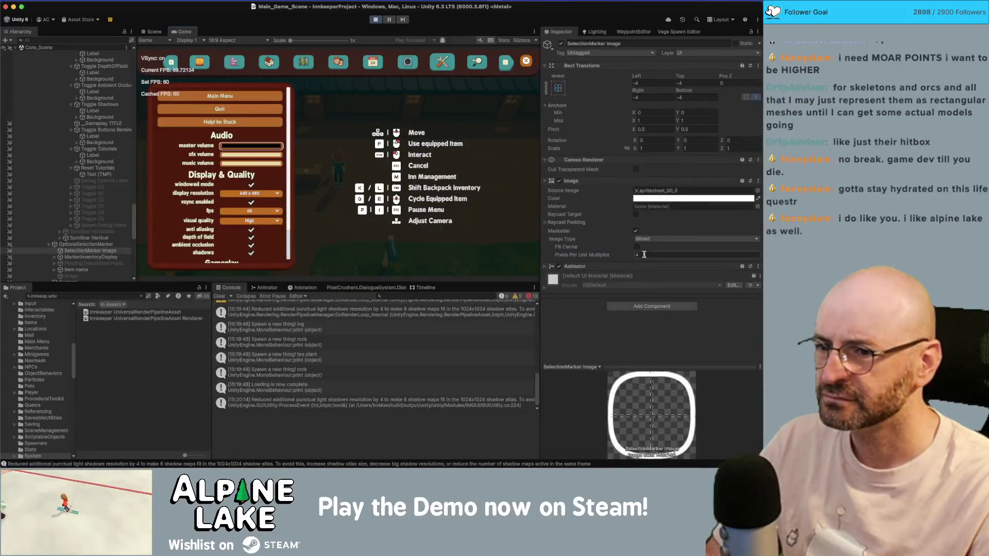
{"action": "type", "text": "3"}
{"action": "left_click", "coordinate": [173, 33]}
Check the marker outline on Main Menu, display resolution, anti aliasing and Reset Tutorials, then exit play mode
{"action": "double_click", "coordinate": [180, 32]}
{"action": "key", "text": "Up"}
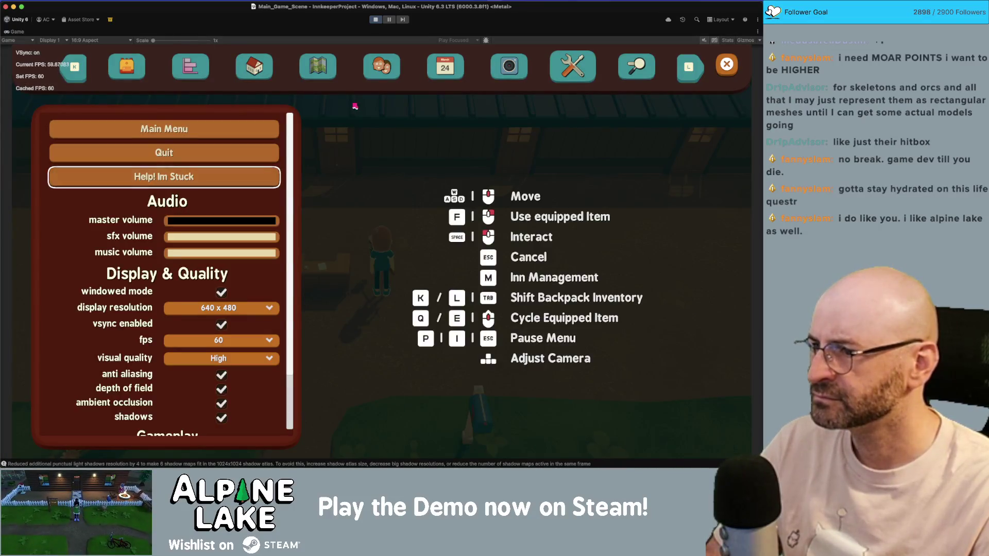
{"action": "key", "text": "Up"}
{"action": "key", "text": "Up"}
{"action": "key", "text": "Down"}
{"action": "key", "text": "Down"}
{"action": "key", "text": "Down"}
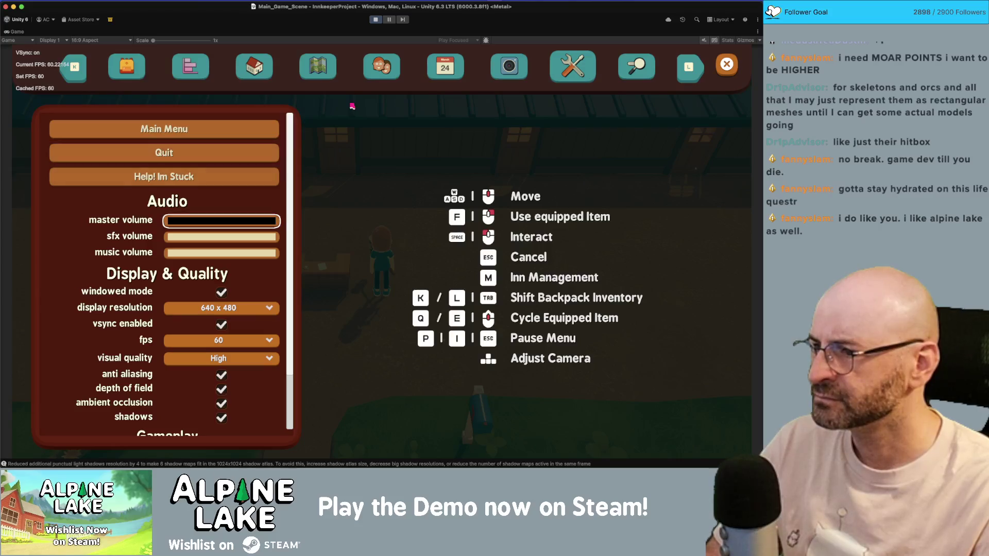
{"action": "key", "text": "Down"}
{"action": "key", "text": "Down"}
{"action": "key", "text": "Down"}
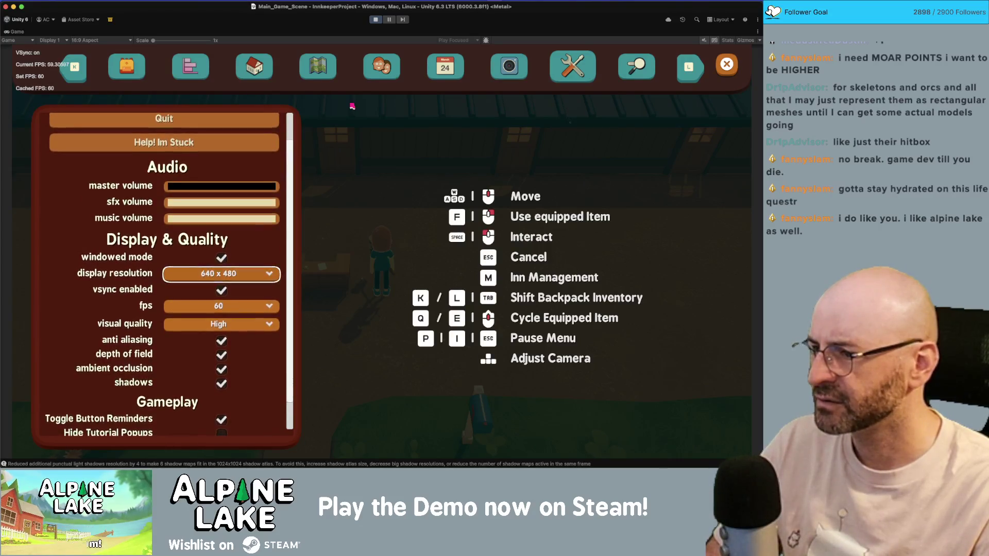
{"action": "key", "text": "Down"}
{"action": "key", "text": "Down"}
{"action": "key", "text": "Down"}
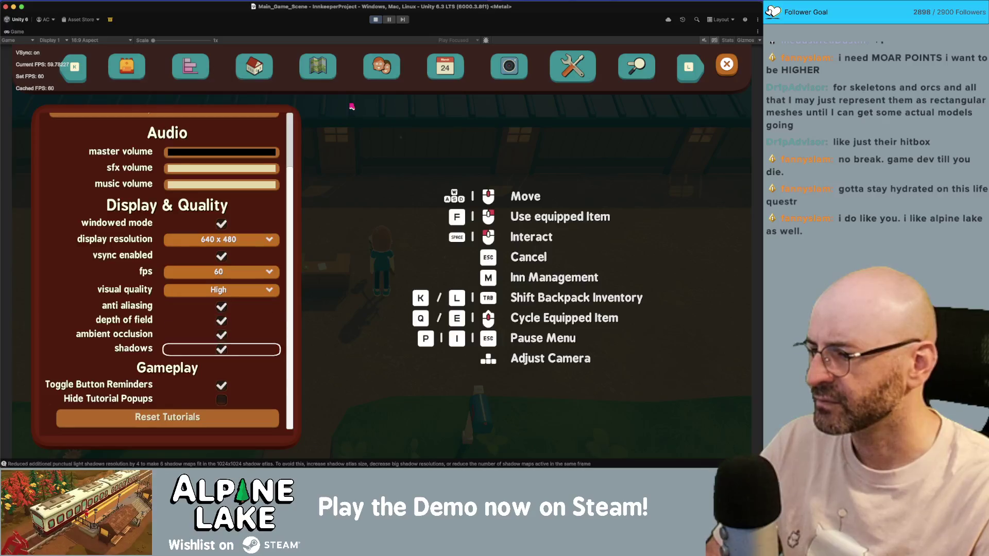
{"action": "left_click", "coordinate": [376, 19]}
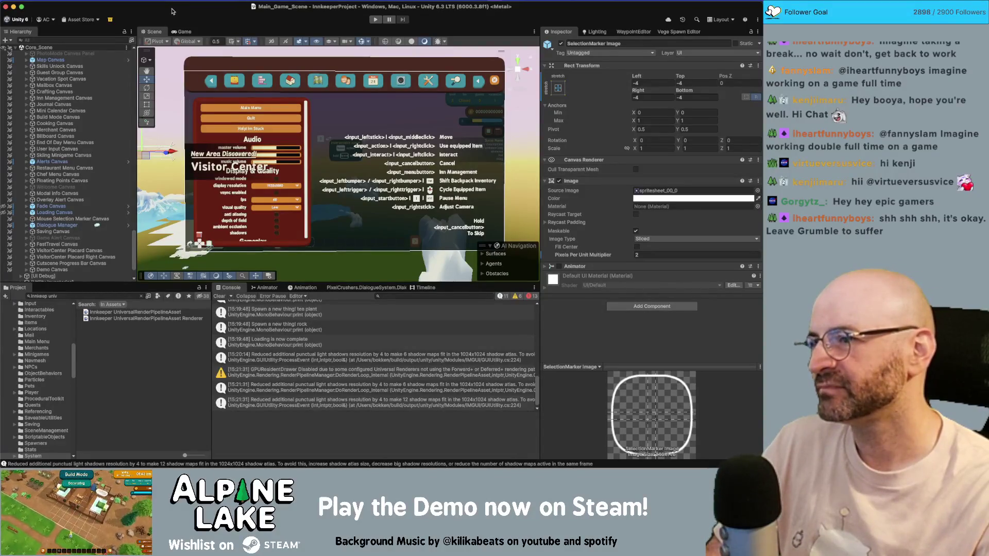
Select the Buttons panel under Window Options and scrub its Width from 701.5 to about 664
{"action": "left_click", "coordinate": [181, 32]}
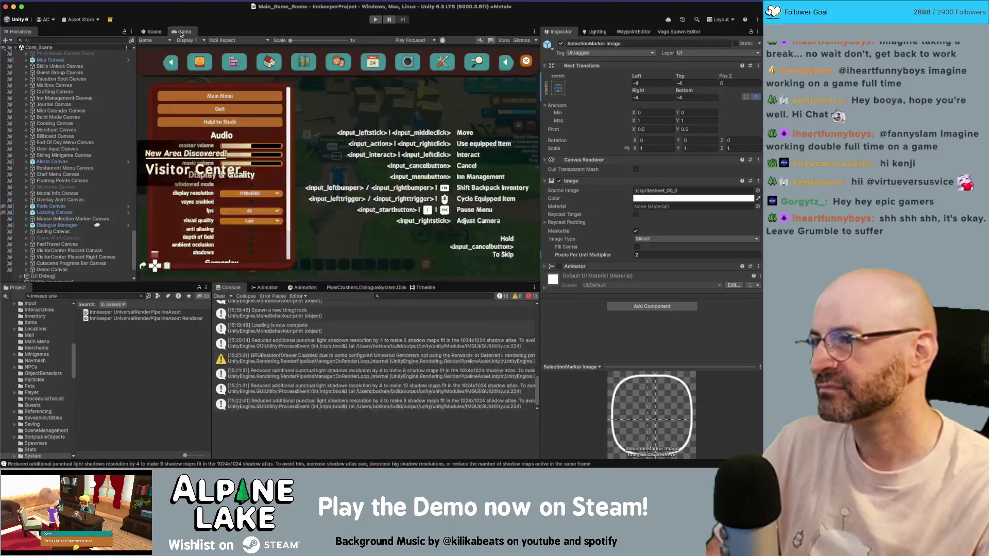
{"action": "scroll", "coordinate": [59, 165], "scroll_direction": "up", "scroll_amount": 5}
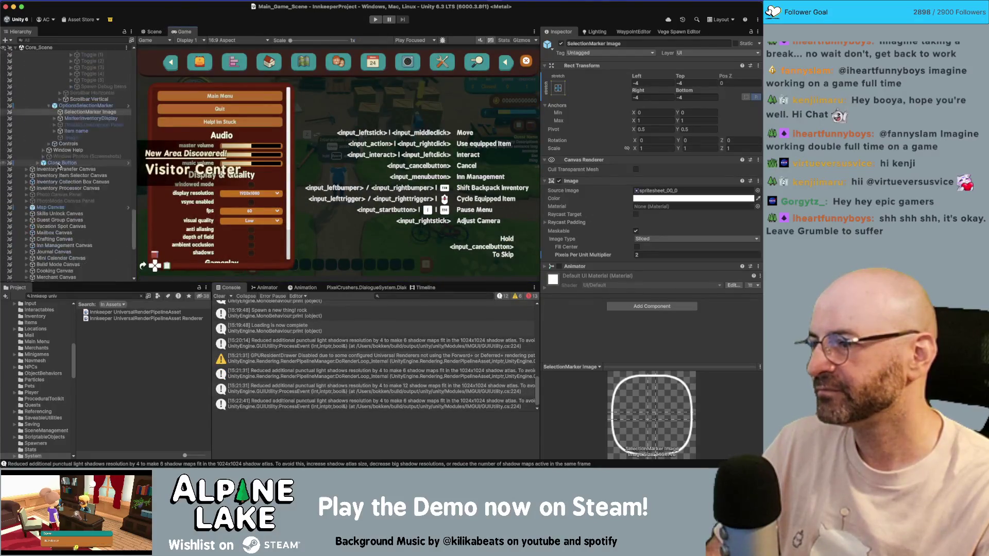
{"action": "scroll", "coordinate": [59, 166], "scroll_direction": "up", "scroll_amount": 2}
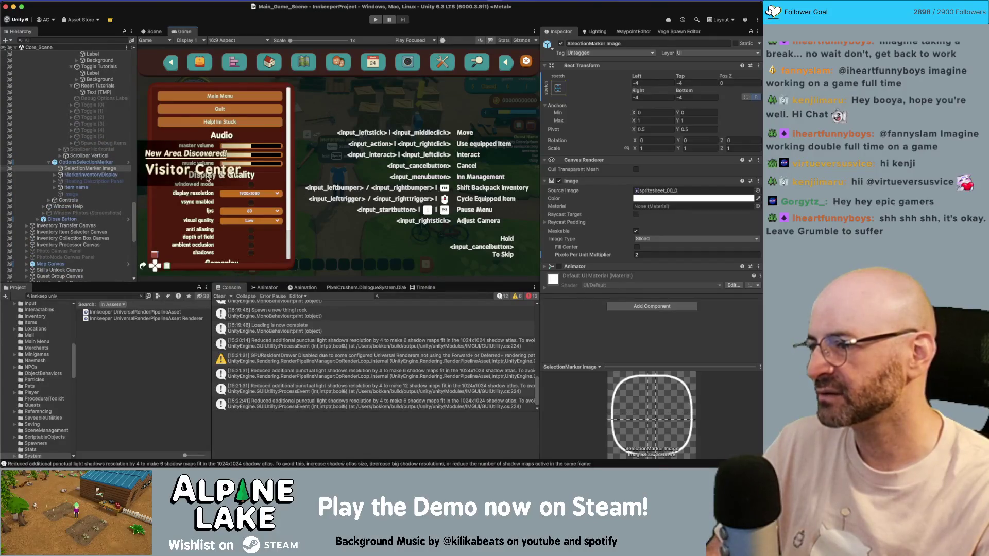
{"action": "scroll", "coordinate": [80, 173], "scroll_direction": "up", "scroll_amount": 15}
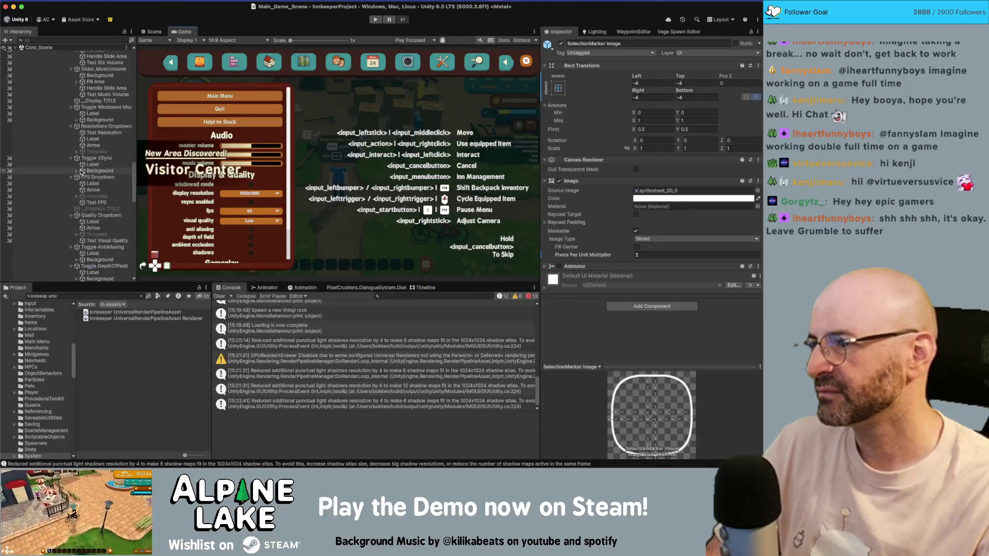
{"action": "scroll", "coordinate": [81, 172], "scroll_direction": "up", "scroll_amount": 8}
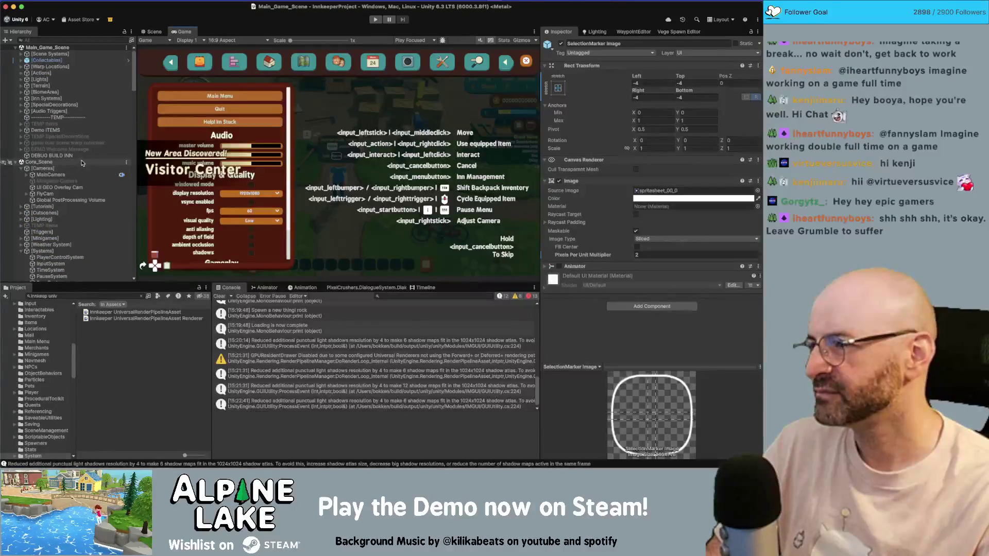
{"action": "scroll", "coordinate": [81, 160], "scroll_direction": "down", "scroll_amount": 15}
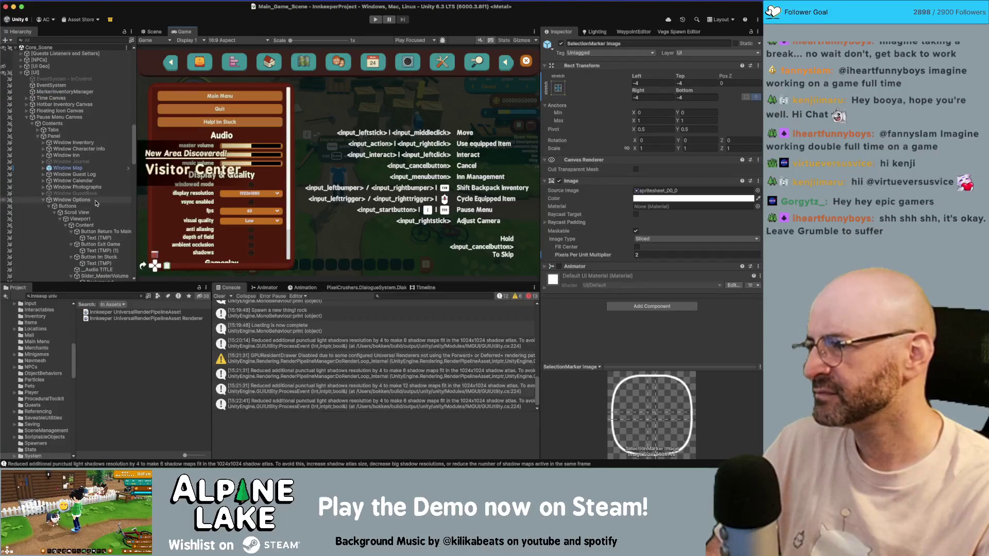
{"action": "left_click", "coordinate": [96, 206]}
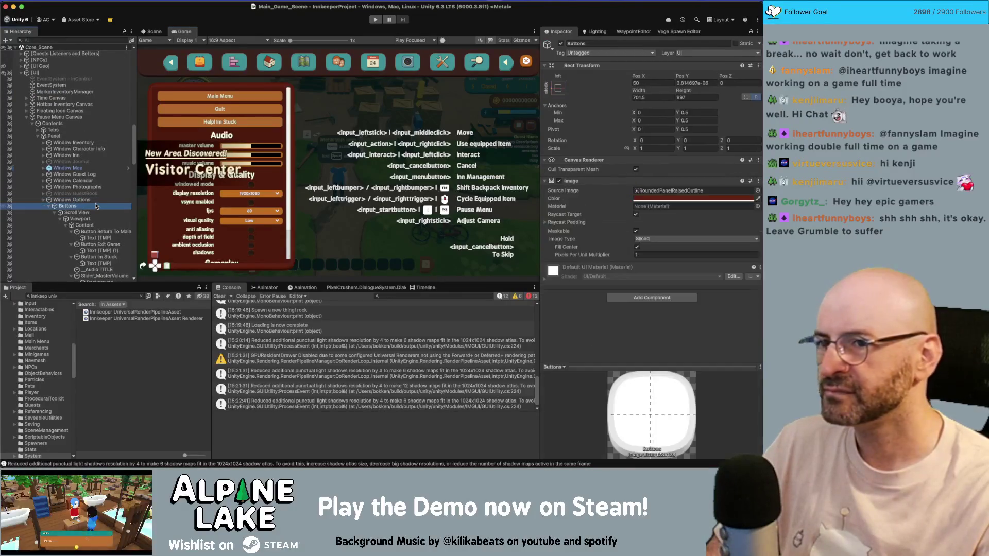
{"action": "mouse_move", "coordinate": [638, 90]}
{"action": "left_mouse_down"}
{"action": "mouse_move", "coordinate": [52, 106]}
{"action": "mouse_move", "coordinate": [138, 102]}
{"action": "left_mouse_up"}
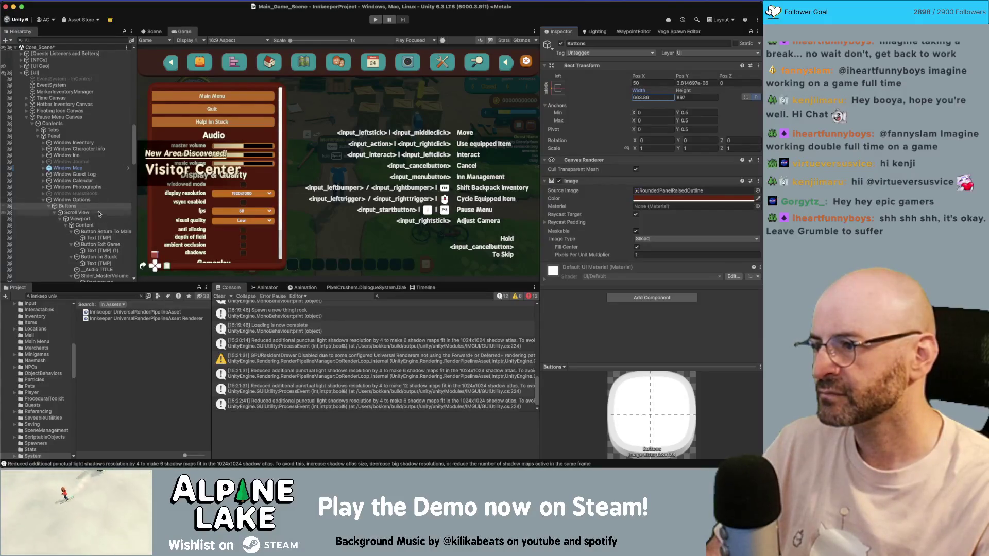
{"action": "left_click", "coordinate": [78, 218]}
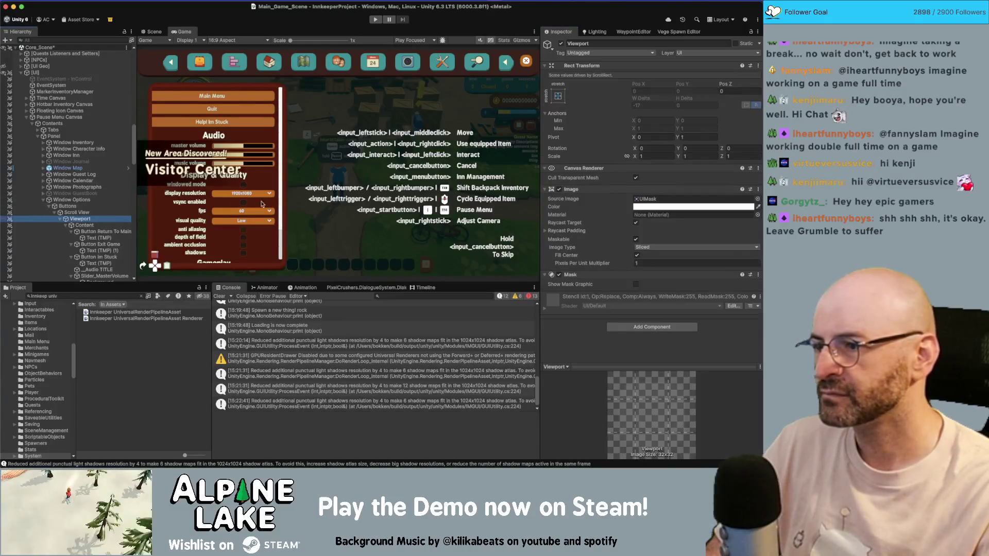
Turn off the Viewport Mask and rename the label 'Toggle Button Reminders' to 'Button Reminders'
{"action": "left_click", "coordinate": [558, 275]}
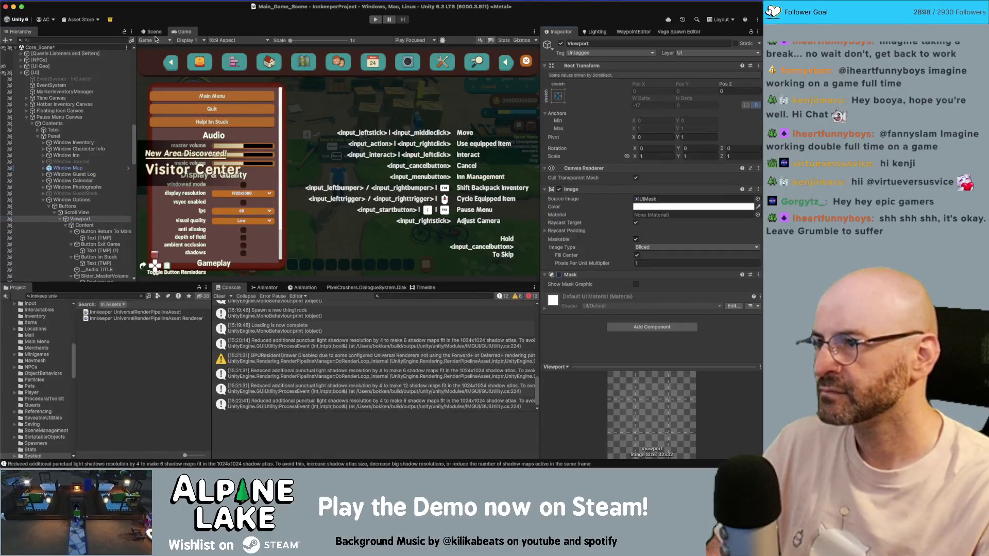
{"action": "left_click", "coordinate": [154, 32]}
{"action": "scroll", "coordinate": [328, 139], "scroll_direction": "up", "scroll_amount": 3}
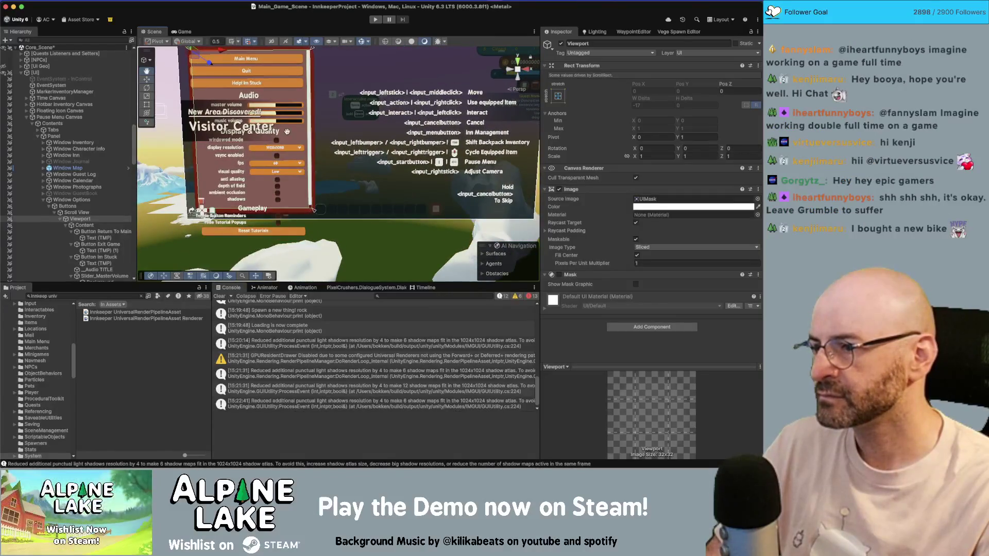
{"action": "scroll", "coordinate": [292, 134], "scroll_direction": "up", "scroll_amount": 2}
{"action": "scroll", "coordinate": [81, 202], "scroll_direction": "down", "scroll_amount": 10}
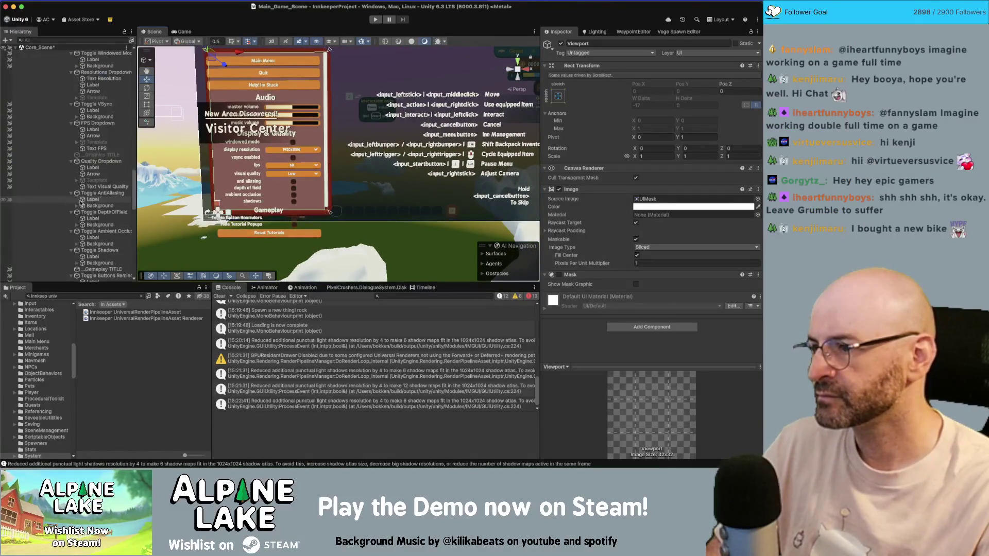
{"action": "scroll", "coordinate": [81, 202], "scroll_direction": "up", "scroll_amount": 3}
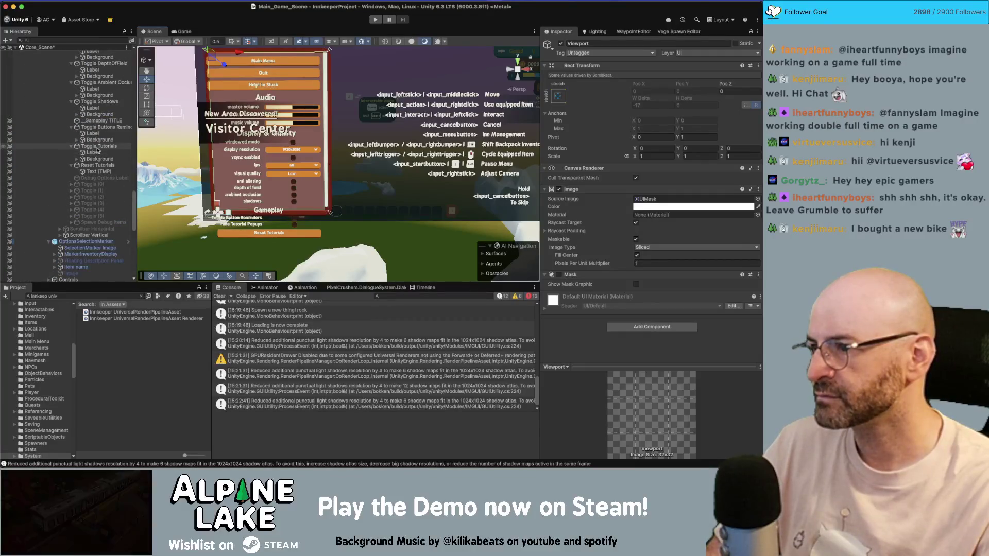
{"action": "left_click", "coordinate": [101, 135]}
{"action": "left_click", "coordinate": [606, 208]}
{"action": "key", "text": "Home"}
{"action": "key", "text": "Delete"}
{"action": "key", "text": "Delete"}
{"action": "key", "text": "Delete"}
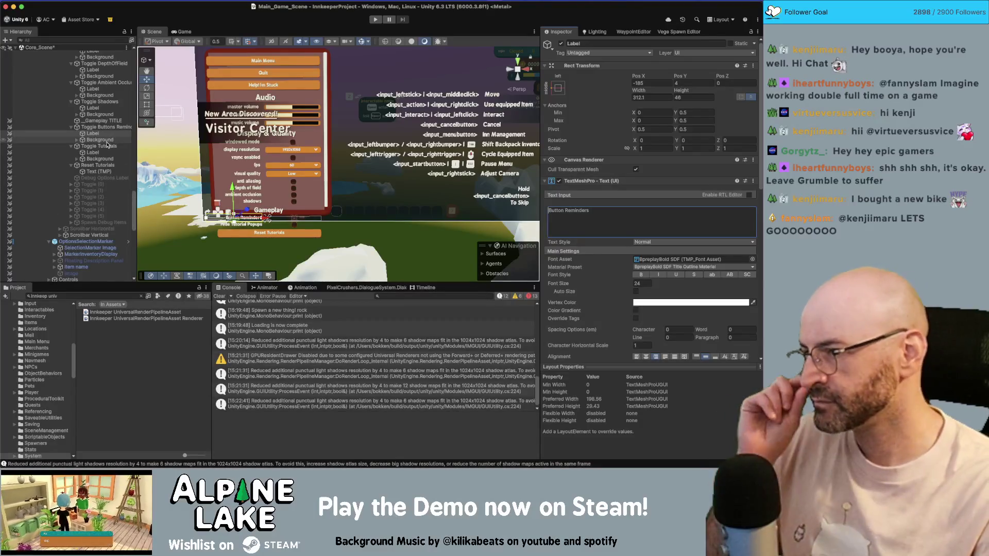
Set the options Buttons panel's Rect Transform Width to 700
{"action": "scroll", "coordinate": [100, 155], "scroll_direction": "up", "scroll_amount": 10}
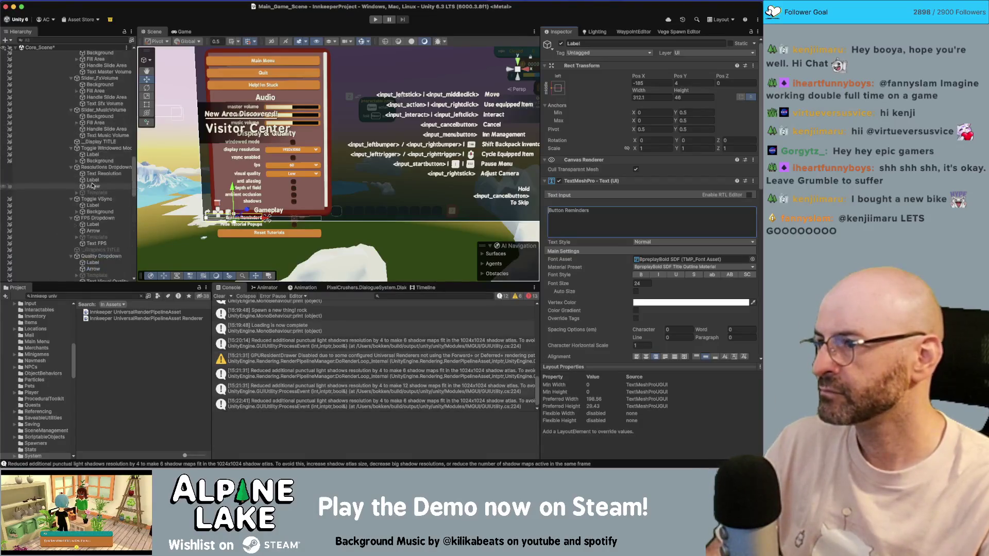
{"action": "left_click", "coordinate": [94, 154]}
{"action": "left_click", "coordinate": [93, 157]}
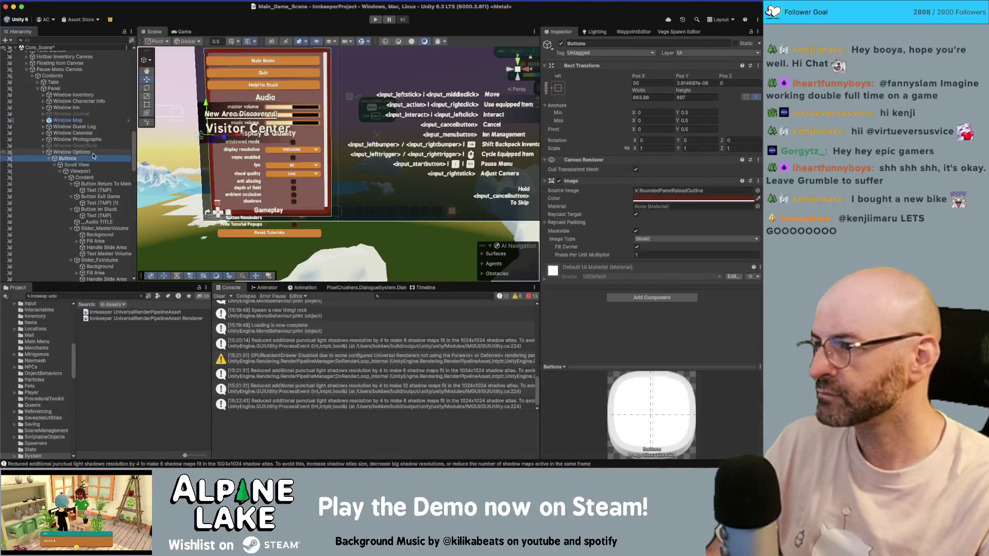
{"action": "left_click", "coordinate": [651, 97]}
{"action": "type", "text": "700"}
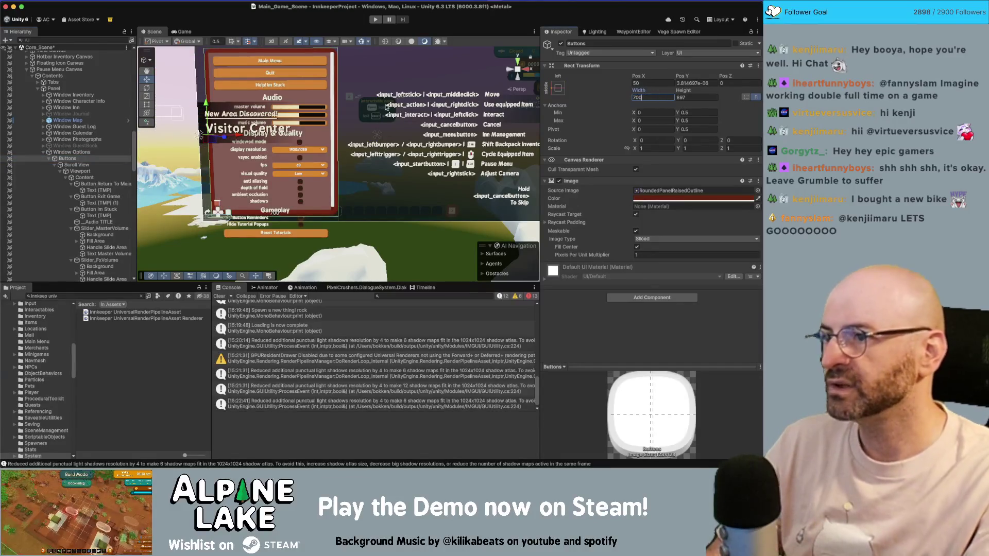
{"action": "scroll", "coordinate": [97, 206], "scroll_direction": "down", "scroll_amount": 10}
{"action": "scroll", "coordinate": [96, 205], "scroll_direction": "up", "scroll_amount": 5}
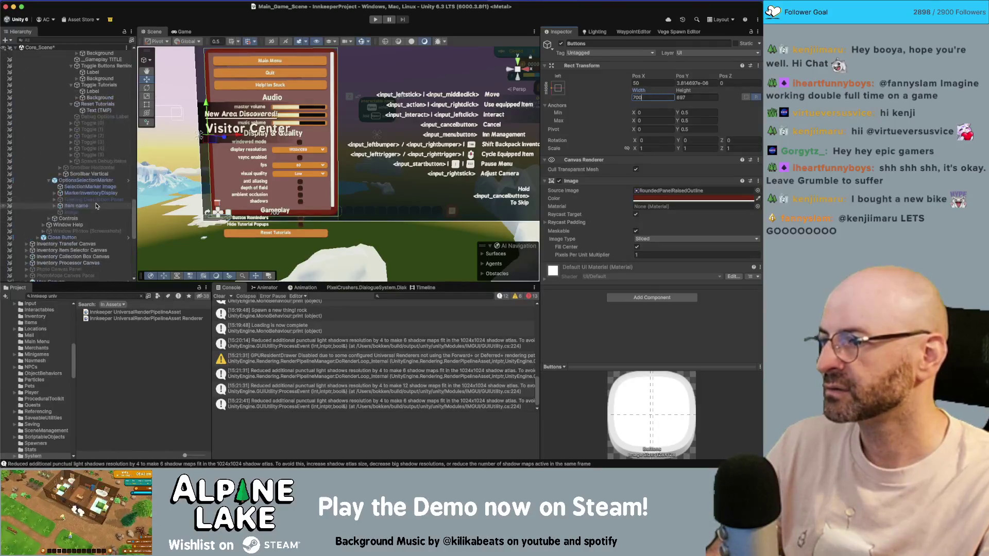
{"action": "scroll", "coordinate": [103, 207], "scroll_direction": "up", "scroll_amount": 10}
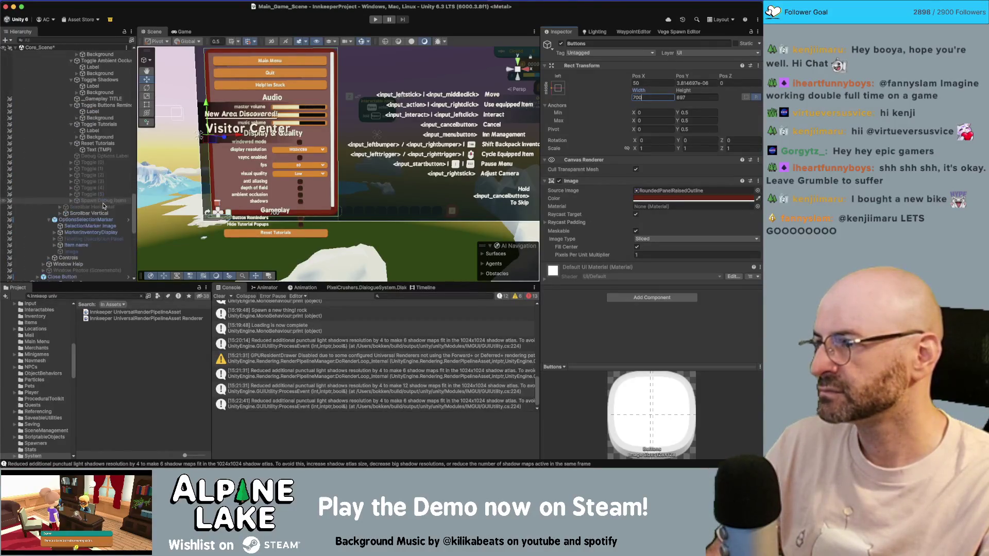
{"action": "scroll", "coordinate": [104, 205], "scroll_direction": "down", "scroll_amount": 5}
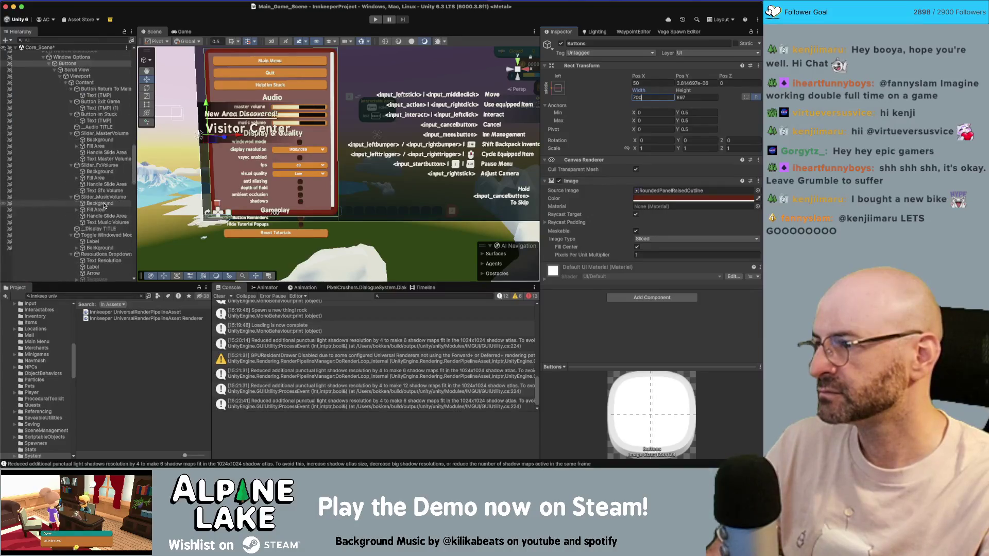
{"action": "scroll", "coordinate": [104, 206], "scroll_direction": "down", "scroll_amount": 1}
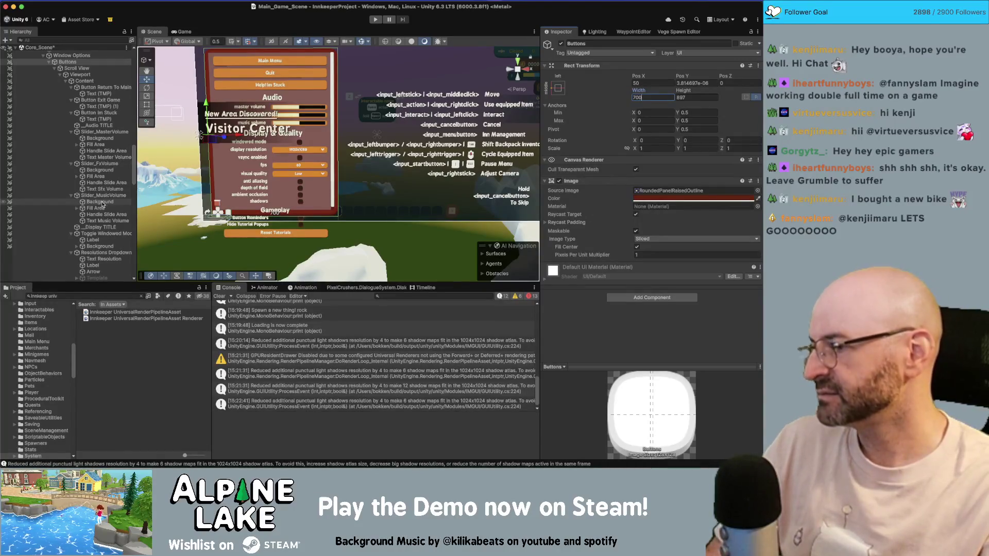
{"action": "left_click", "coordinate": [110, 81]}
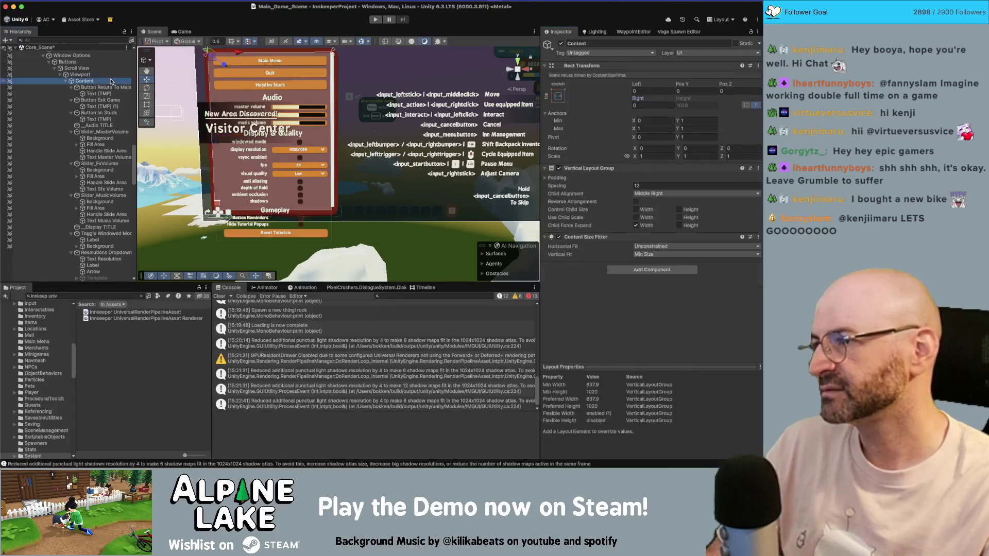
Enable the scroll Viewport's Mask so overflowing options content is clipped, and preview it in game
{"action": "key", "text": "alt+Left"}
{"action": "key", "text": "Right"}
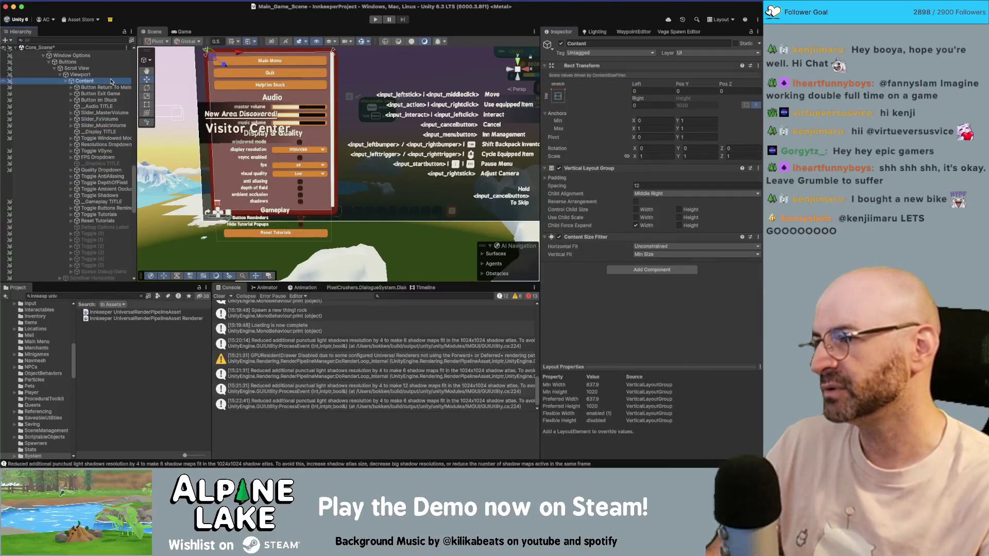
{"action": "left_click", "coordinate": [83, 74]}
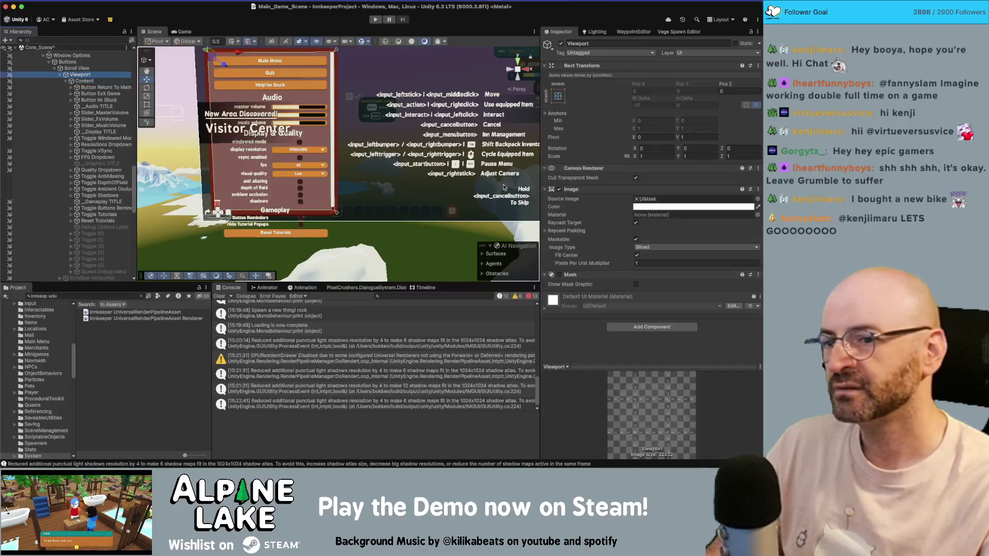
{"action": "left_click", "coordinate": [560, 275]}
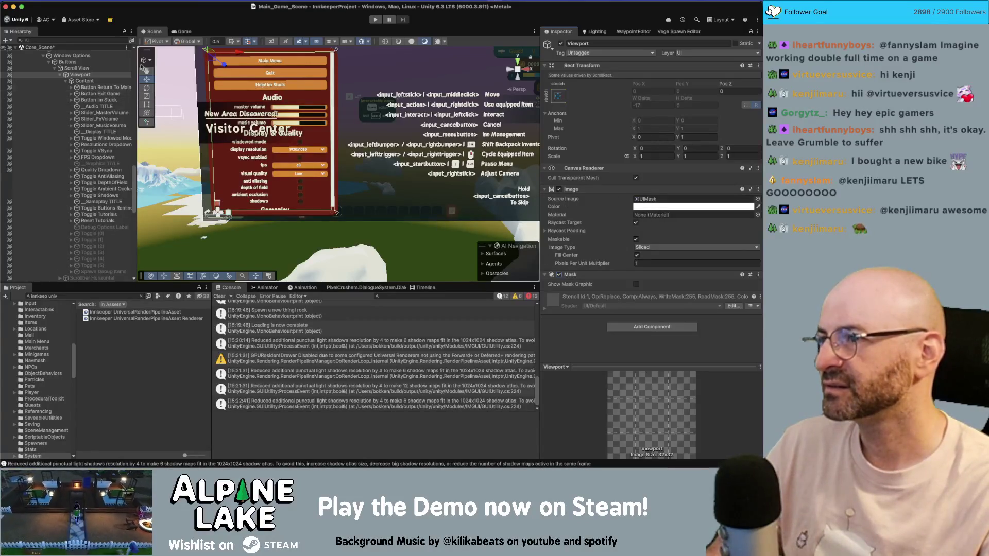
{"action": "left_click", "coordinate": [183, 32]}
Inspect the Audio heading and the master volume slider's Background, Fill Area and Fill children
{"action": "left_click", "coordinate": [117, 106]}
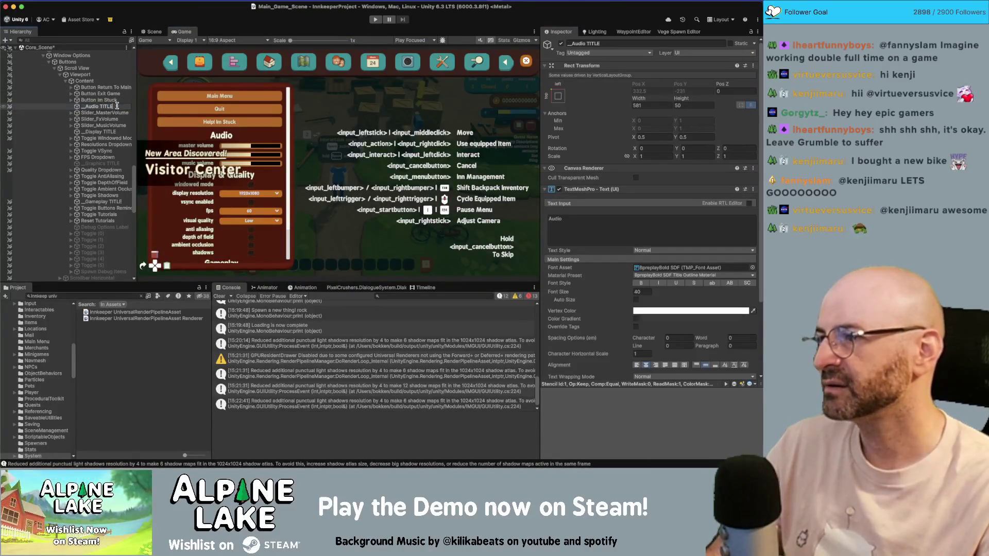
{"action": "left_click", "coordinate": [115, 113]}
{"action": "key", "text": "Right"}
{"action": "key", "text": "Down"}
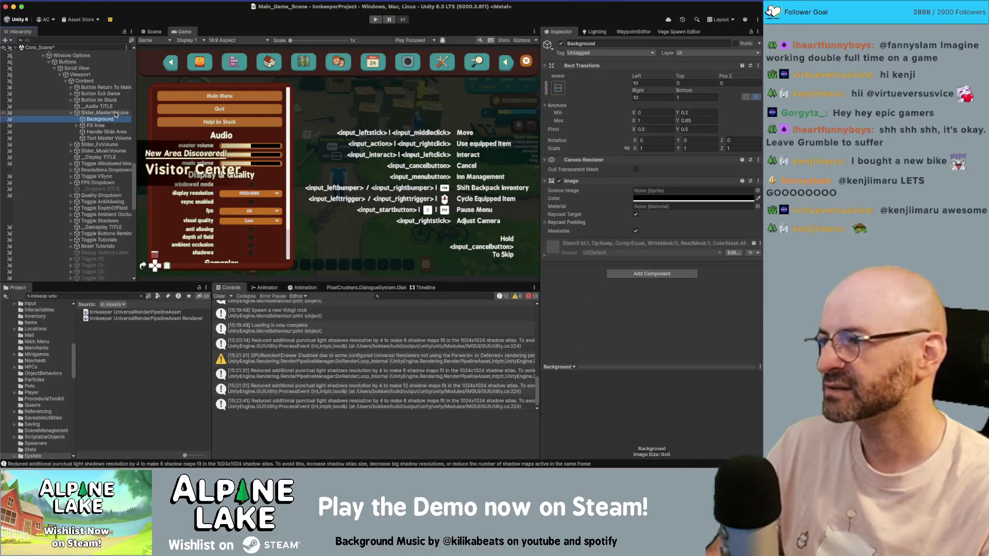
{"action": "key", "text": "Down"}
{"action": "key", "text": "Right"}
{"action": "key", "text": "Down"}
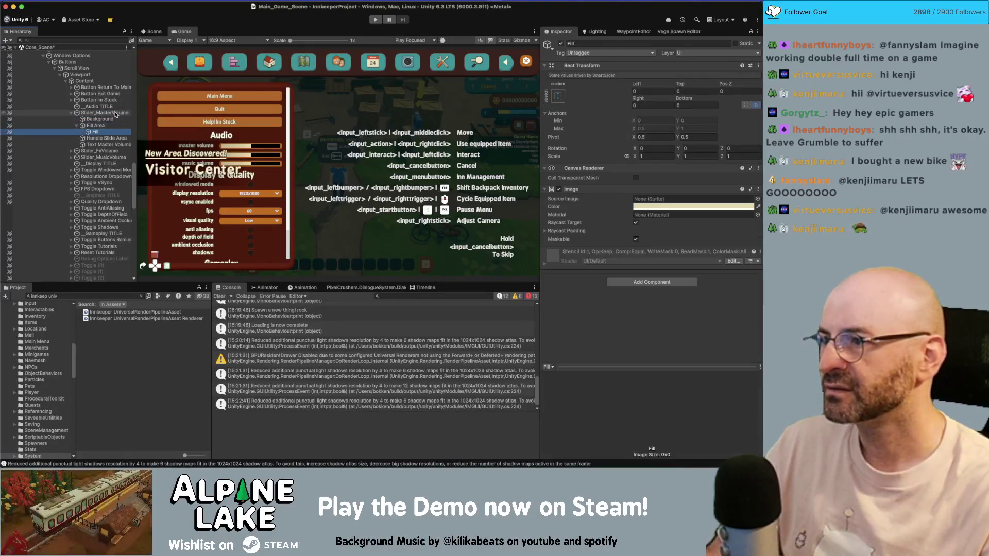
{"action": "key", "text": "Up"}
{"action": "key", "text": "Up"}
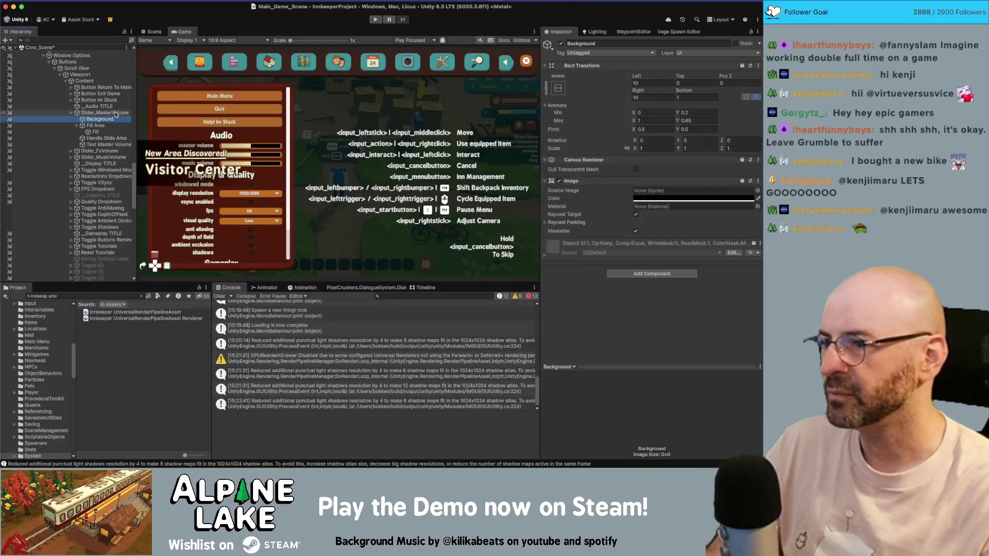
{"action": "left_click", "coordinate": [116, 114]}
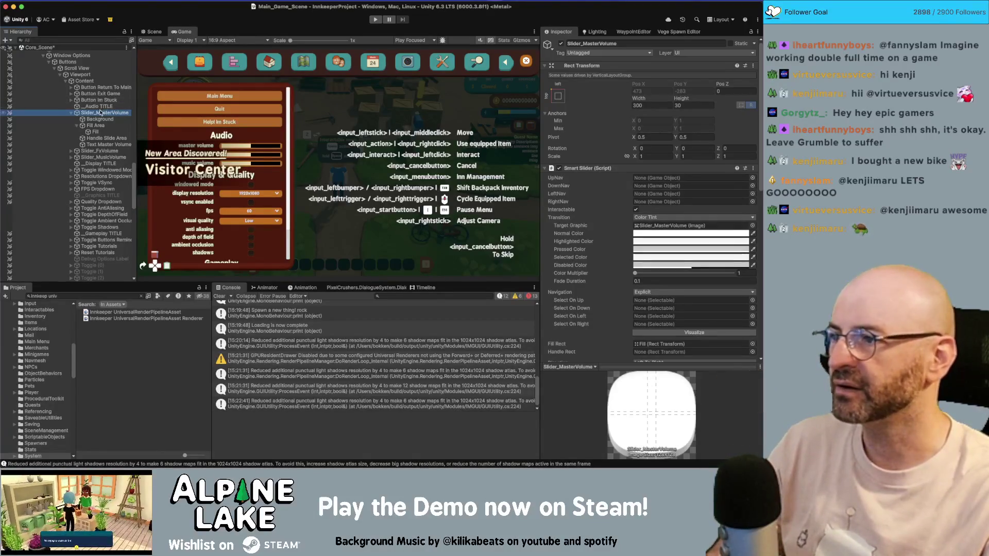
{"action": "left_click", "coordinate": [153, 32]}
Frame the master volume slider and browse its Background, Fill Area and Handle Slide Area children
{"action": "key", "text": "f"}
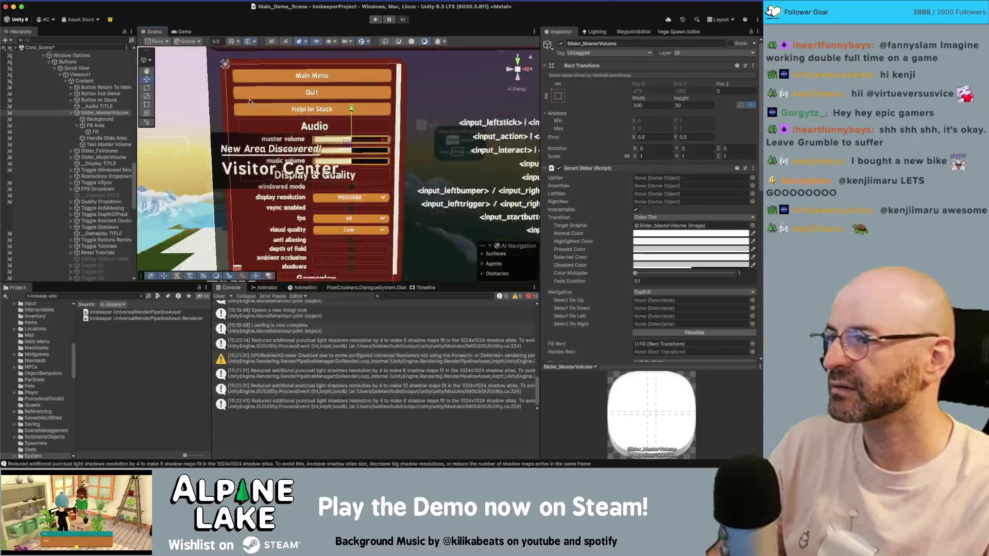
{"action": "scroll", "coordinate": [308, 134], "scroll_direction": "up", "scroll_amount": 5}
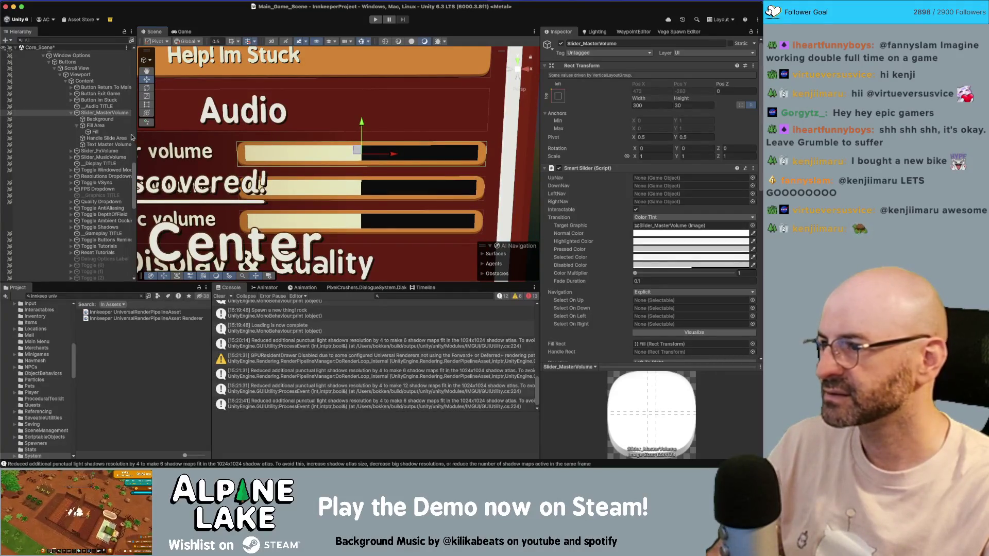
{"action": "left_click", "coordinate": [103, 126]}
{"action": "left_click", "coordinate": [111, 120]}
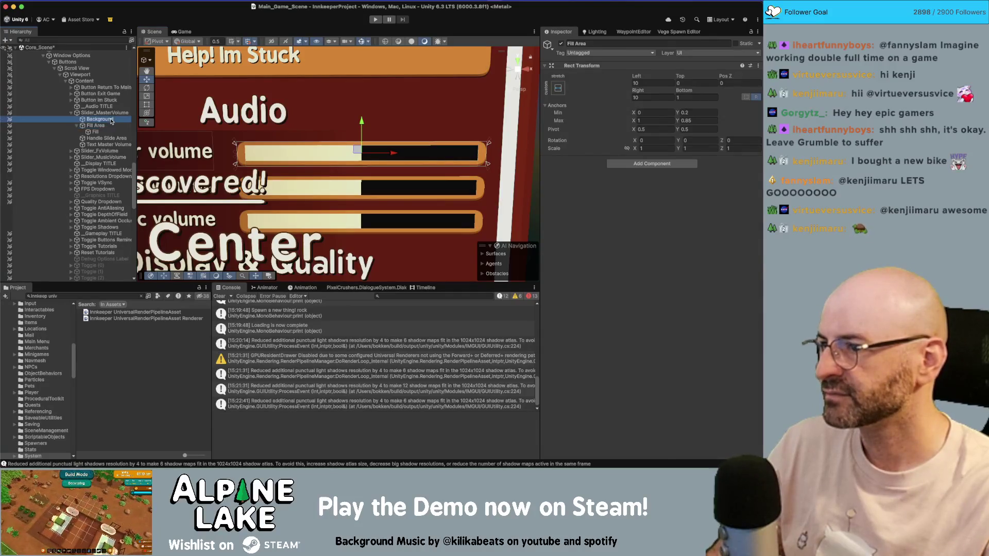
{"action": "key", "text": "Up"}
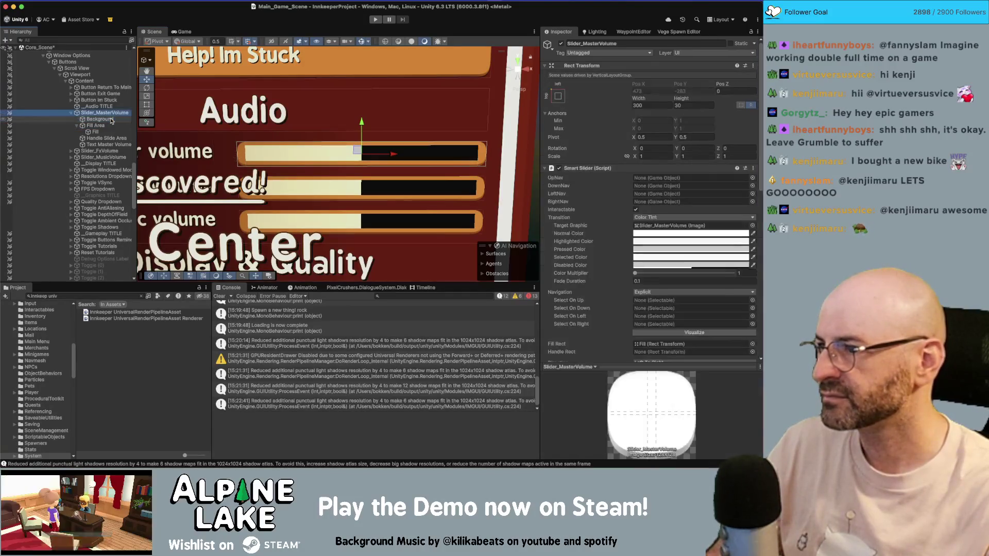
{"action": "key", "text": "Down"}
{"action": "key", "text": "Down"}
{"action": "key", "text": "Left"}
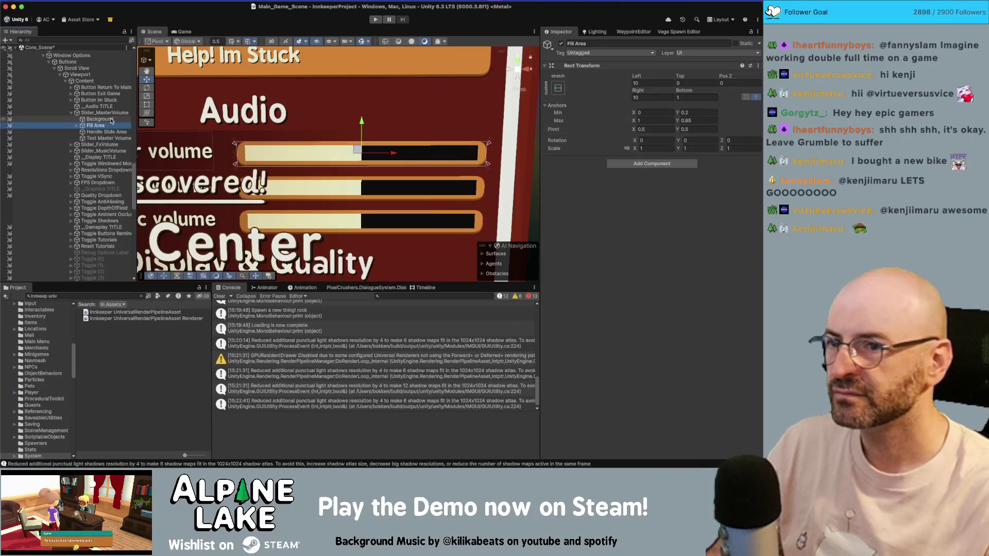
{"action": "key", "text": "Up"}
{"action": "key", "text": "Down"}
{"action": "key", "text": "Down"}
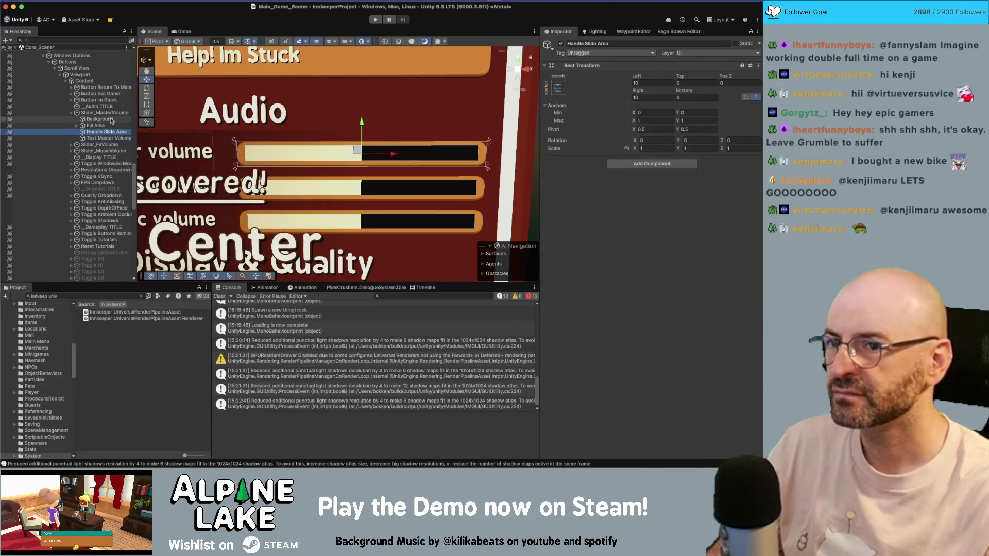
{"action": "key", "text": "Up"}
{"action": "key", "text": "Up"}
{"action": "key", "text": "Down"}
{"action": "key", "text": "Down"}
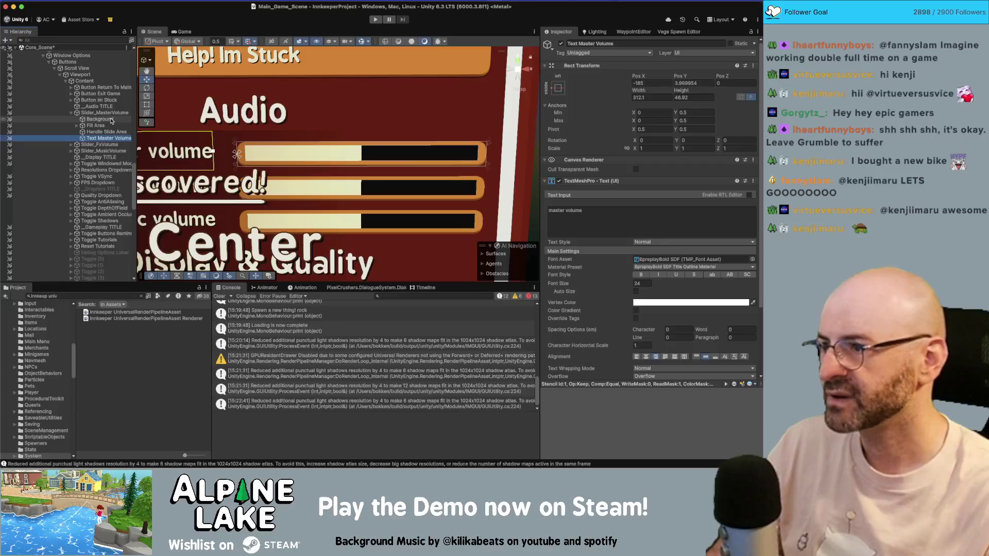
{"action": "key", "text": "Up"}
{"action": "key", "text": "Up"}
Set the master slider's Background and Fill Area bottom inset to 1
{"action": "left_click", "coordinate": [100, 119], "text": "shift"}
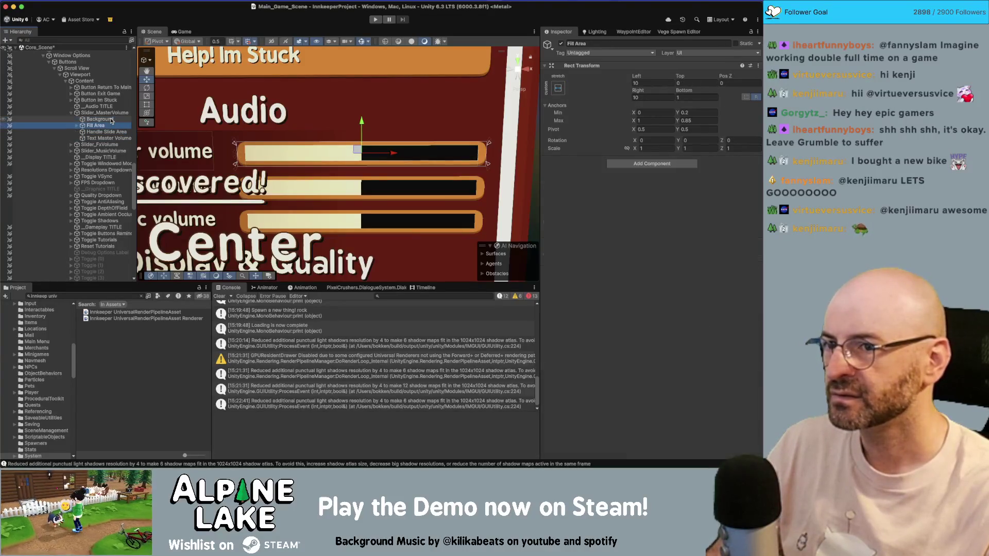
{"action": "left_click", "coordinate": [690, 97]}
{"action": "type", "text": "0"}
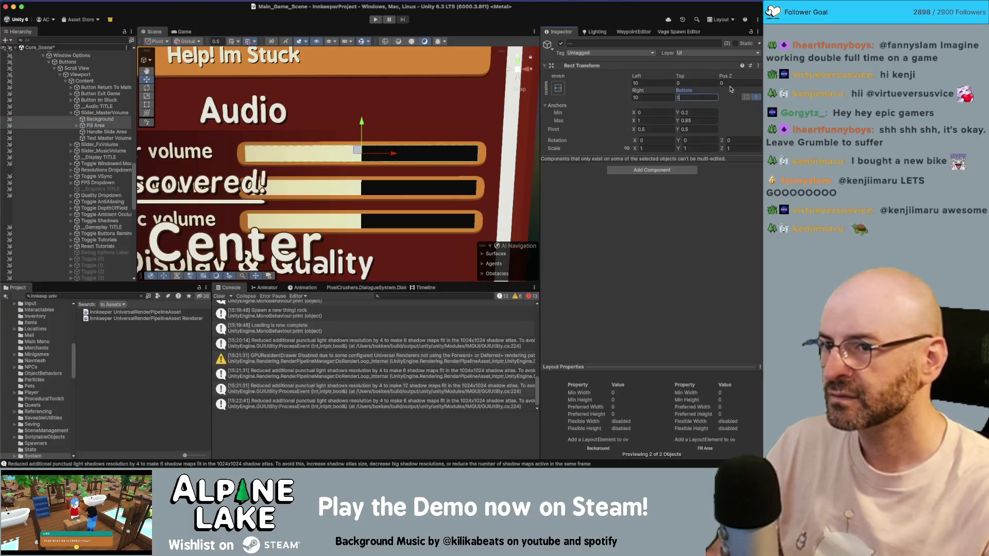
{"action": "key", "text": "BackSpace"}
{"action": "type", "text": "1"}
{"action": "type", "text": "2"}
{"action": "key", "text": "shift+Tab"}
{"action": "type", "text": "1"}
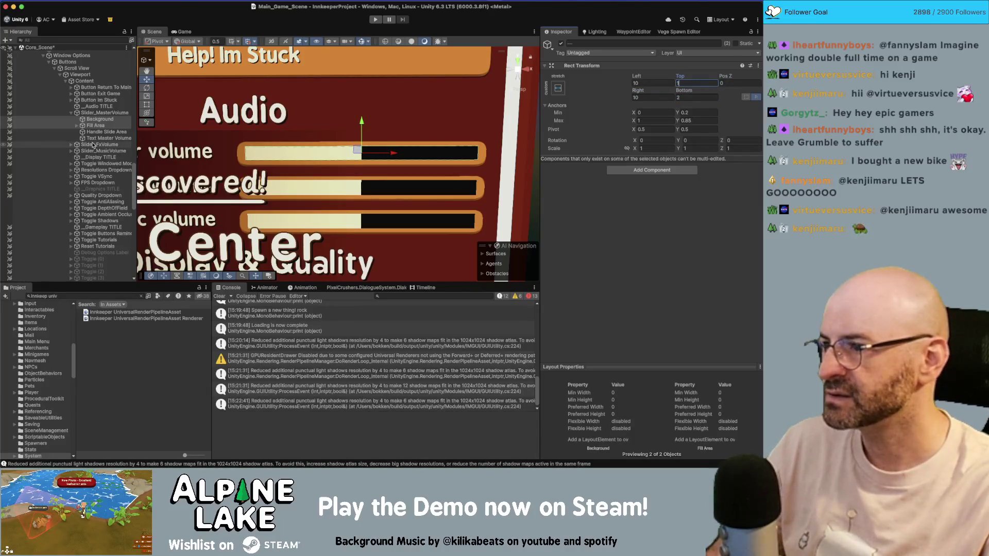
Give the Backgrounds and Fill Areas of master, FX and music sliders Top 1 and Bottom 2
{"action": "left_click", "coordinate": [72, 151]}
{"action": "left_click", "coordinate": [72, 144]}
{"action": "left_click", "coordinate": [99, 151]}
{"action": "left_click", "coordinate": [96, 157], "text": "shift"}
{"action": "left_click", "coordinate": [97, 183], "text": "super"}
{"action": "left_click", "coordinate": [95, 189], "text": "super"}
{"action": "left_click", "coordinate": [96, 125], "text": "super"}
{"action": "left_click", "coordinate": [100, 119], "text": "super"}
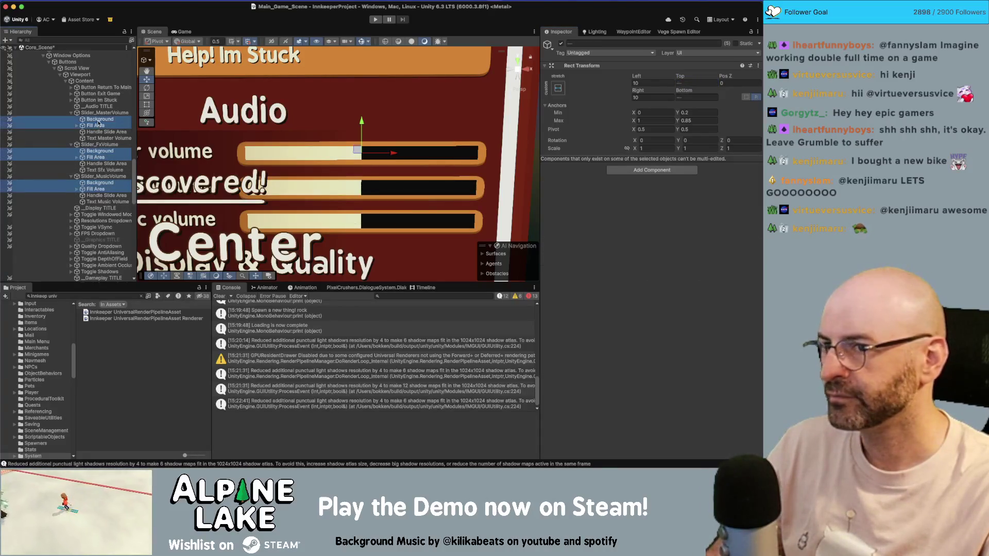
{"action": "left_click", "coordinate": [690, 83]}
{"action": "type", "text": "1"}
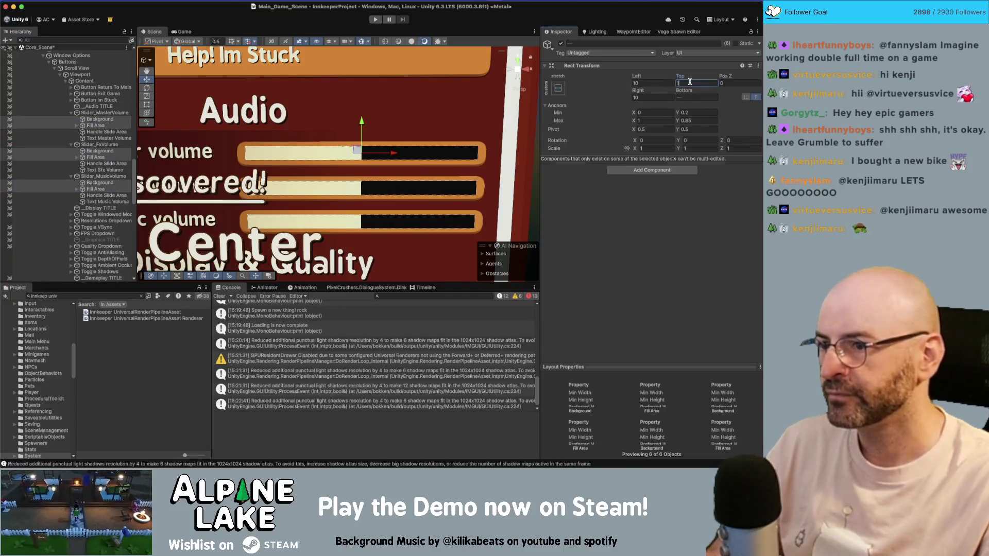
{"action": "key", "text": "Tab"}
{"action": "key", "text": "Tab"}
{"action": "key", "text": "Tab"}
{"action": "type", "text": "2"}
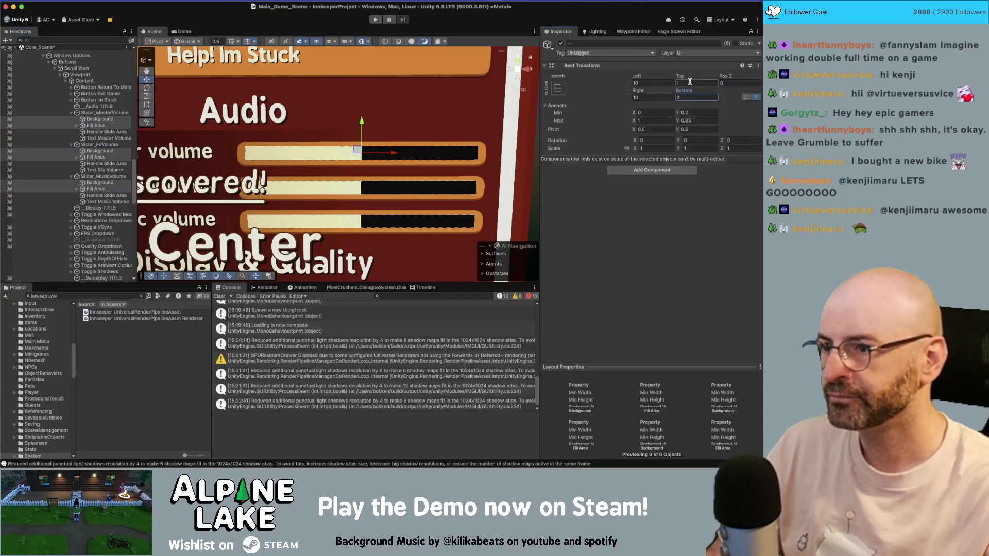
{"action": "key", "text": "Return"}
Raise those six objects' insets to Top 2 and Bottom 3
{"action": "scroll", "coordinate": [337, 167], "scroll_direction": "up", "scroll_amount": 3}
{"action": "scroll", "coordinate": [404, 167], "scroll_direction": "down", "scroll_amount": 10}
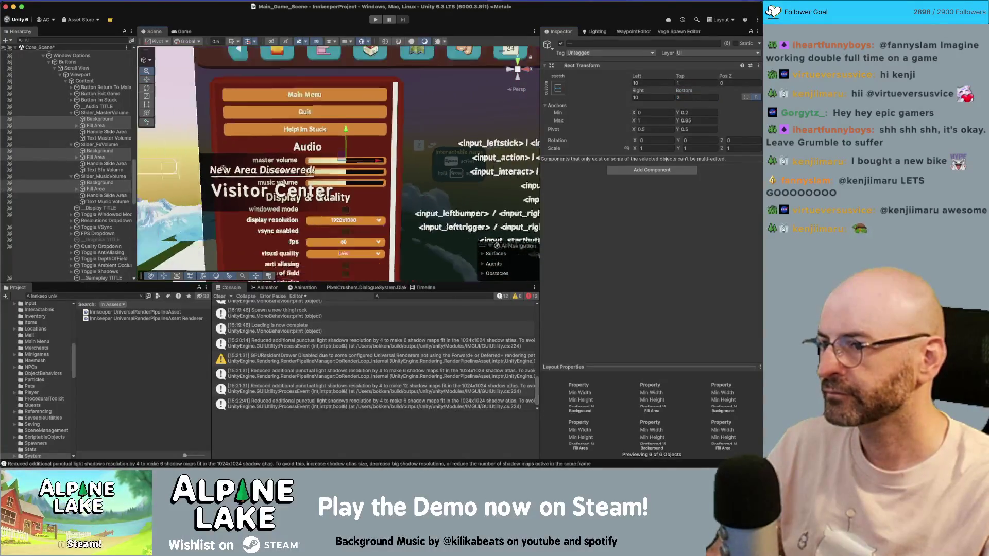
{"action": "scroll", "coordinate": [223, 168], "scroll_direction": "up", "scroll_amount": 10}
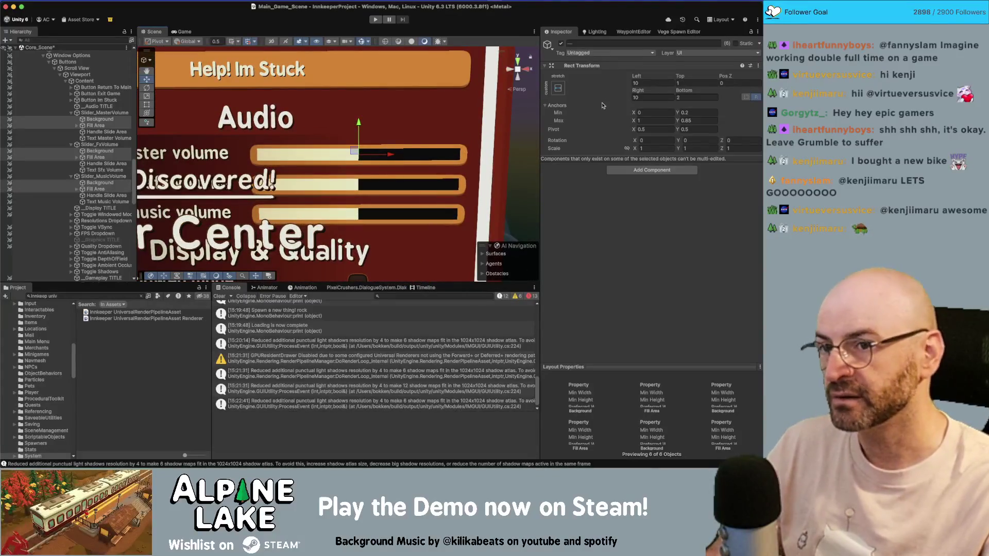
{"action": "left_click", "coordinate": [698, 83]}
{"action": "type", "text": "2"}
{"action": "key", "text": "Tab"}
{"action": "key", "text": "Tab"}
{"action": "type", "text": "3"}
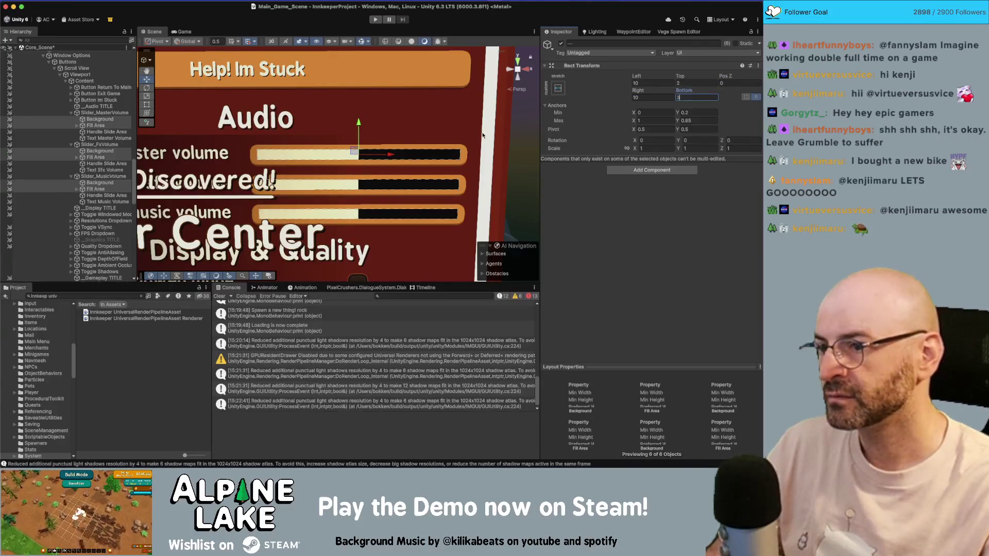
{"action": "scroll", "coordinate": [374, 140], "scroll_direction": "down", "scroll_amount": 3}
{"action": "scroll", "coordinate": [375, 140], "scroll_direction": "up", "scroll_amount": 3}
{"action": "left_click_drag", "start_coordinate": [389, 141], "coordinate": [374, 140]}
{"action": "left_click", "coordinate": [374, 141]}
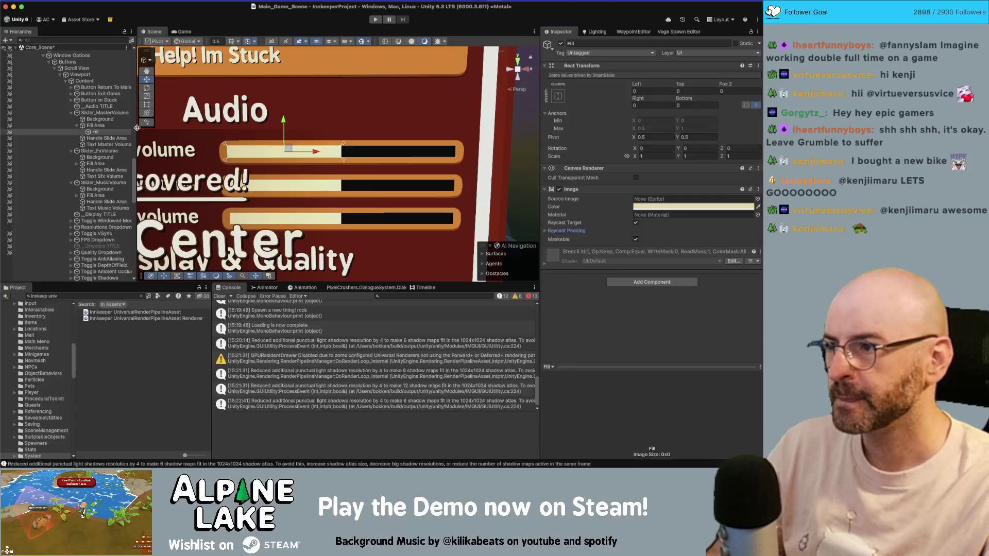
Select Slider_MasterVolume and drag its value to test how the fill appears
{"action": "left_click", "coordinate": [109, 114]}
{"action": "scroll", "coordinate": [607, 247], "scroll_direction": "down", "scroll_amount": 1}
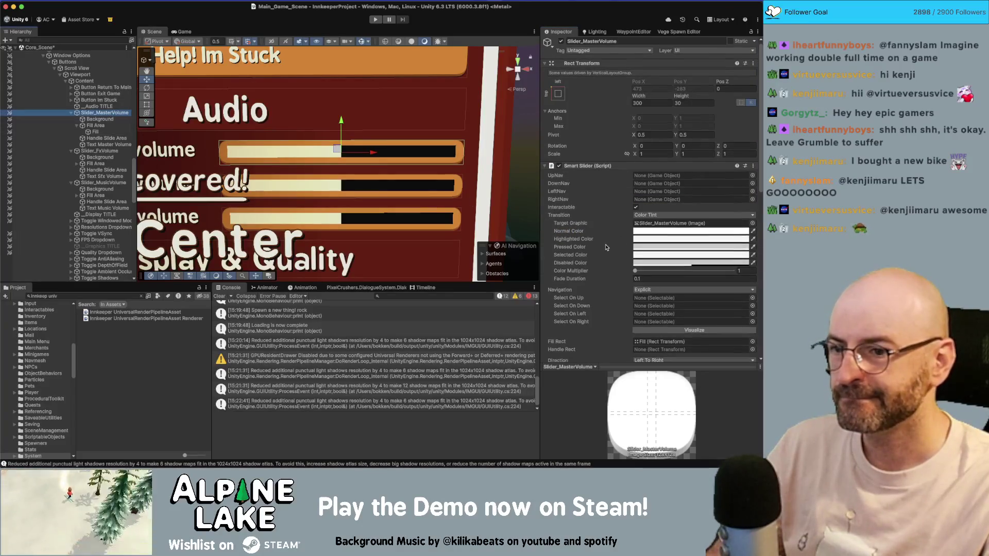
{"action": "scroll", "coordinate": [605, 248], "scroll_direction": "down", "scroll_amount": 5}
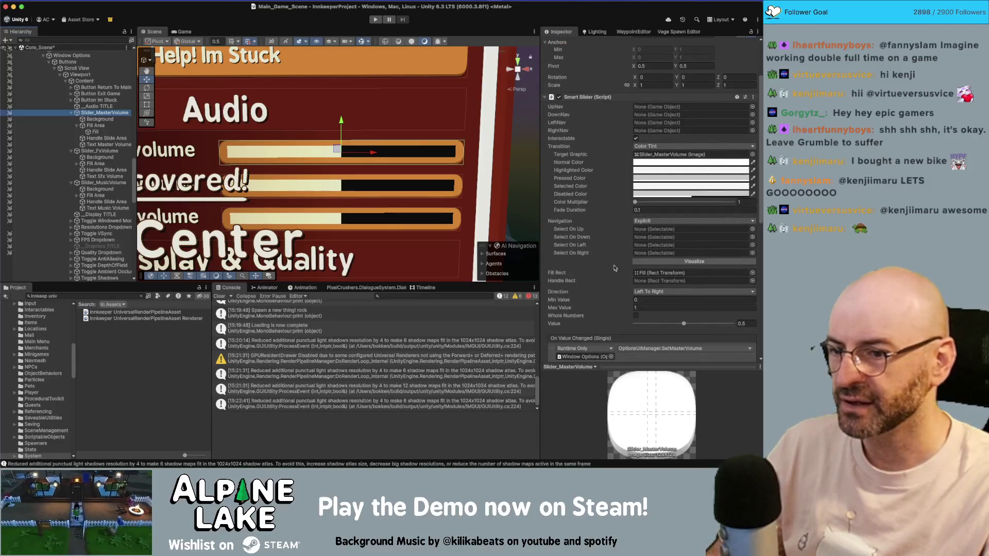
{"action": "mouse_move", "coordinate": [675, 328]}
{"action": "left_mouse_down"}
{"action": "mouse_move", "coordinate": [661, 325]}
{"action": "mouse_move", "coordinate": [704, 325]}
{"action": "left_mouse_up"}
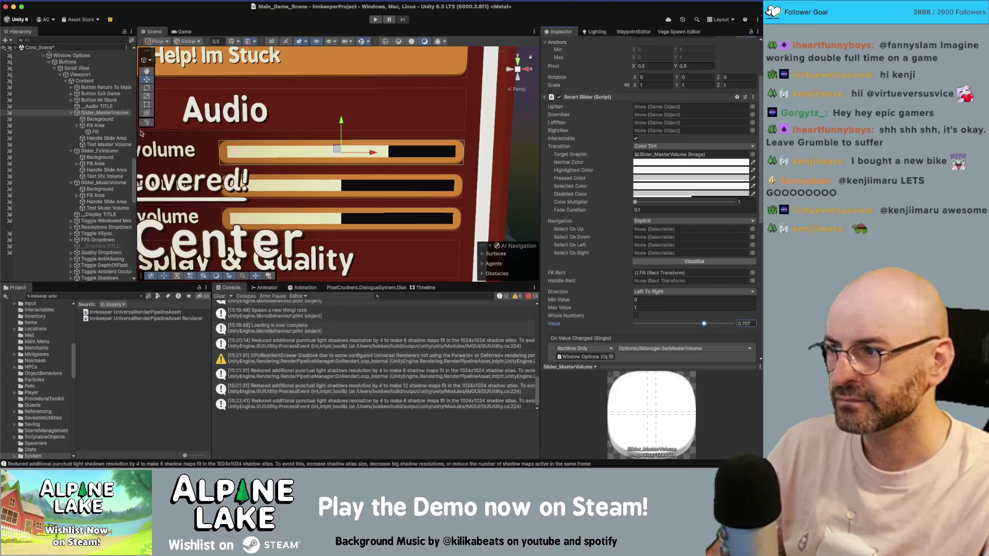
Inspect the Fill Area and Fill objects, checking the Fill Area's top and right anchor values
{"action": "left_click", "coordinate": [96, 126]}
{"action": "left_click", "coordinate": [97, 131]}
{"action": "left_click", "coordinate": [96, 127]}
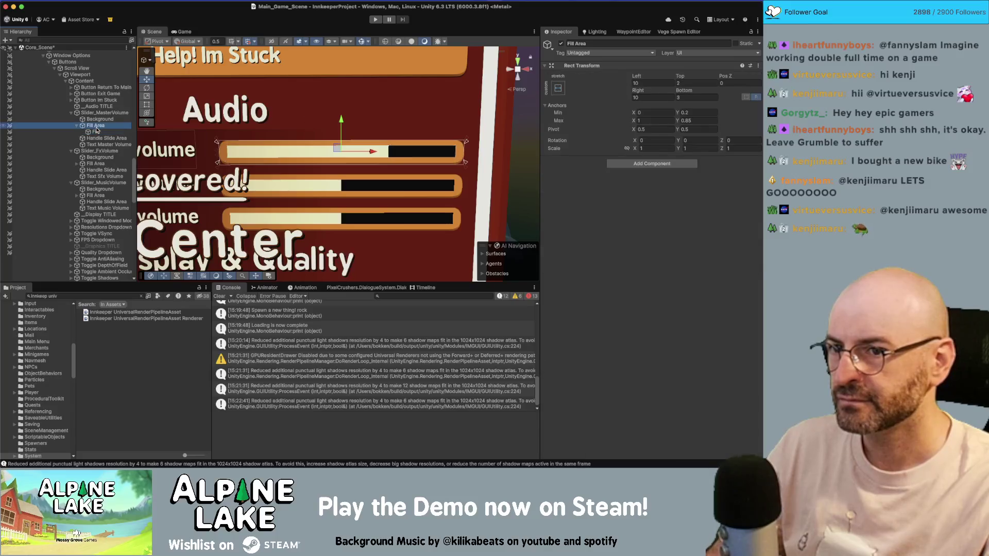
{"action": "left_click", "coordinate": [695, 120]}
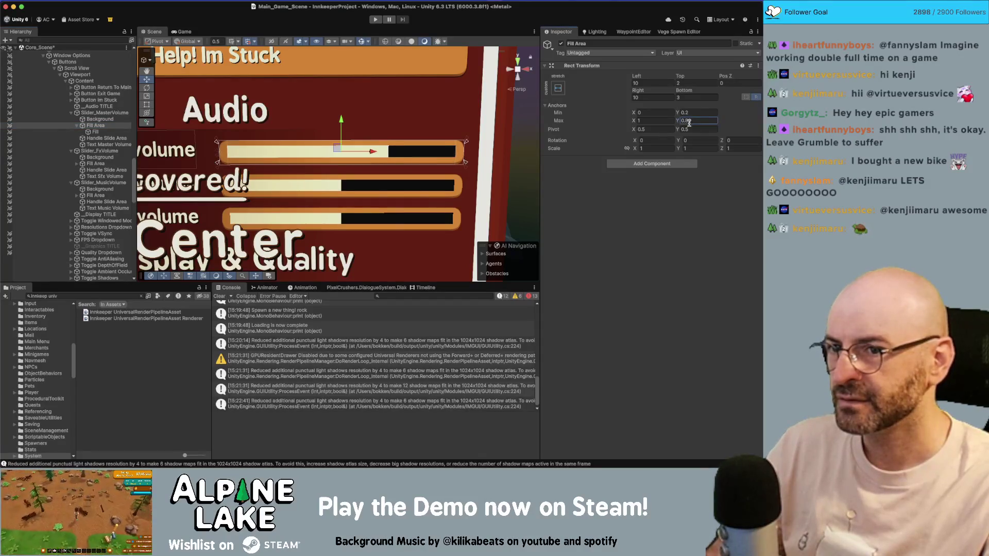
{"action": "left_click", "coordinate": [650, 121]}
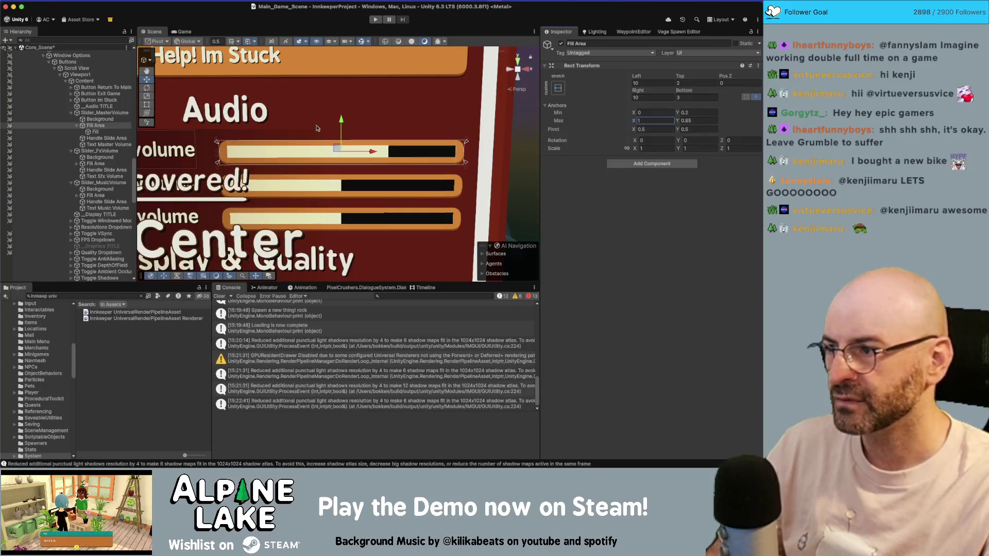
Toggle the Fill image off and on and review its raycast padding settings
{"action": "left_click", "coordinate": [96, 132]}
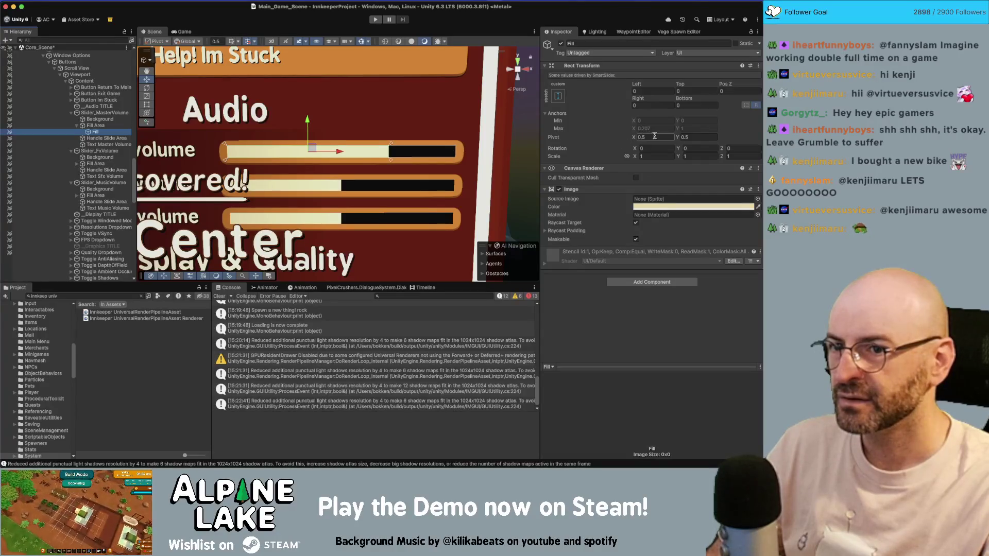
{"action": "left_click", "coordinate": [559, 190]}
{"action": "left_click", "coordinate": [560, 190]}
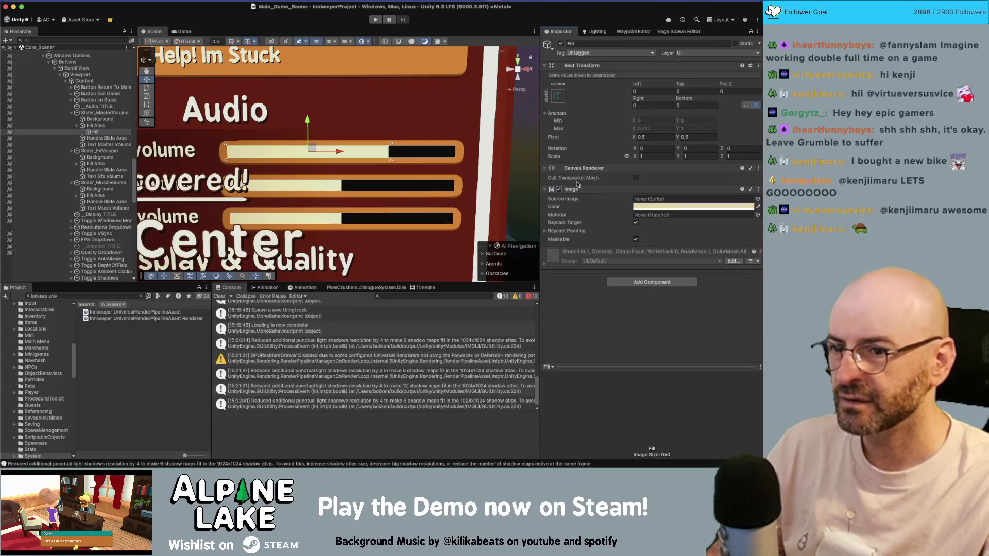
{"action": "left_click", "coordinate": [545, 230]}
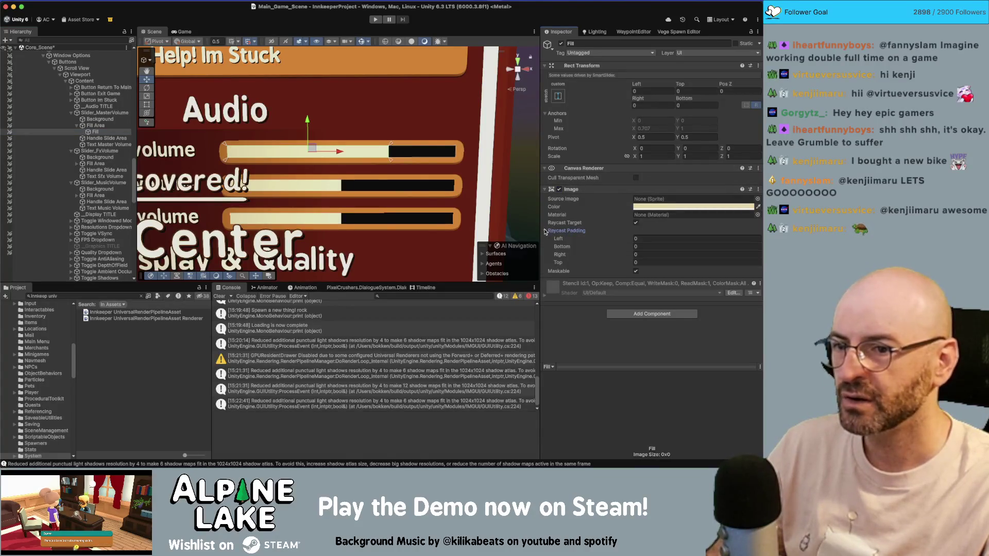
{"action": "left_click", "coordinate": [545, 230]}
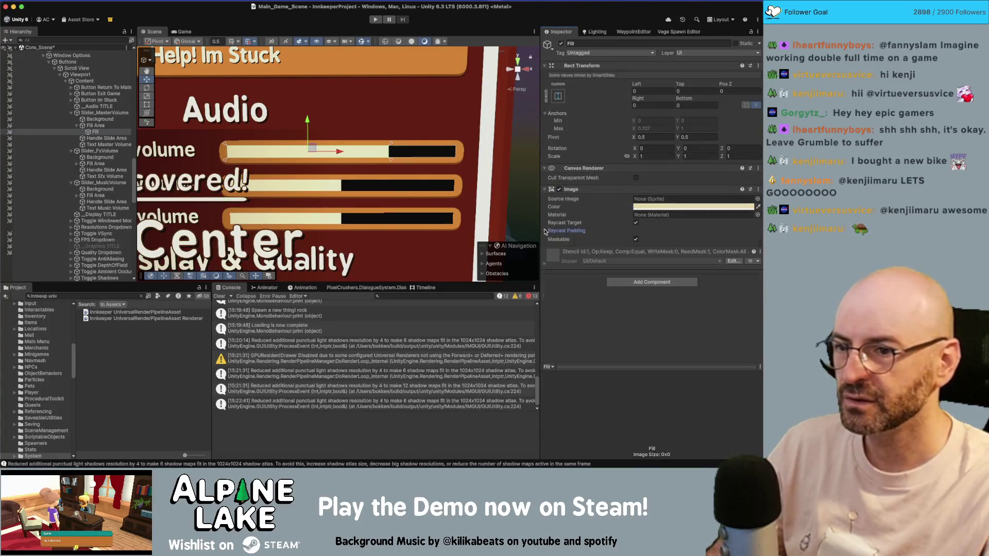
Lower the master volume slider to 0.39 and recheck the Fill Area and Fill image
{"action": "left_click", "coordinate": [105, 113]}
{"action": "scroll", "coordinate": [648, 291], "scroll_direction": "down", "scroll_amount": 10}
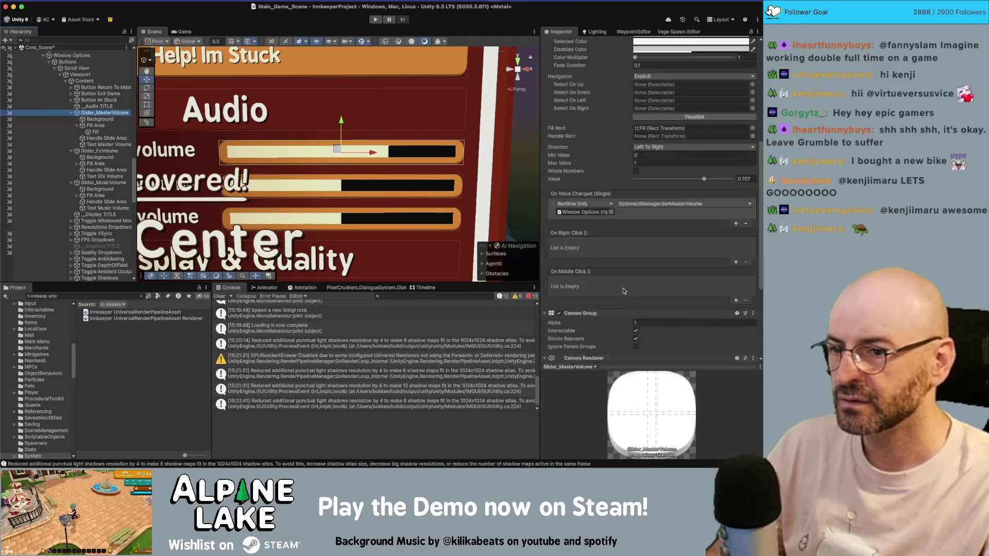
{"action": "scroll", "coordinate": [649, 292], "scroll_direction": "up", "scroll_amount": 5}
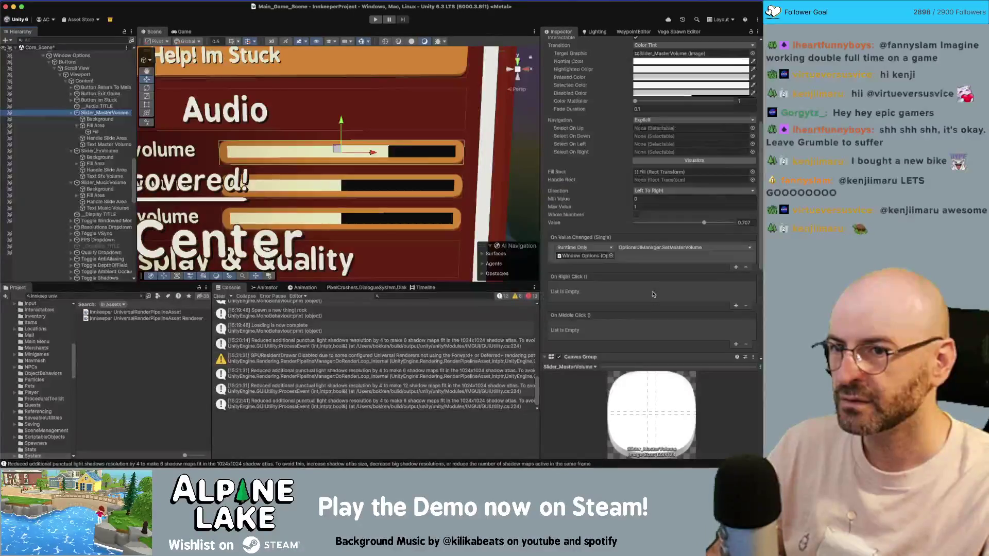
{"action": "mouse_move", "coordinate": [693, 322]}
{"action": "left_mouse_down"}
{"action": "mouse_move", "coordinate": [656, 323]}
{"action": "mouse_move", "coordinate": [705, 323]}
{"action": "mouse_move", "coordinate": [690, 323]}
{"action": "left_mouse_up"}
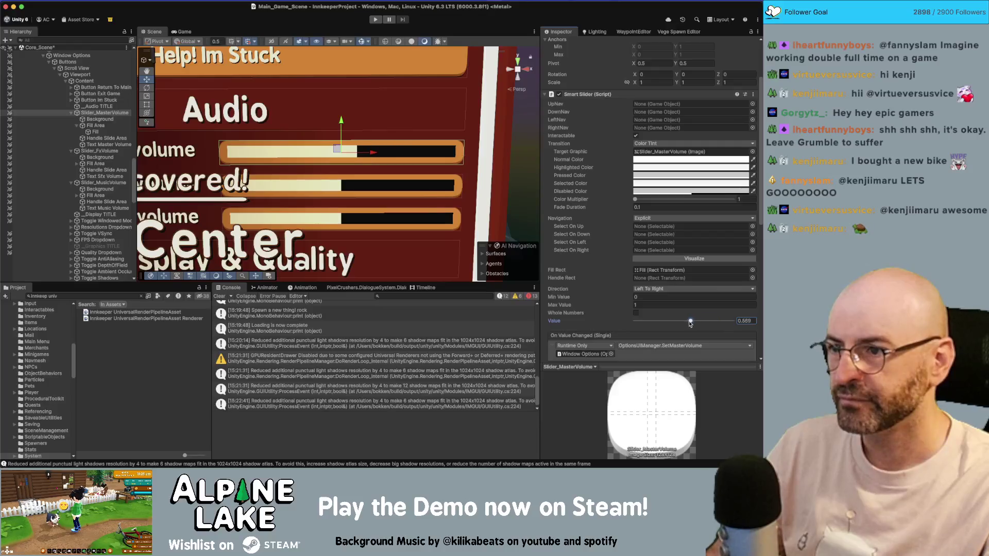
{"action": "left_click", "coordinate": [99, 126]}
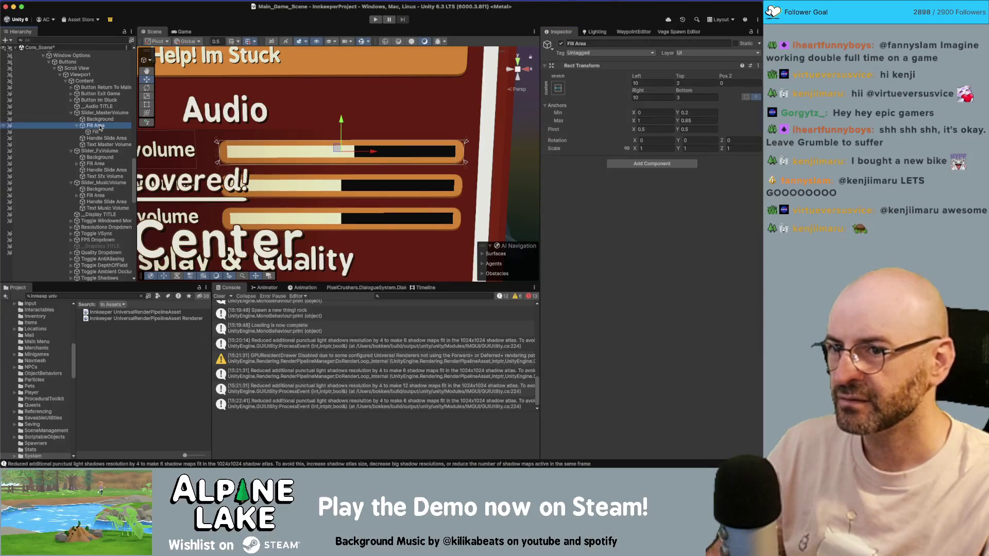
{"action": "left_click", "coordinate": [96, 132]}
{"action": "left_click", "coordinate": [96, 126]}
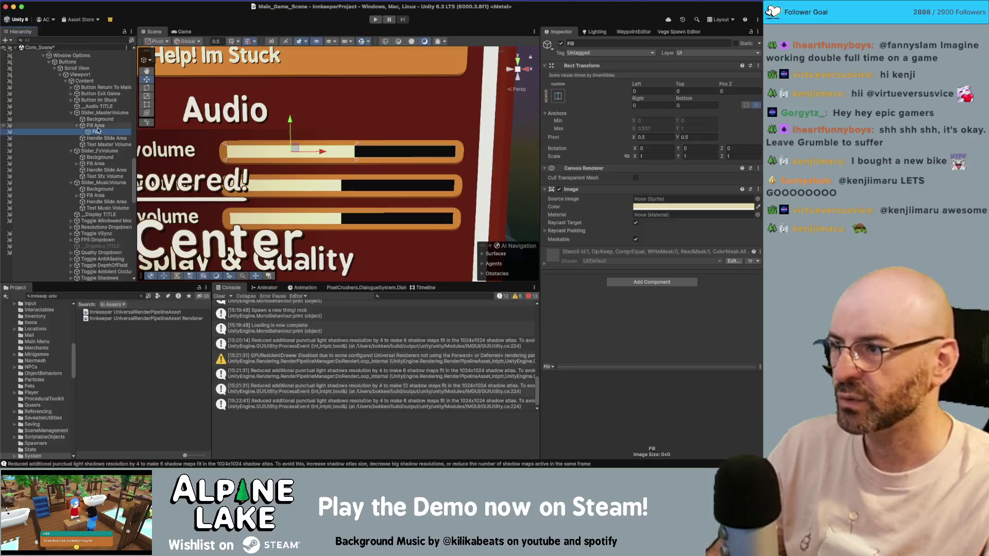
{"action": "left_click", "coordinate": [105, 113]}
Set the master volume slider's Value to 0.5 in the Inspector
{"action": "scroll", "coordinate": [699, 308], "scroll_direction": "down", "scroll_amount": 10}
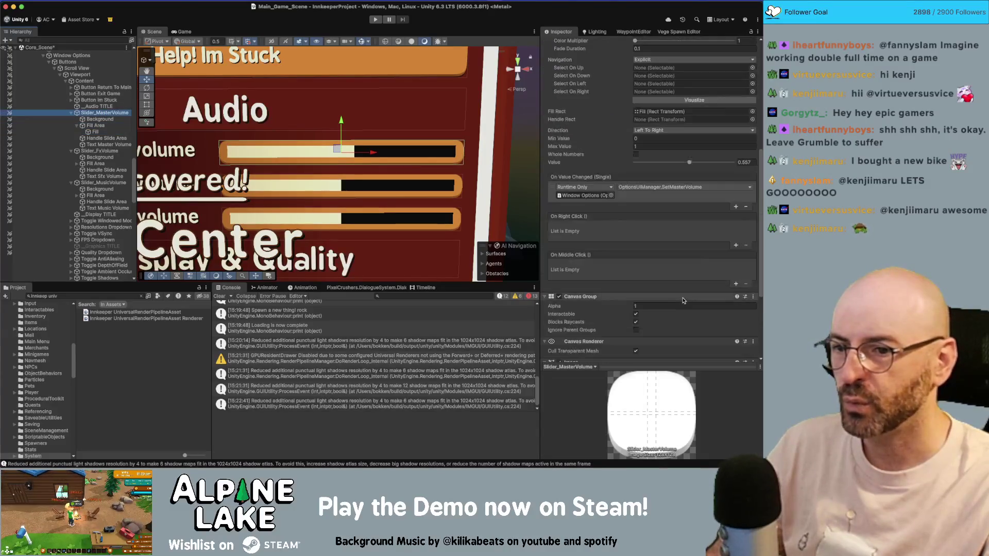
{"action": "left_click", "coordinate": [742, 157]}
{"action": "type", "text": ".5"}
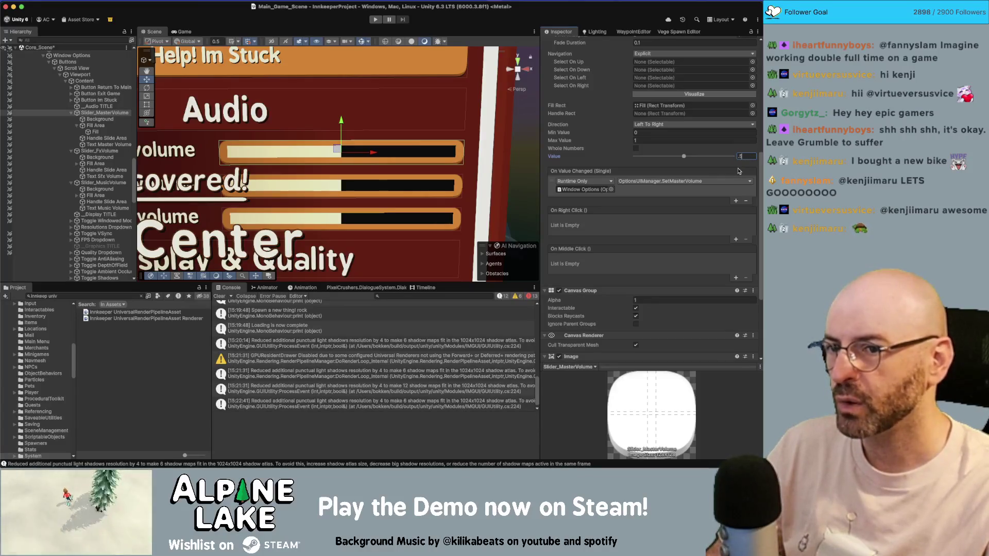
{"action": "scroll", "coordinate": [608, 170], "scroll_direction": "down", "scroll_amount": 1}
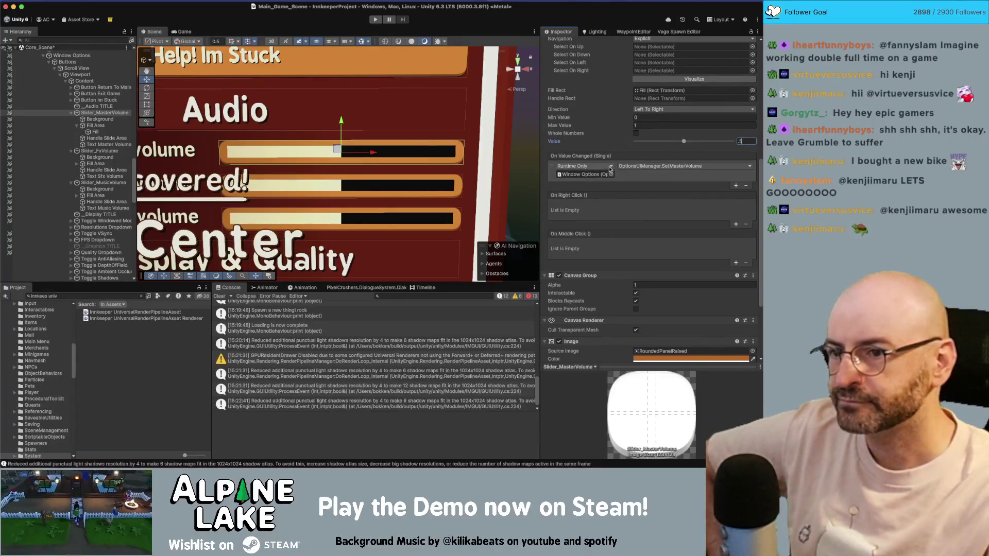
{"action": "scroll", "coordinate": [610, 169], "scroll_direction": "down", "scroll_amount": 1}
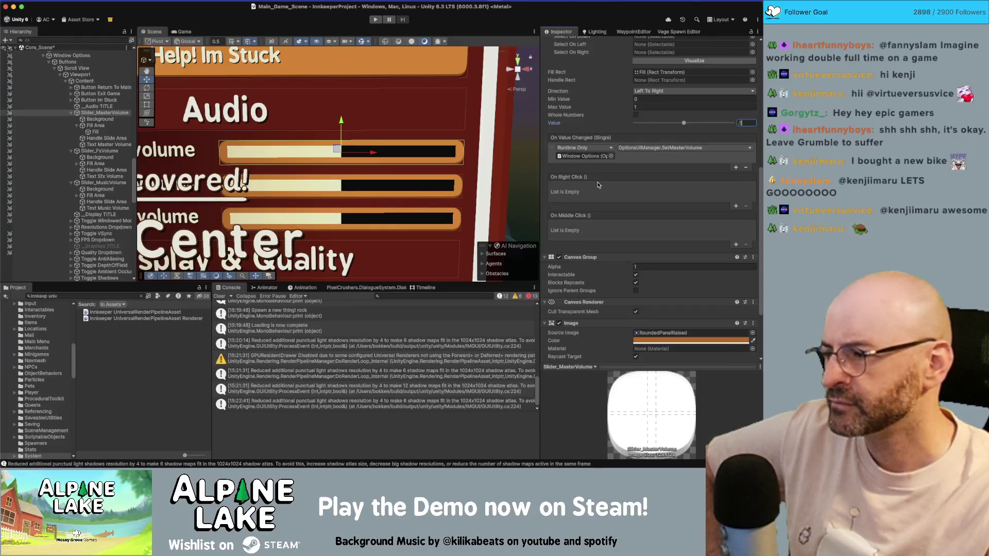
{"action": "scroll", "coordinate": [598, 185], "scroll_direction": "up", "scroll_amount": 1}
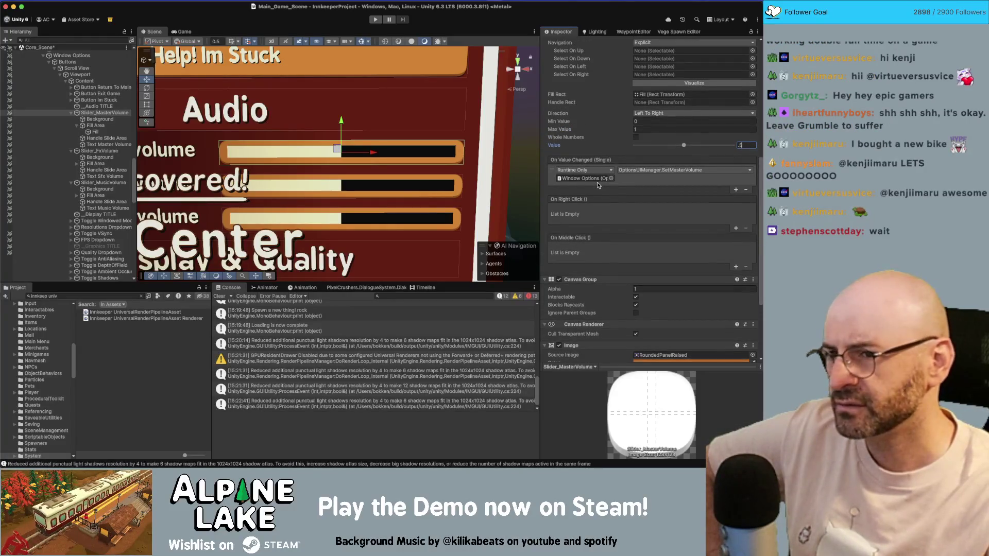
{"action": "scroll", "coordinate": [597, 185], "scroll_direction": "up", "scroll_amount": 10}
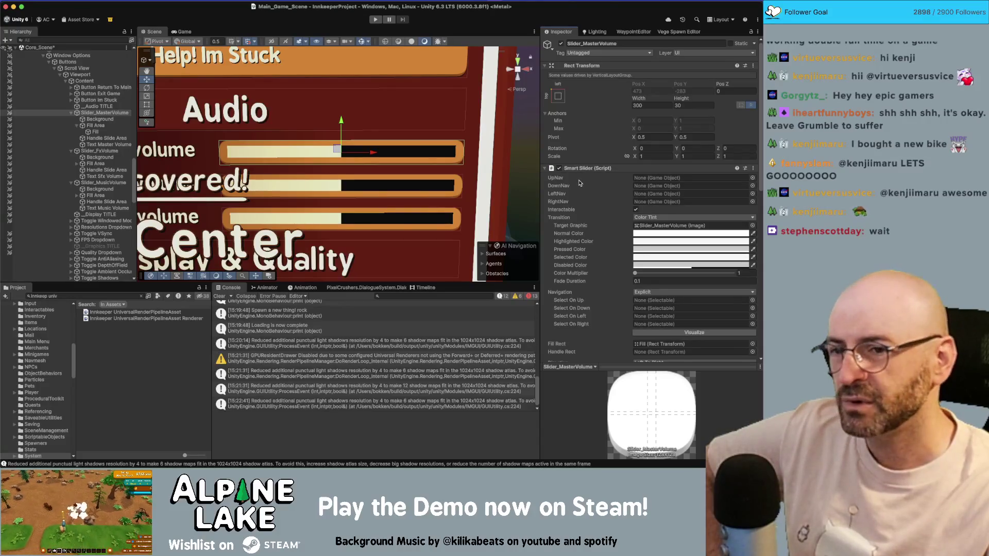
{"action": "scroll", "coordinate": [579, 183], "scroll_direction": "down", "scroll_amount": 1}
{"action": "scroll", "coordinate": [580, 183], "scroll_direction": "down", "scroll_amount": 10}
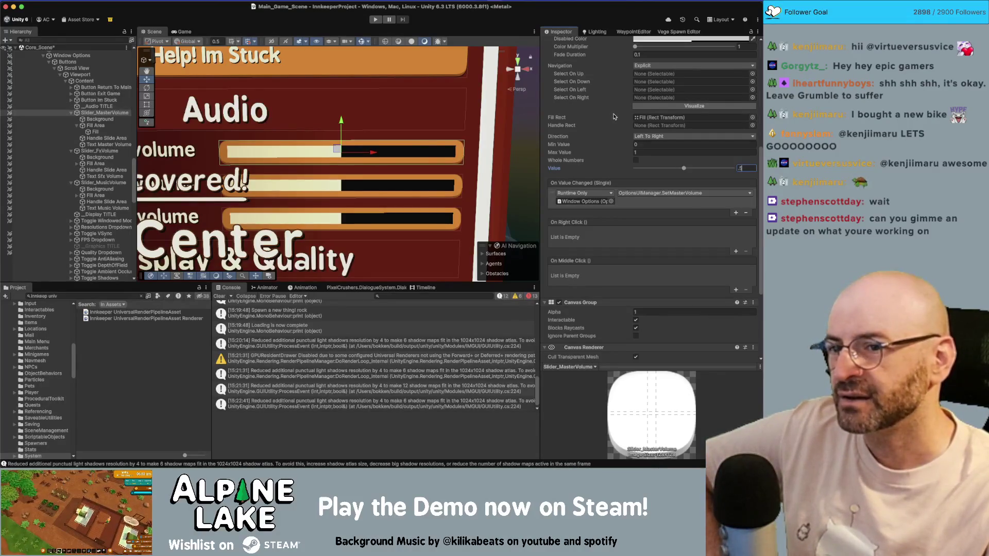
Verify the Fill Area layout: left/right 10, top/bottom 3, vertical anchors 0.2 to 0.85
{"action": "left_click", "coordinate": [116, 126]}
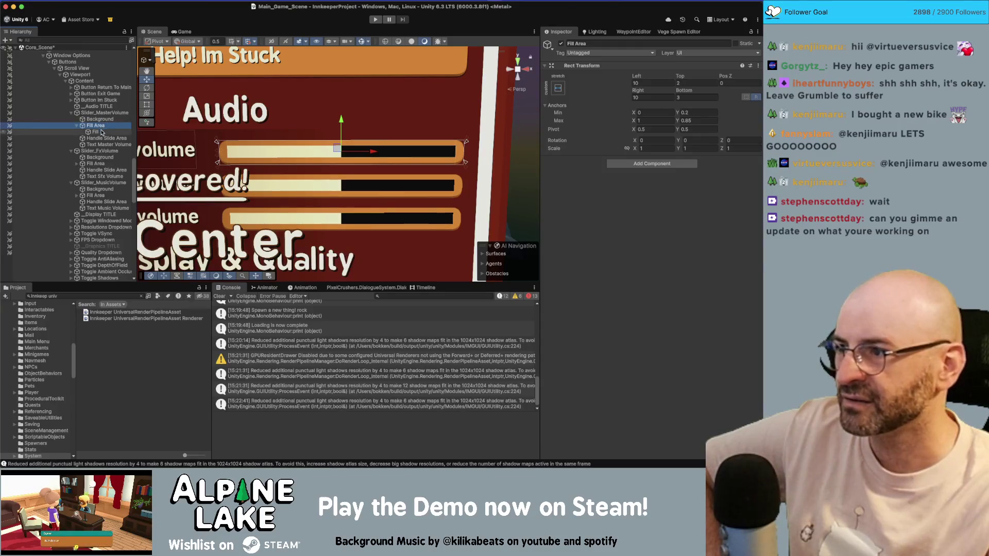
{"action": "left_click", "coordinate": [102, 132]}
{"action": "left_click", "coordinate": [102, 127]}
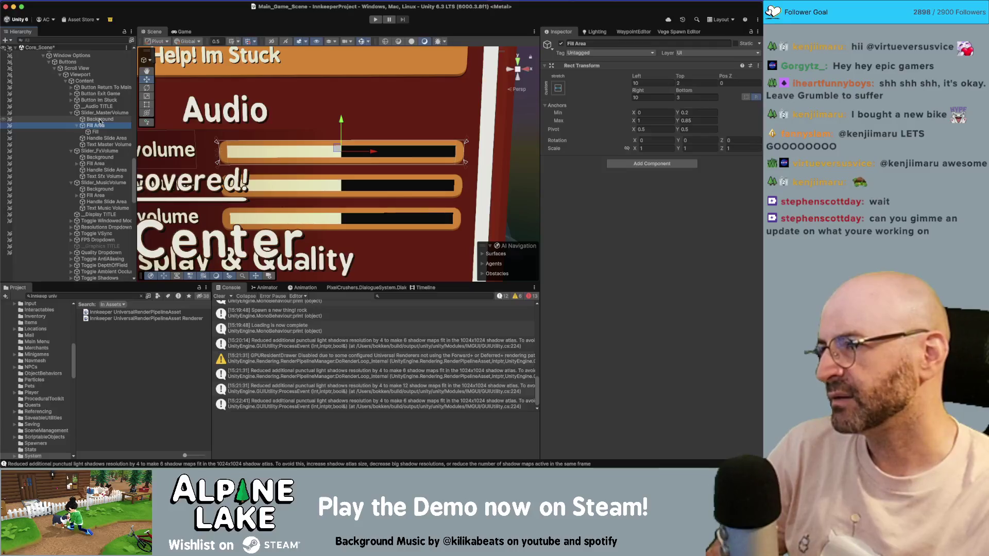
{"action": "scroll", "coordinate": [307, 156], "scroll_direction": "down", "scroll_amount": 10}
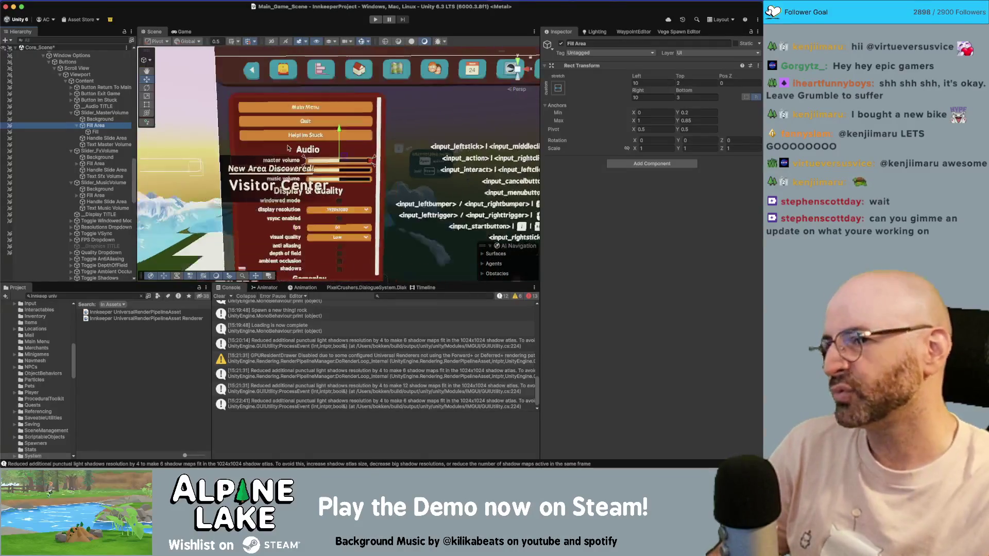
Search the project assets for 'startmenu' and open the StartMenuOptionsUIManager script
{"action": "scroll", "coordinate": [308, 156], "scroll_direction": "down", "scroll_amount": 3}
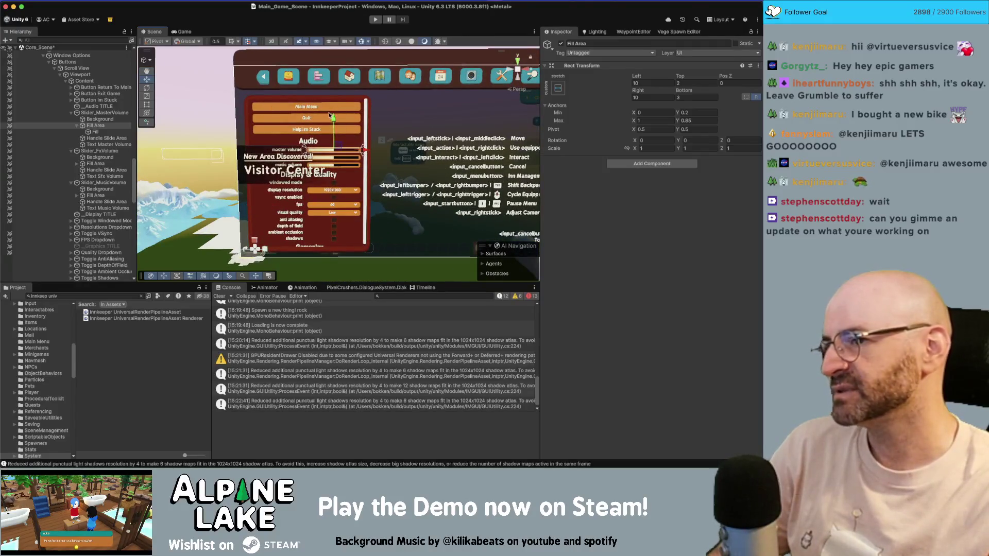
{"action": "scroll", "coordinate": [269, 127], "scroll_direction": "up", "scroll_amount": 4}
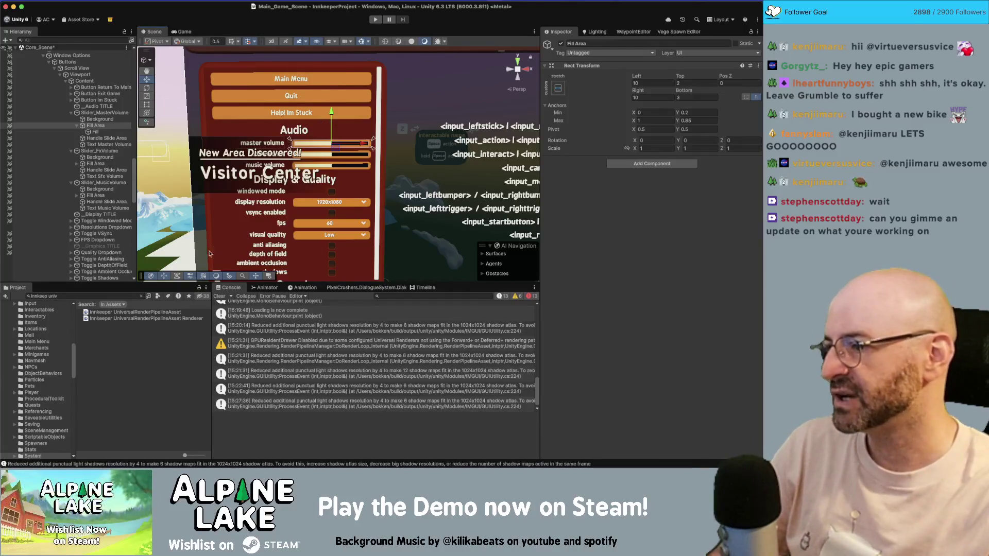
{"action": "left_click", "coordinate": [102, 297]}
{"action": "type", "text": "startmen"}
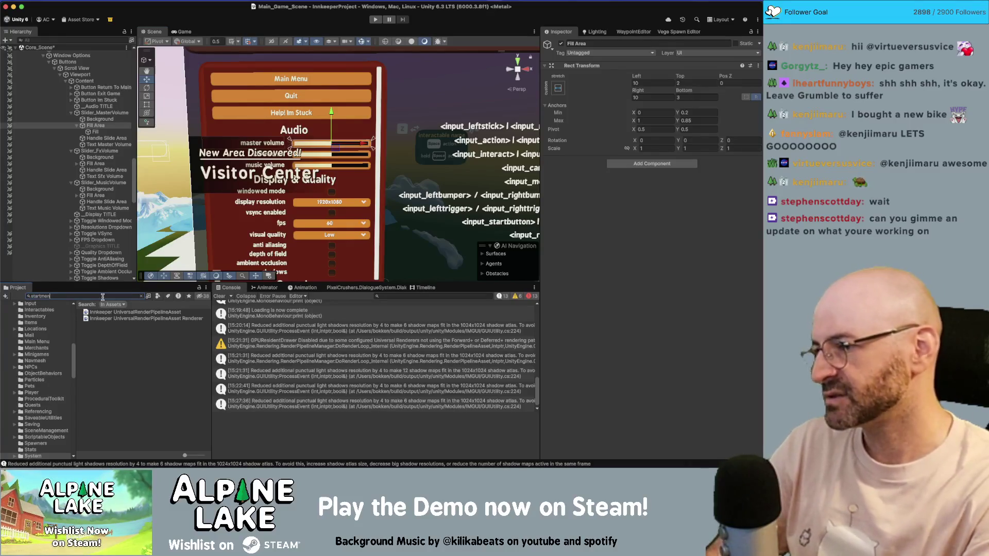
{"action": "type", "text": "u"}
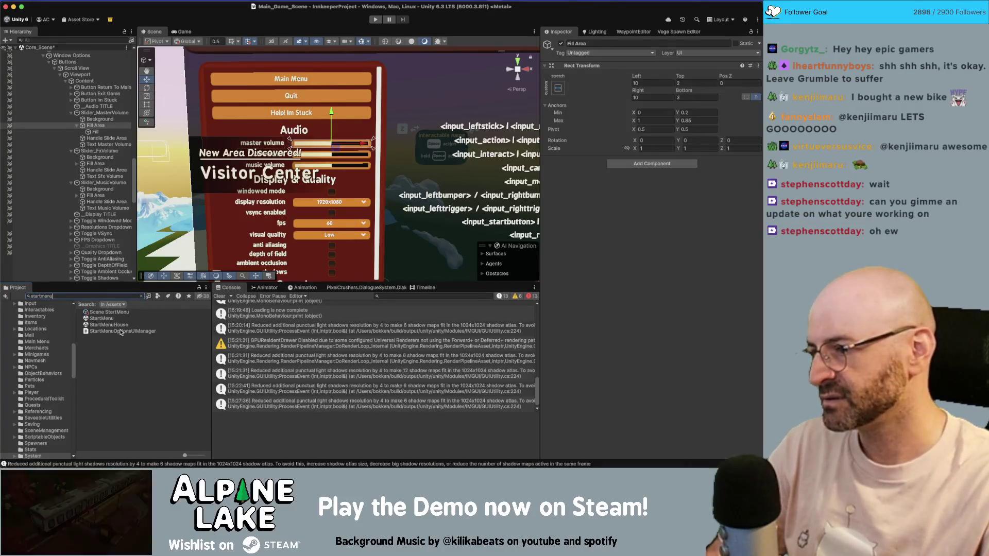
{"action": "left_click", "coordinate": [121, 332]}
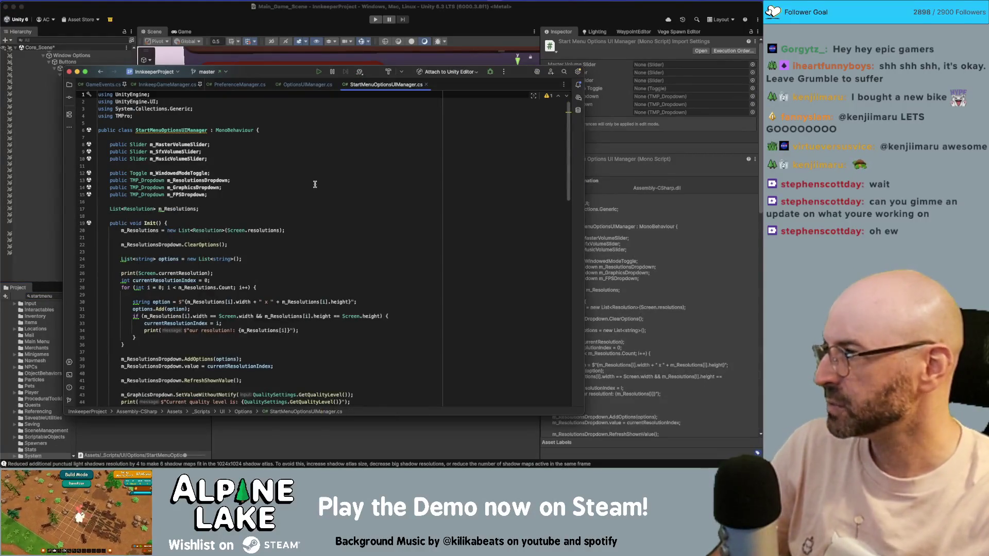
Read through the StartMenuOptionsUIManager.cs code in Rider
{"action": "scroll", "coordinate": [309, 188], "scroll_direction": "down", "scroll_amount": 10}
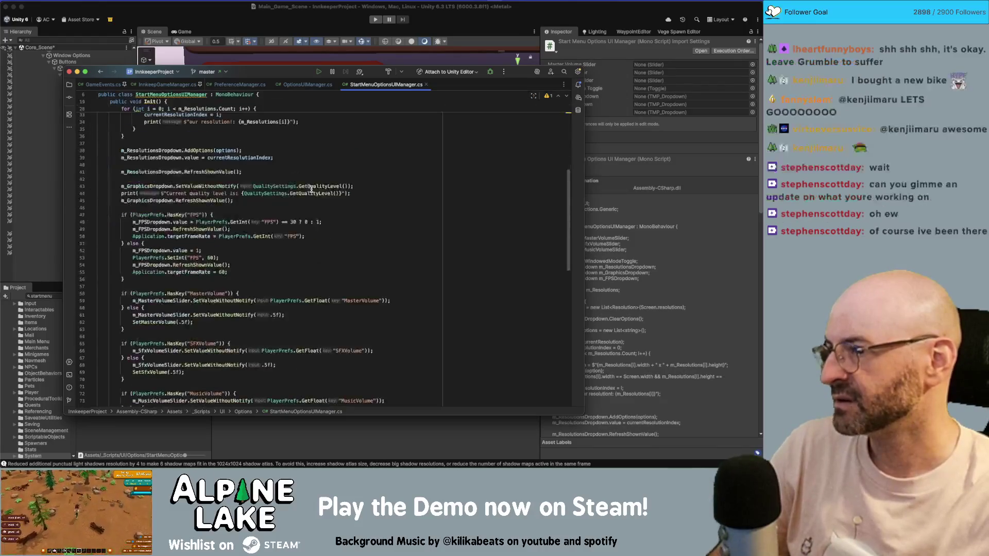
{"action": "scroll", "coordinate": [303, 188], "scroll_direction": "up", "scroll_amount": 10}
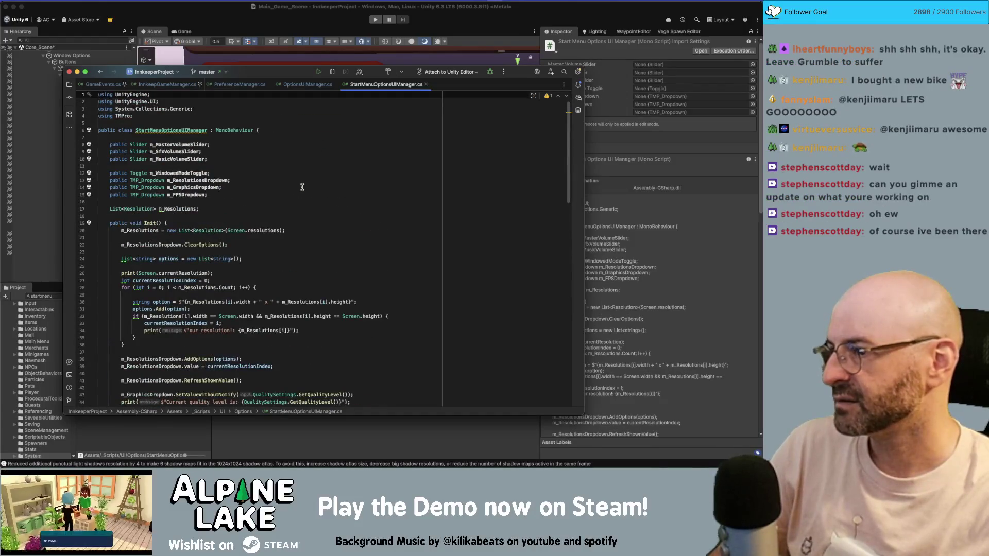
{"action": "scroll", "coordinate": [302, 187], "scroll_direction": "down", "scroll_amount": 10}
{"action": "scroll", "coordinate": [302, 188], "scroll_direction": "down", "scroll_amount": 10}
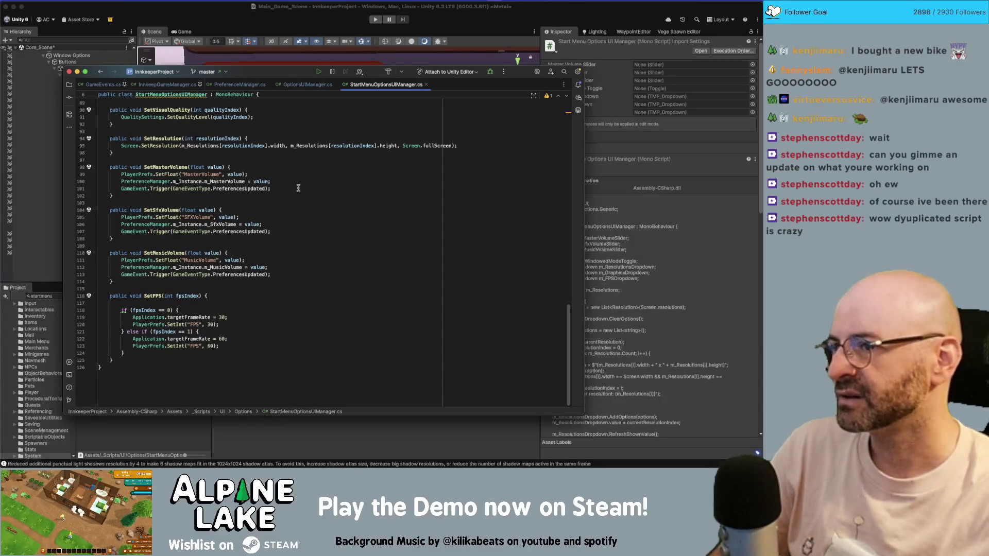
Compare against the OptionsUIManager.cs script, then return to the Unity editor
{"action": "left_click", "coordinate": [286, 85]}
{"action": "scroll", "coordinate": [273, 177], "scroll_direction": "up", "scroll_amount": 10}
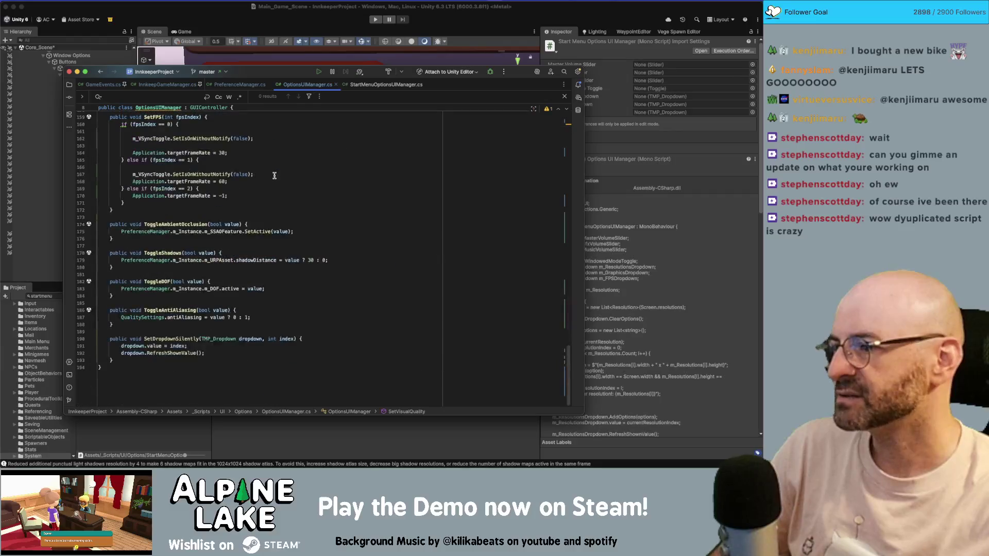
{"action": "scroll", "coordinate": [273, 175], "scroll_direction": "up", "scroll_amount": 10}
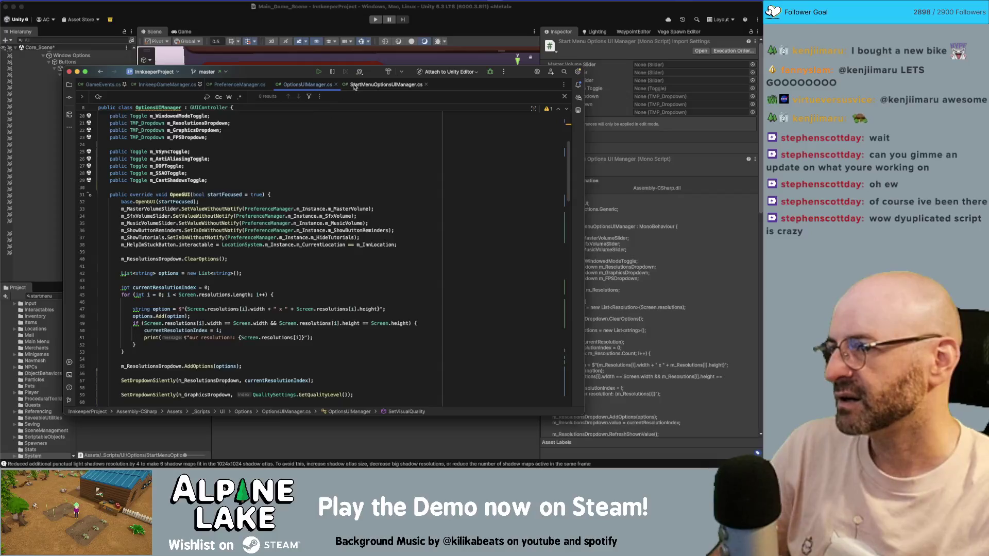
{"action": "scroll", "coordinate": [316, 154], "scroll_direction": "down", "scroll_amount": 10}
{"action": "left_click", "coordinate": [228, 19]}
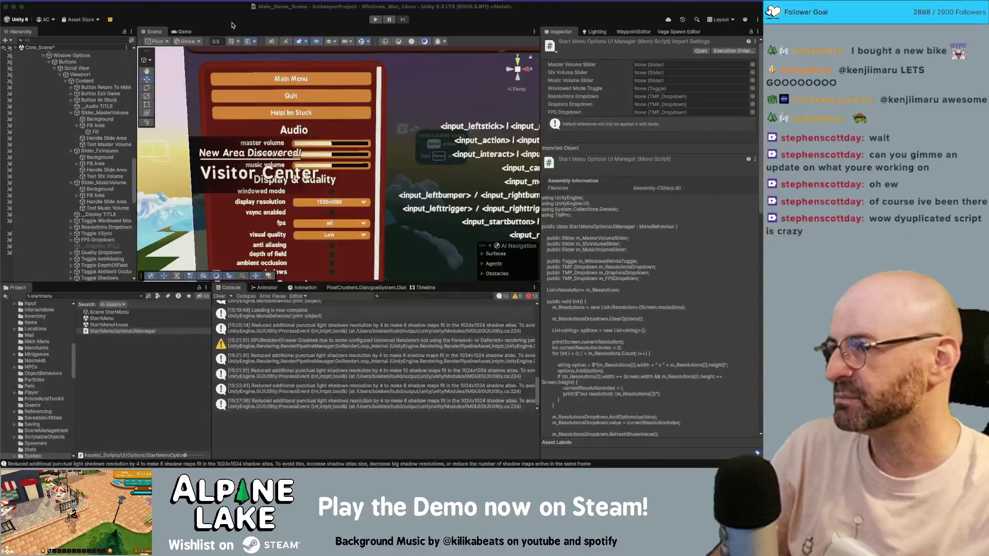
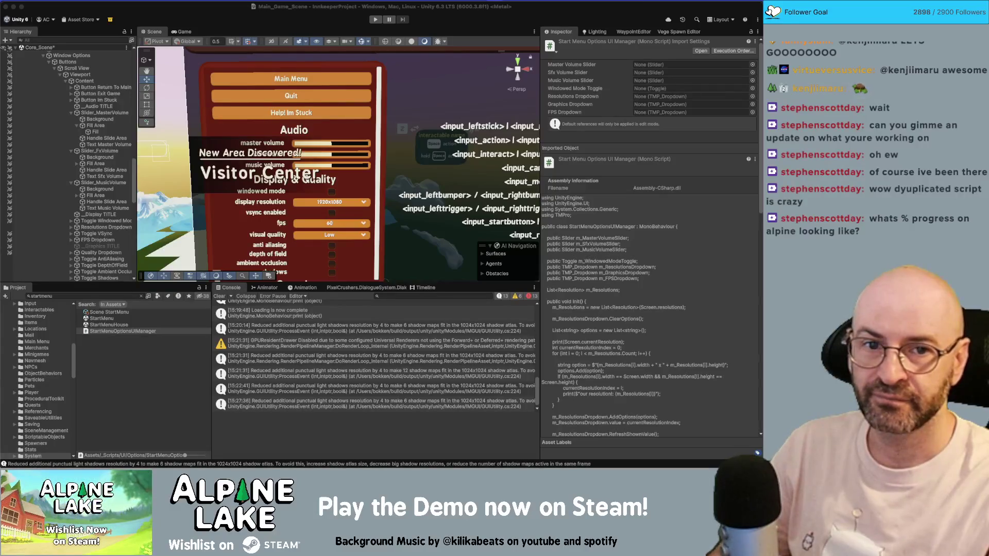
Bring the Chrome window showing the Innkeep Miro board in front of Unity
{"action": "key", "text": "super+Tab"}
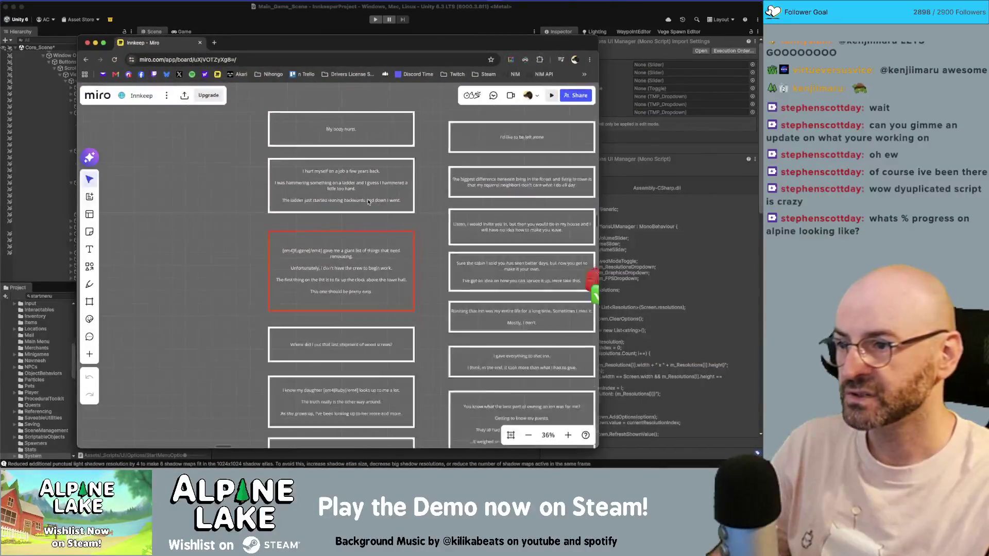
Zoom around the Innkeep board's card columns and select a dialogue card
{"action": "scroll", "coordinate": [368, 202], "scroll_direction": "down", "scroll_amount": 10}
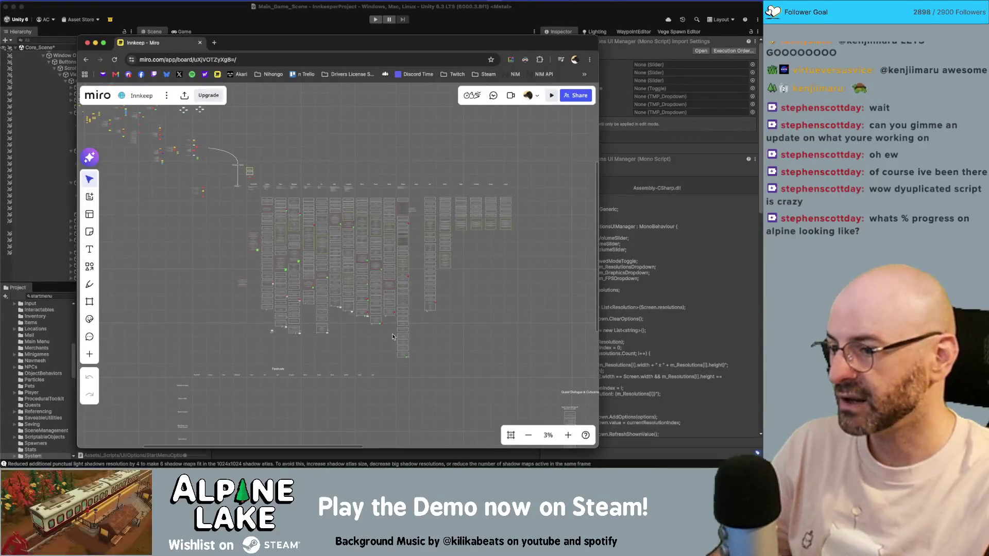
{"action": "mouse_move", "coordinate": [408, 364]}
{"action": "left_mouse_down"}
{"action": "mouse_move", "coordinate": [264, 288]}
{"action": "mouse_move", "coordinate": [229, 202]}
{"action": "mouse_move", "coordinate": [391, 375]}
{"action": "left_mouse_up"}
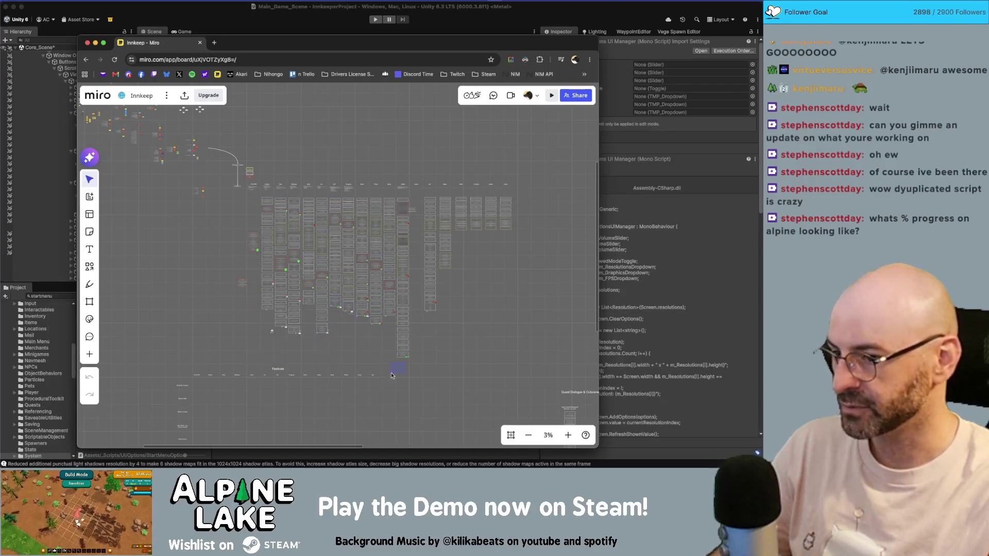
{"action": "scroll", "coordinate": [395, 370], "scroll_direction": "up", "scroll_amount": 5}
{"action": "scroll", "coordinate": [362, 297], "scroll_direction": "up", "scroll_amount": 5}
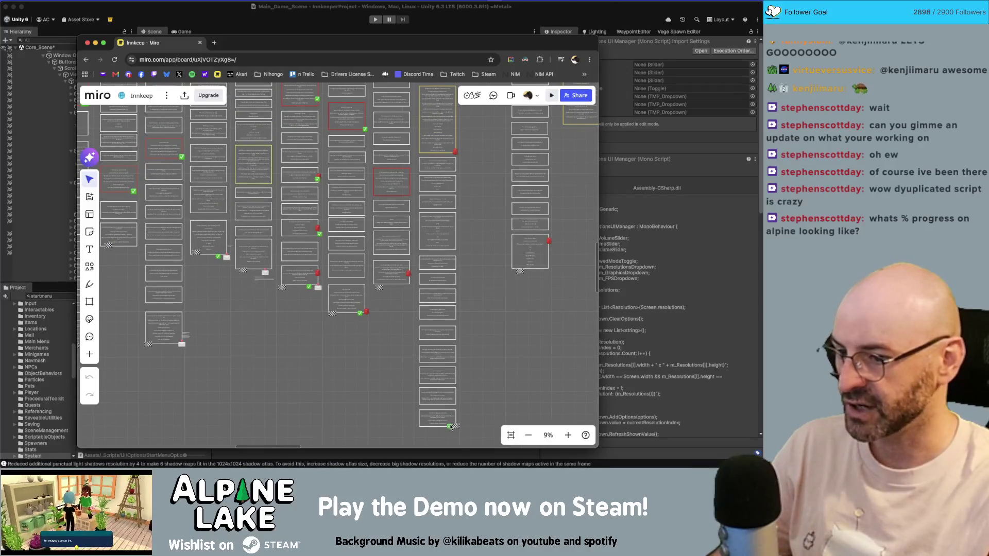
{"action": "scroll", "coordinate": [453, 184], "scroll_direction": "up", "scroll_amount": 5}
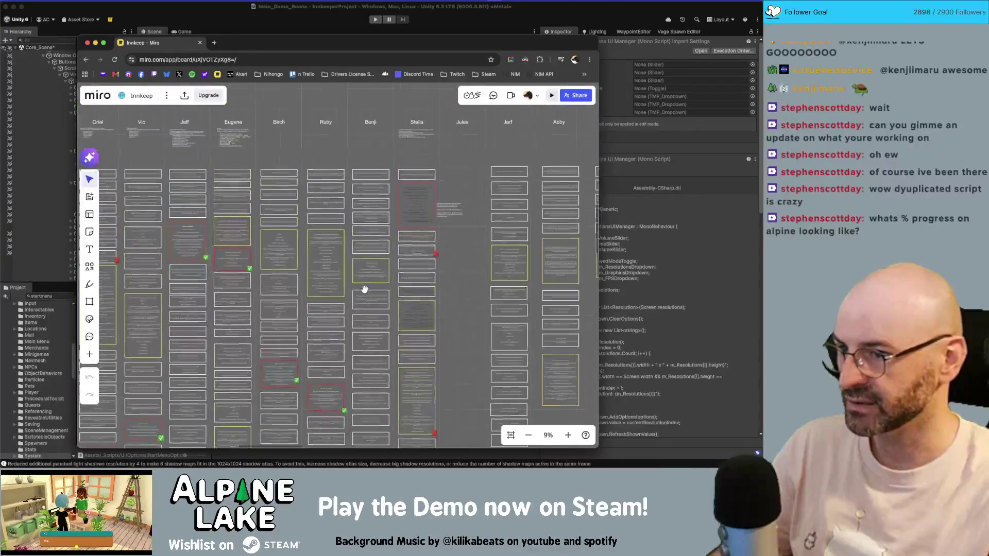
{"action": "scroll", "coordinate": [378, 263], "scroll_direction": "down", "scroll_amount": 3}
{"action": "scroll", "coordinate": [411, 308], "scroll_direction": "up", "scroll_amount": 2}
{"action": "scroll", "coordinate": [443, 339], "scroll_direction": "down", "scroll_amount": 5}
{"action": "left_click", "coordinate": [378, 144]}
{"action": "scroll", "coordinate": [329, 195], "scroll_direction": "up", "scroll_amount": 10}
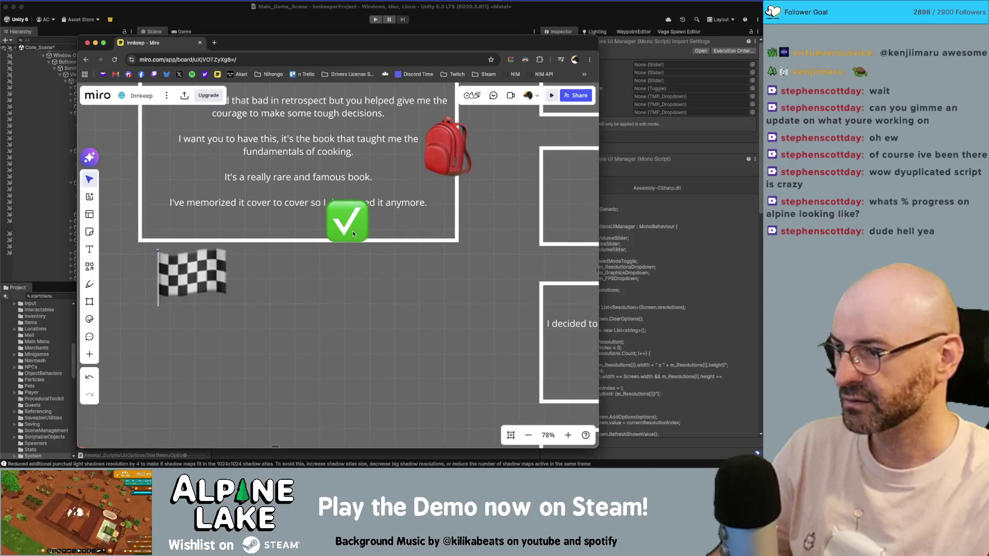
Move the green check emoji just below its card, beside the checkered flag
{"action": "left_click_drag", "start_coordinate": [353, 231], "coordinate": [429, 260]}
{"action": "scroll", "coordinate": [312, 286], "scroll_direction": "down", "scroll_amount": 15}
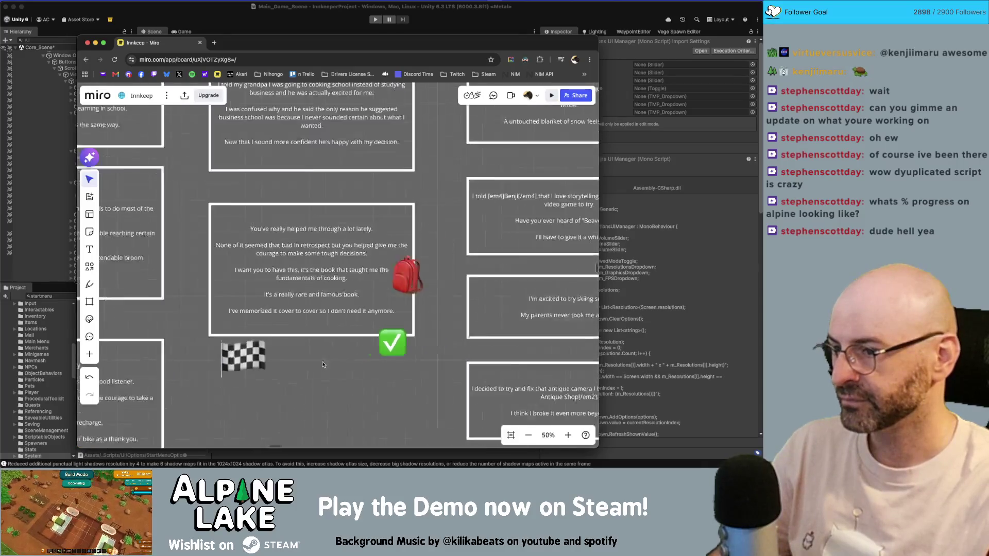
{"action": "scroll", "coordinate": [279, 321], "scroll_direction": "left", "scroll_amount": 3}
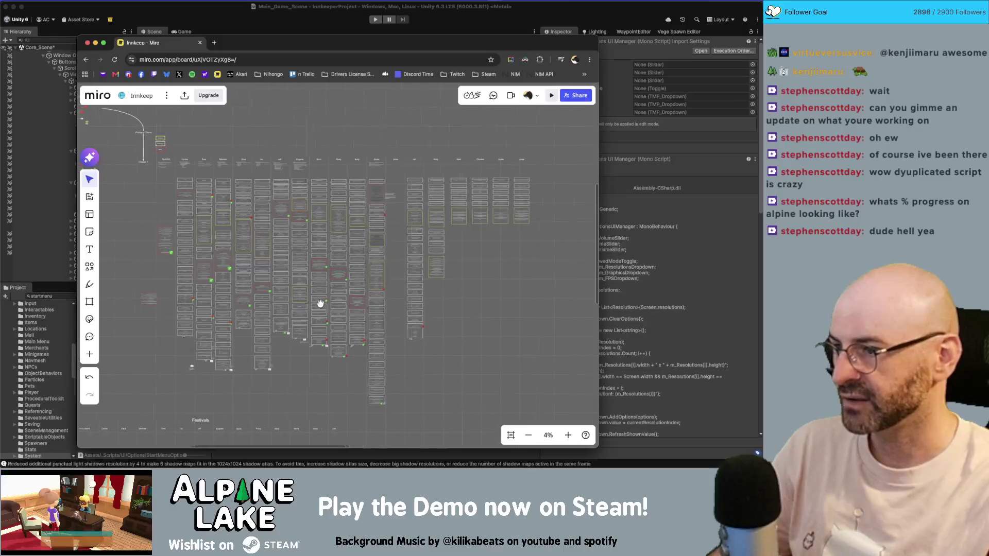
{"action": "scroll", "coordinate": [184, 333], "scroll_direction": "up", "scroll_amount": 2}
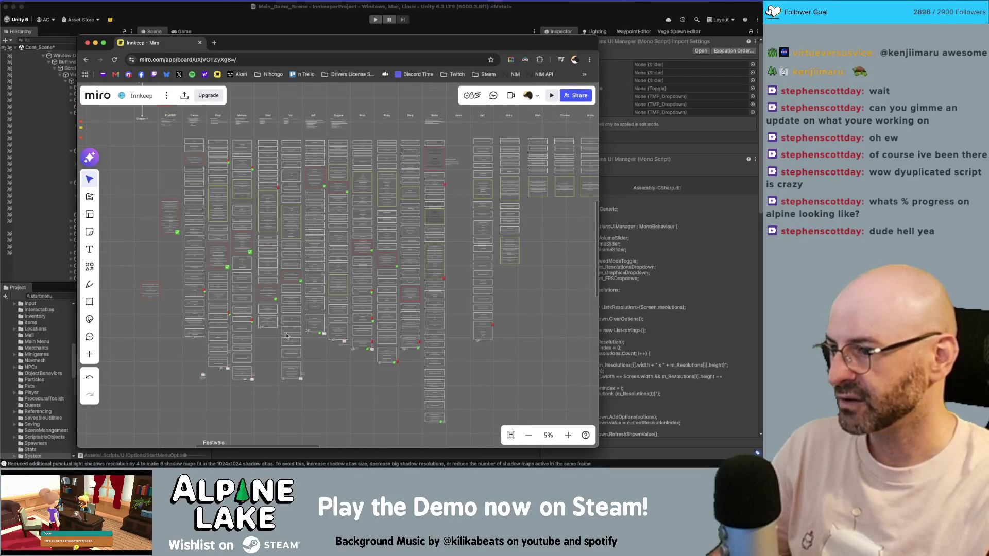
{"action": "scroll", "coordinate": [193, 271], "scroll_direction": "up", "scroll_amount": 3}
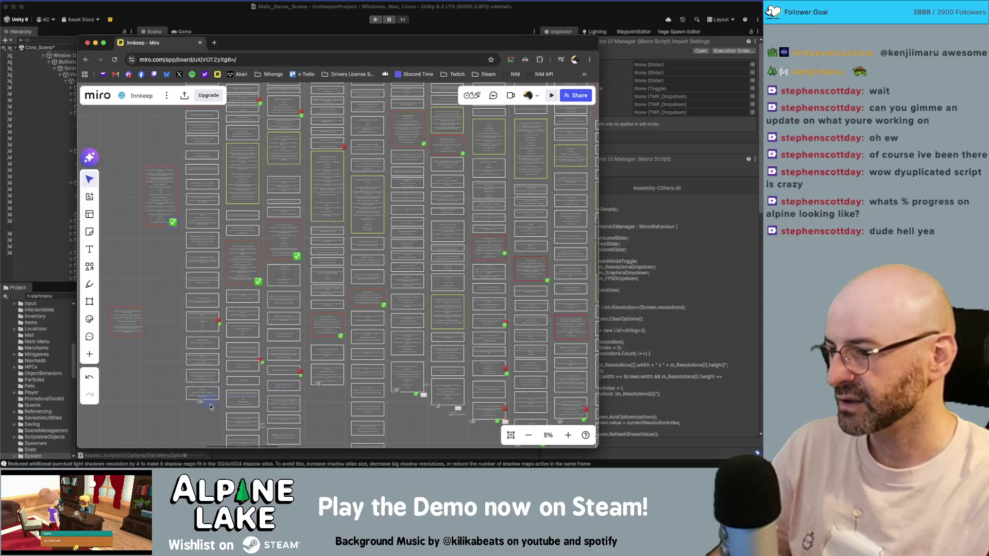
{"action": "scroll", "coordinate": [211, 407], "scroll_direction": "down", "scroll_amount": 5}
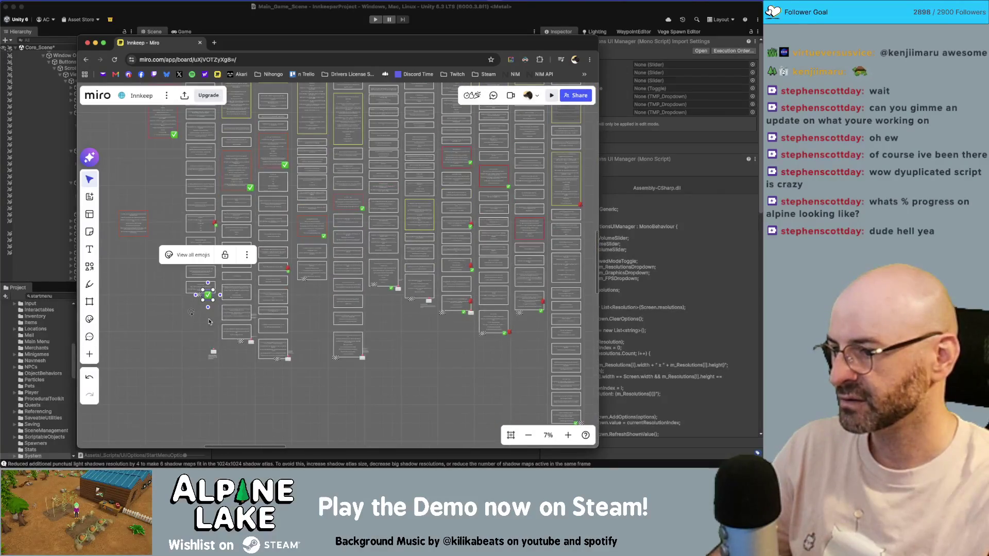
{"action": "scroll", "coordinate": [227, 323], "scroll_direction": "up", "scroll_amount": 10}
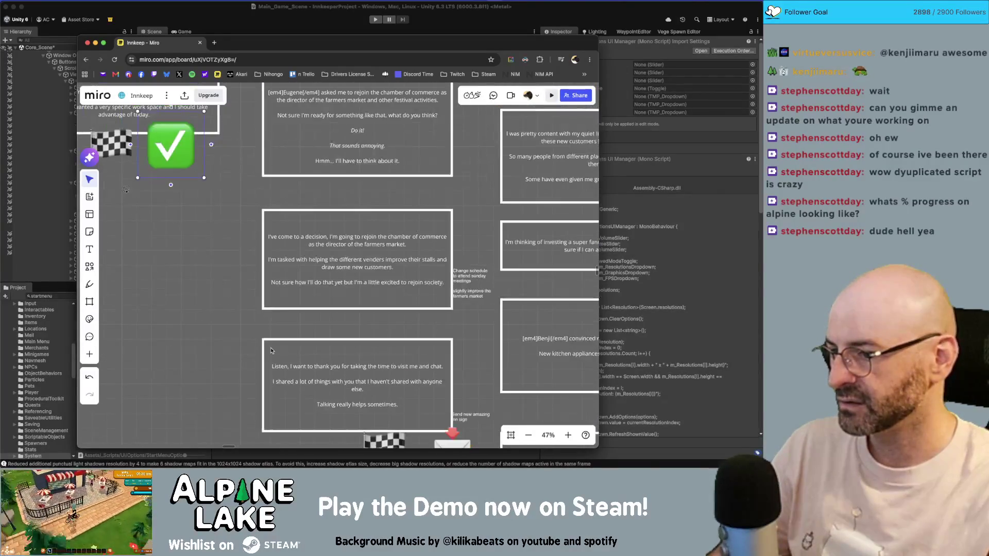
{"action": "scroll", "coordinate": [249, 318], "scroll_direction": "down", "scroll_amount": 2}
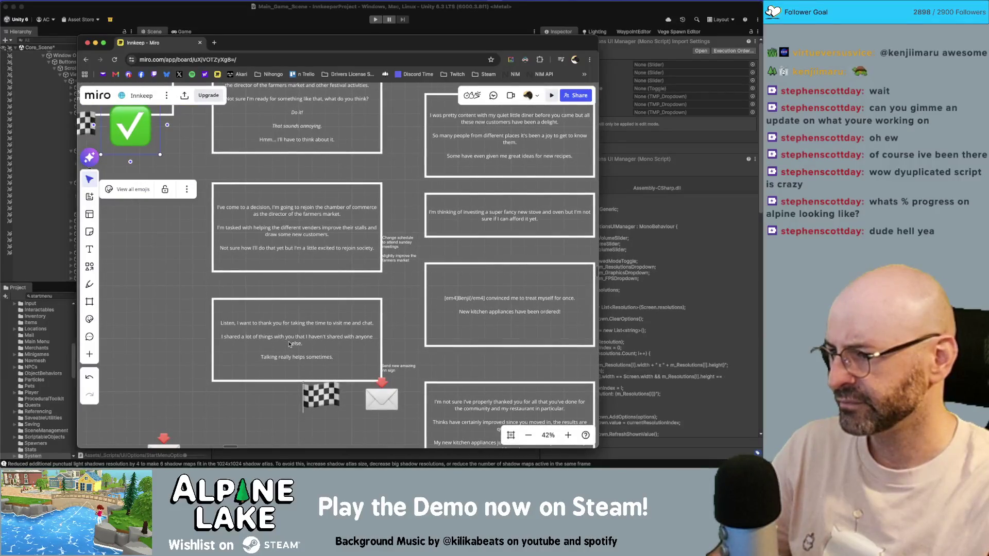
{"action": "scroll", "coordinate": [290, 343], "scroll_direction": "down", "scroll_amount": 5}
{"action": "scroll", "coordinate": [296, 324], "scroll_direction": "down", "scroll_amount": 2}
{"action": "scroll", "coordinate": [304, 304], "scroll_direction": "right", "scroll_amount": 5}
{"action": "scroll", "coordinate": [304, 303], "scroll_direction": "up", "scroll_amount": 1}
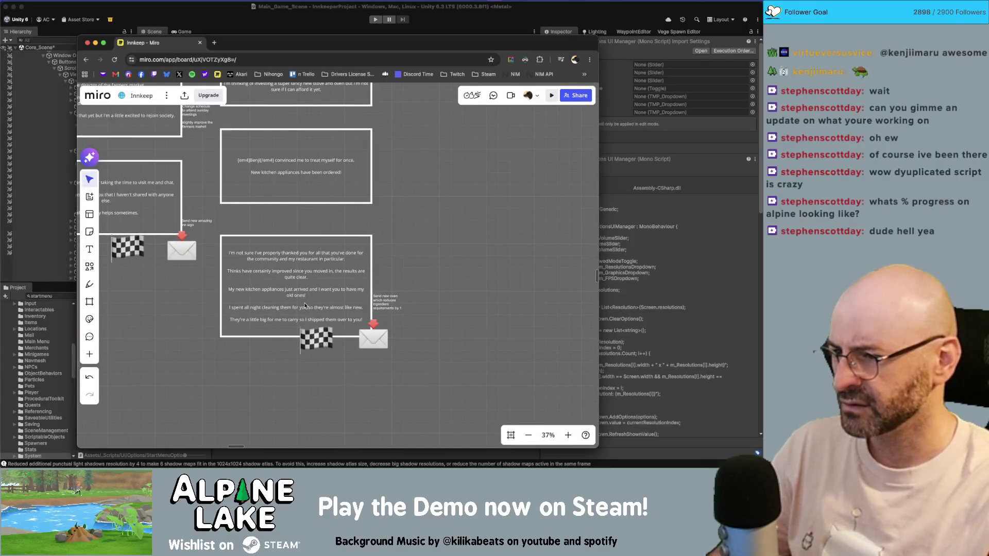
{"action": "scroll", "coordinate": [299, 283], "scroll_direction": "down", "scroll_amount": 5}
{"action": "scroll", "coordinate": [211, 246], "scroll_direction": "up", "scroll_amount": 5}
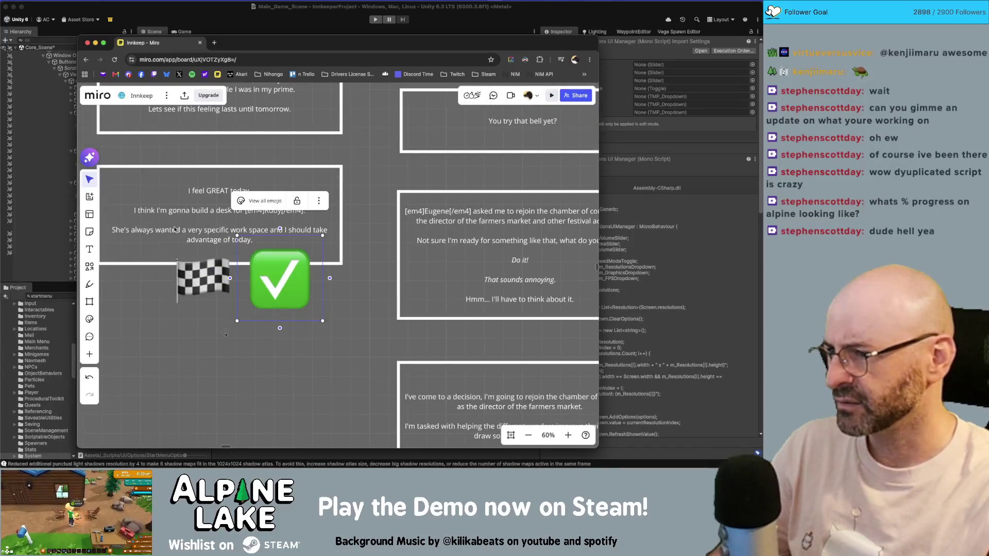
{"action": "scroll", "coordinate": [216, 257], "scroll_direction": "down", "scroll_amount": 5}
Move the extra green check sticker under another card, then further down and right
{"action": "mouse_move", "coordinate": [219, 263]}
{"action": "left_mouse_down"}
{"action": "mouse_move", "coordinate": [433, 344]}
{"action": "mouse_move", "coordinate": [505, 302]}
{"action": "left_mouse_up"}
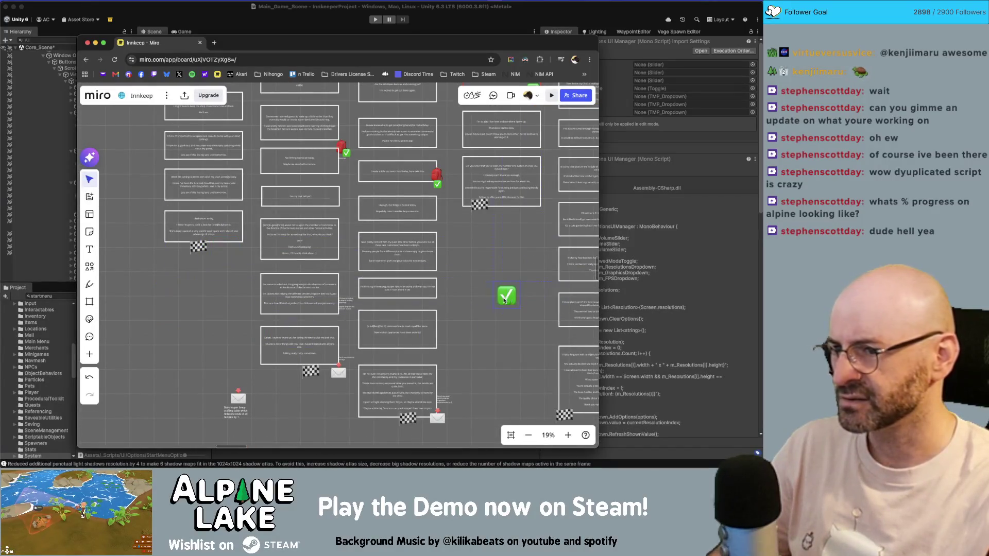
{"action": "scroll", "coordinate": [505, 302], "scroll_direction": "up", "scroll_amount": 5}
{"action": "scroll", "coordinate": [411, 229], "scroll_direction": "up", "scroll_amount": 5}
{"action": "scroll", "coordinate": [406, 237], "scroll_direction": "down", "scroll_amount": 2}
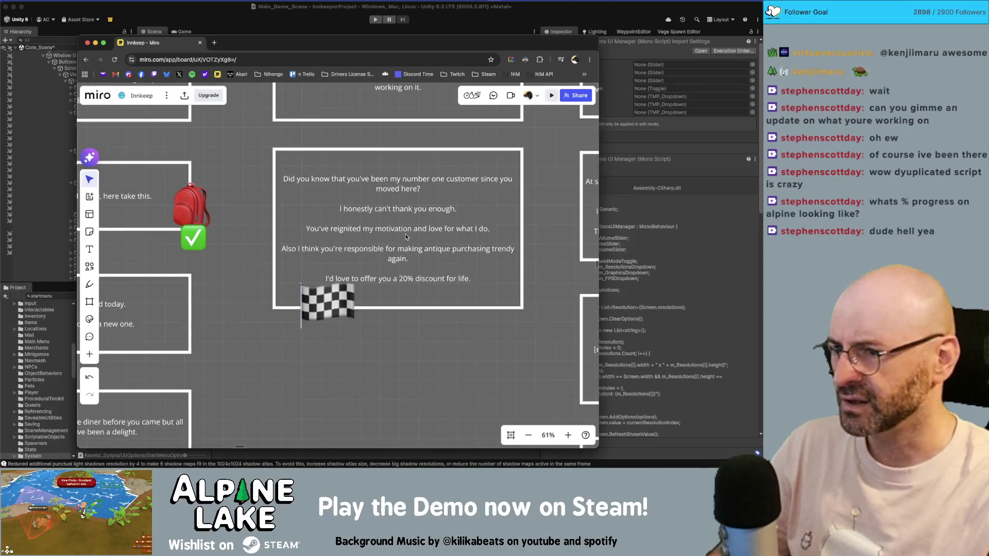
{"action": "scroll", "coordinate": [404, 255], "scroll_direction": "down", "scroll_amount": 1}
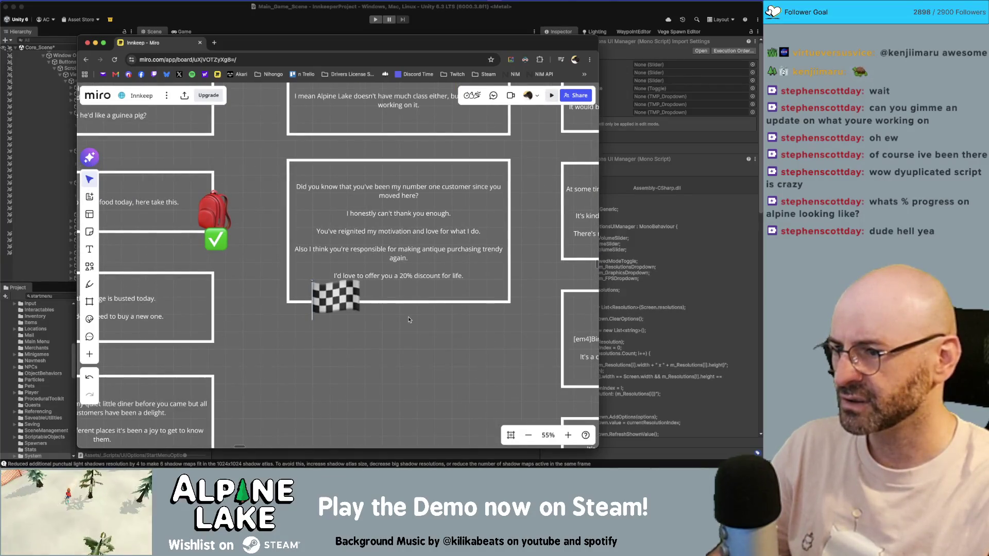
{"action": "scroll", "coordinate": [408, 319], "scroll_direction": "down", "scroll_amount": 3}
{"action": "left_click", "coordinate": [353, 436]}
{"action": "scroll", "coordinate": [303, 216], "scroll_direction": "down", "scroll_amount": 2}
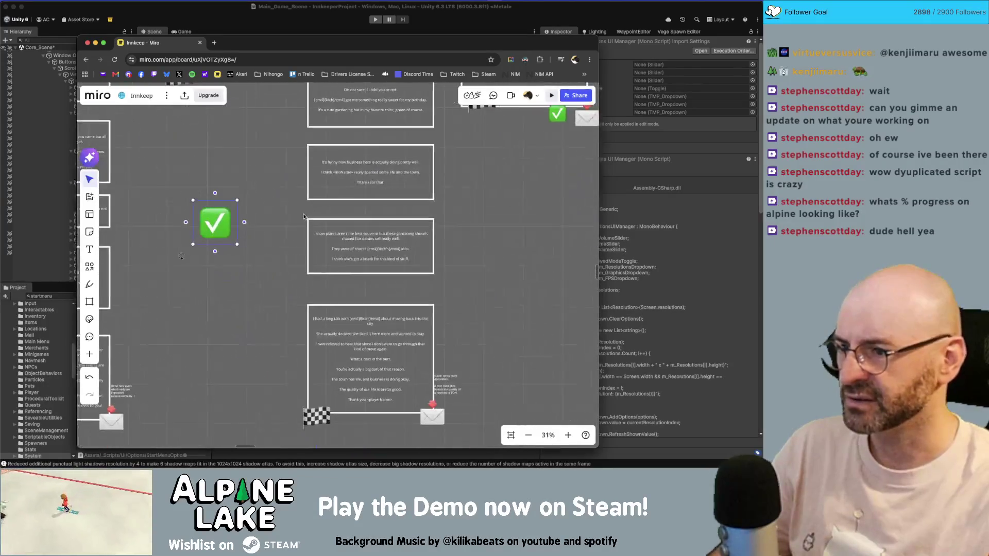
{"action": "left_click_drag", "start_coordinate": [209, 205], "coordinate": [217, 287]}
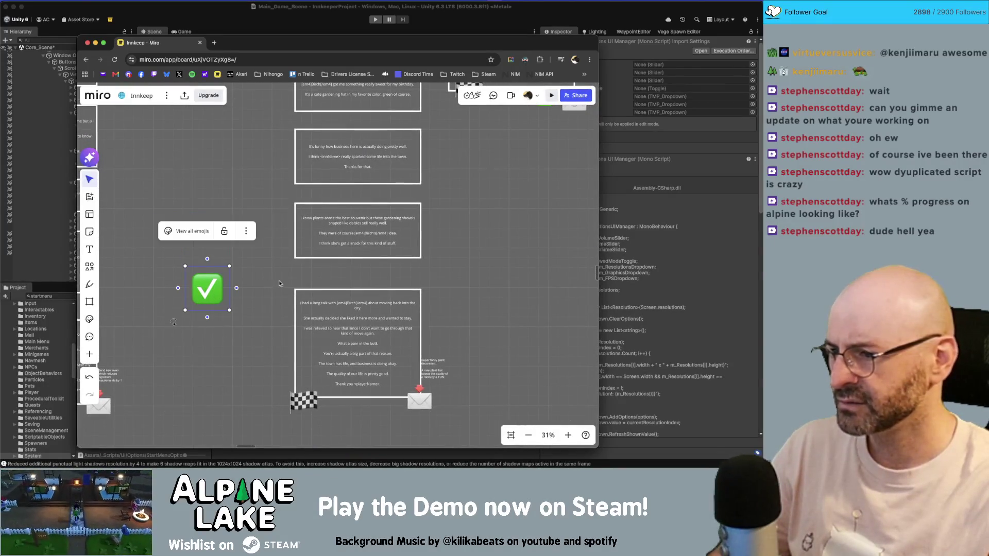
{"action": "scroll", "coordinate": [280, 283], "scroll_direction": "down", "scroll_amount": 3}
{"action": "mouse_move", "coordinate": [209, 211]}
{"action": "left_mouse_down"}
{"action": "mouse_move", "coordinate": [256, 311]}
{"action": "mouse_move", "coordinate": [315, 390]}
{"action": "mouse_move", "coordinate": [337, 389]}
{"action": "mouse_move", "coordinate": [463, 306]}
{"action": "mouse_move", "coordinate": [486, 220]}
{"action": "mouse_move", "coordinate": [380, 358]}
{"action": "mouse_move", "coordinate": [415, 317]}
{"action": "left_mouse_up"}
{"action": "scroll", "coordinate": [379, 358], "scroll_direction": "up", "scroll_amount": 3}
{"action": "scroll", "coordinate": [380, 357], "scroll_direction": "down", "scroll_amount": 1}
Select the extra green check sticker and delete it from the board
{"action": "left_click", "coordinate": [413, 313]}
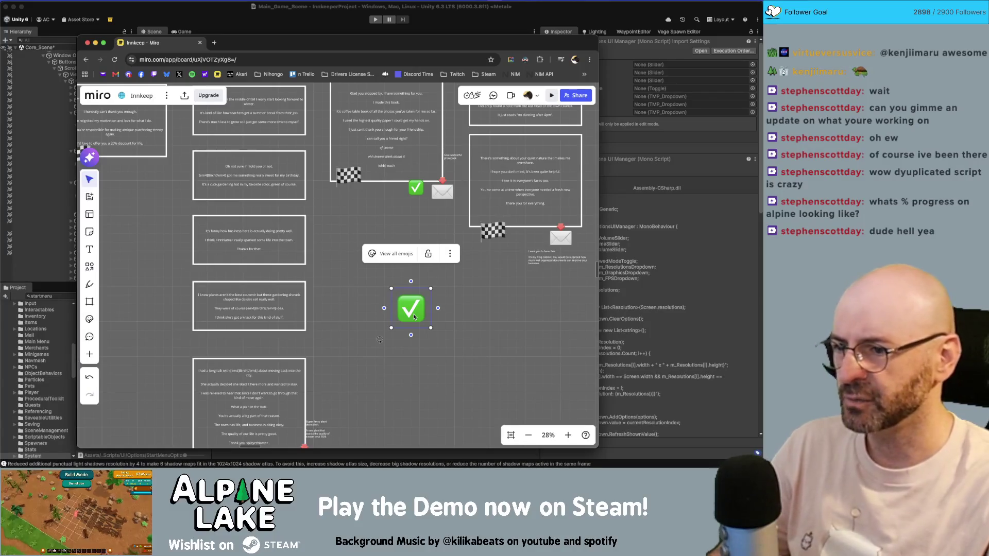
{"action": "key", "text": "BackSpace"}
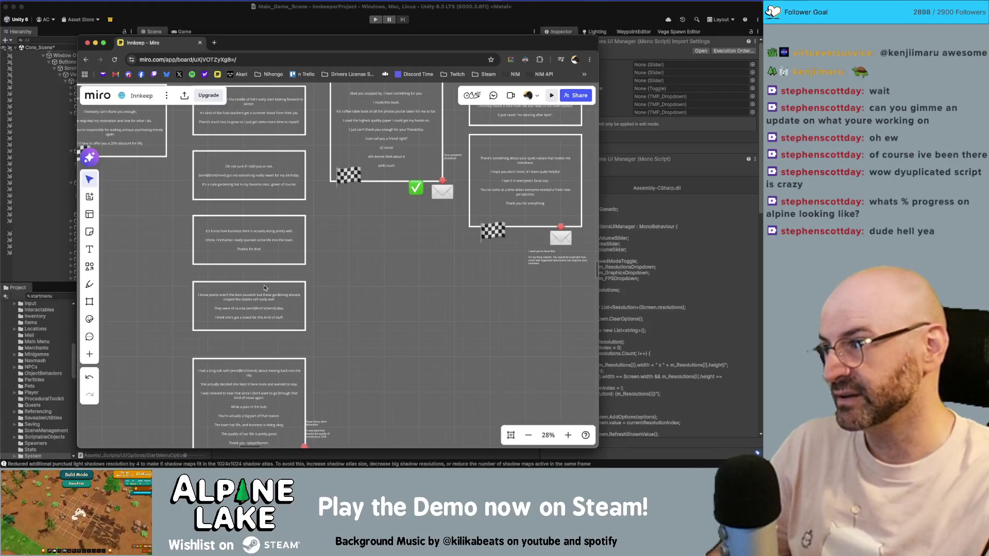
{"action": "scroll", "coordinate": [264, 287], "scroll_direction": "down", "scroll_amount": 10}
{"action": "scroll", "coordinate": [387, 249], "scroll_direction": "up", "scroll_amount": 5}
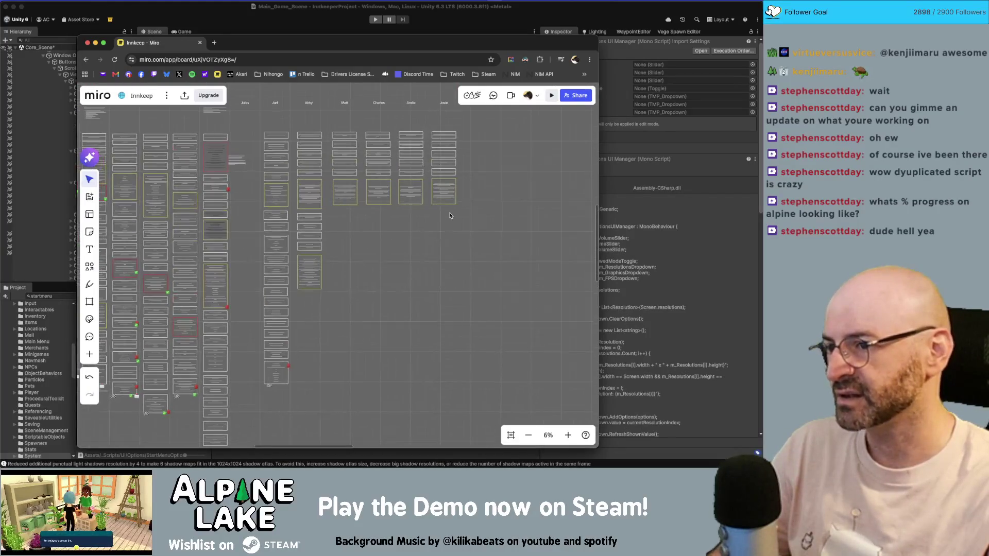
{"action": "left_click_drag", "start_coordinate": [476, 135], "coordinate": [265, 404]}
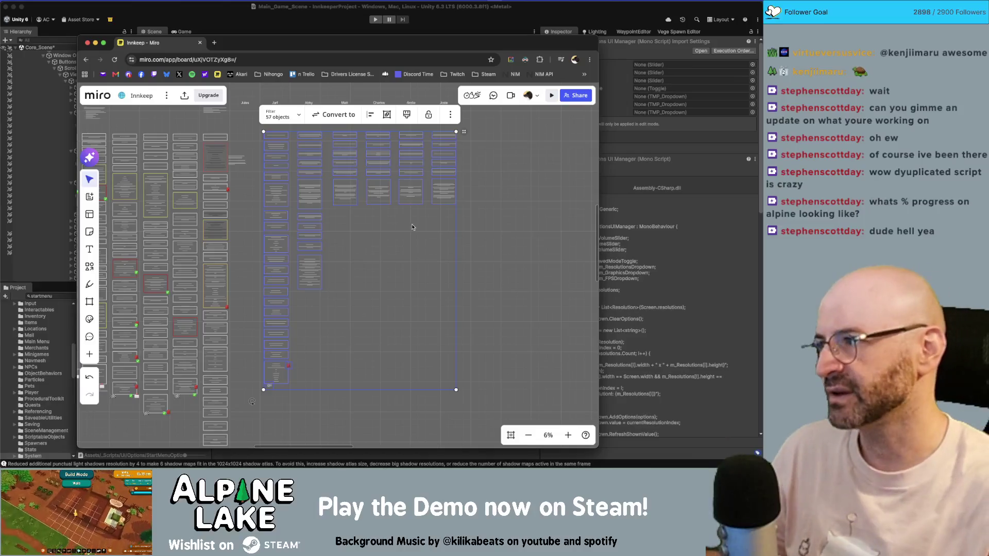
{"action": "left_click", "coordinate": [471, 206]}
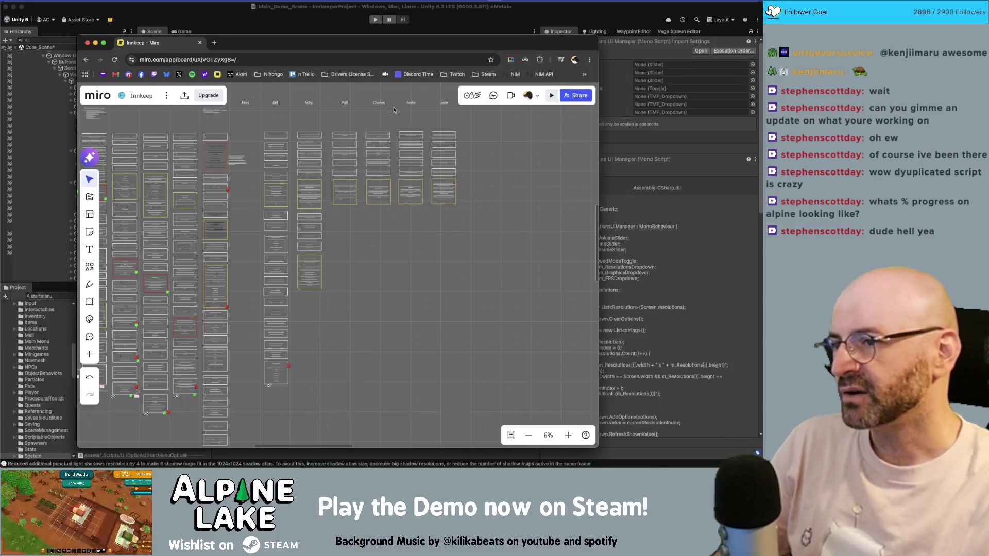
{"action": "scroll", "coordinate": [329, 106], "scroll_direction": "up", "scroll_amount": 1}
{"action": "scroll", "coordinate": [329, 106], "scroll_direction": "right", "scroll_amount": 5}
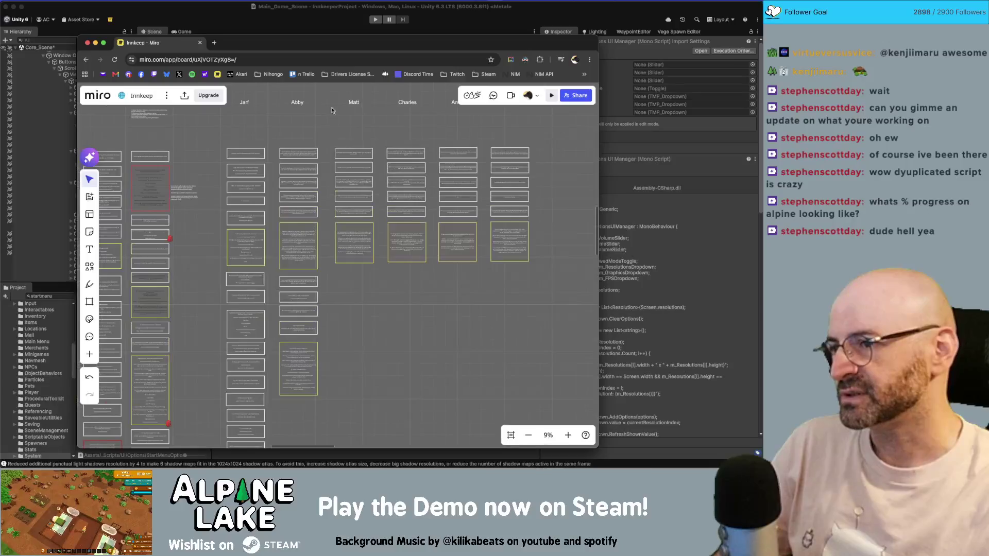
{"action": "scroll", "coordinate": [337, 148], "scroll_direction": "up", "scroll_amount": 2}
{"action": "scroll", "coordinate": [356, 139], "scroll_direction": "left", "scroll_amount": 2}
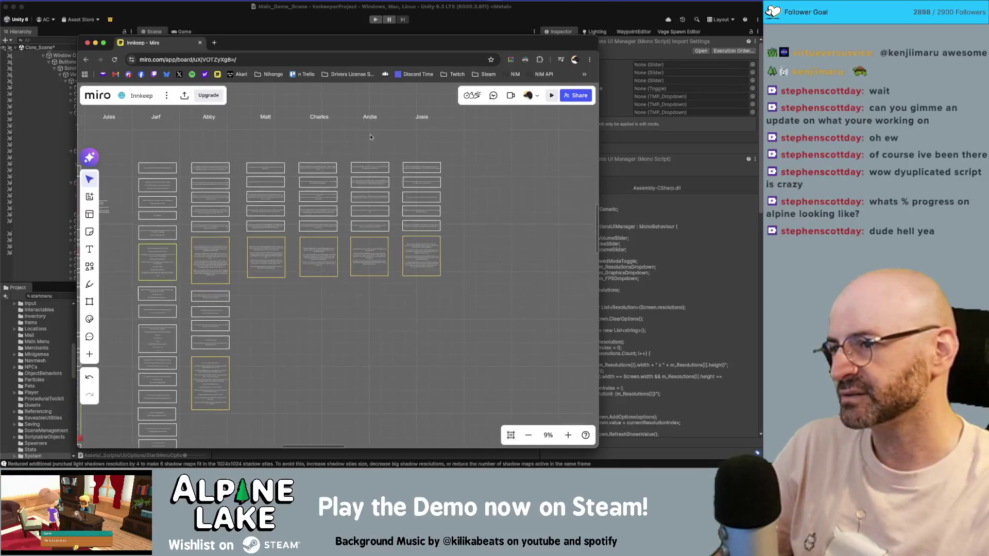
{"action": "scroll", "coordinate": [221, 132], "scroll_direction": "down", "scroll_amount": 10}
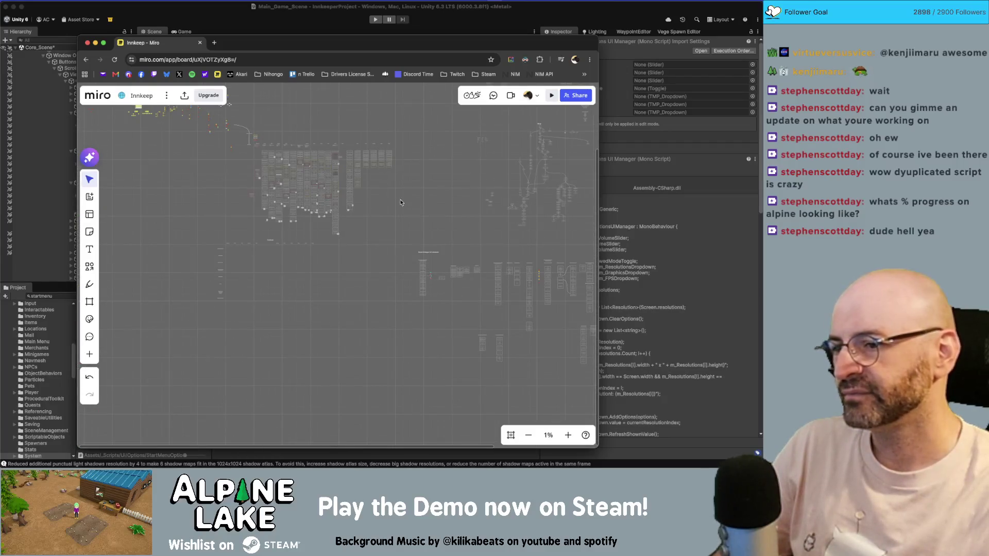
{"action": "left_click_drag", "start_coordinate": [436, 224], "coordinate": [439, 214]}
{"action": "scroll", "coordinate": [268, 224], "scroll_direction": "up", "scroll_amount": 8}
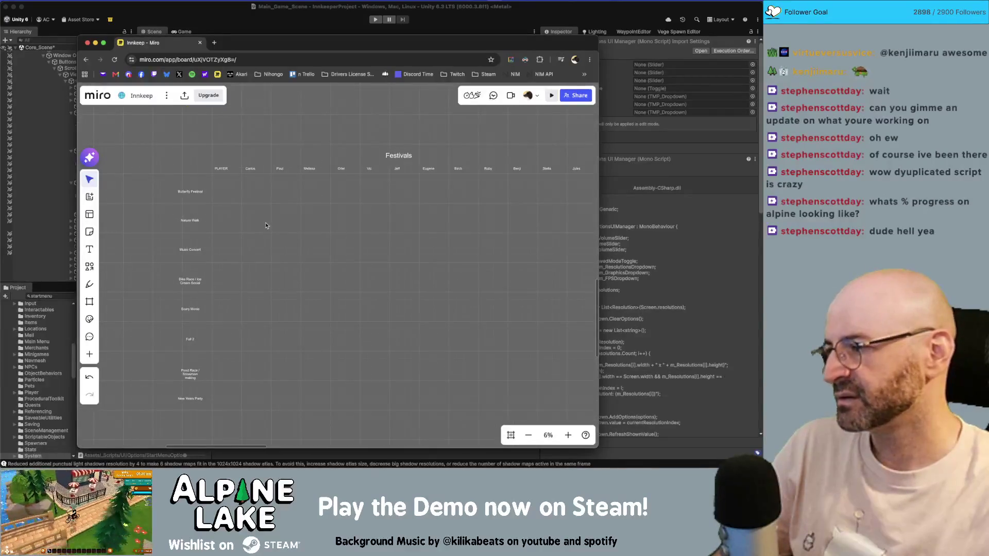
{"action": "scroll", "coordinate": [258, 230], "scroll_direction": "down", "scroll_amount": 4}
{"action": "scroll", "coordinate": [221, 264], "scroll_direction": "down", "scroll_amount": 2}
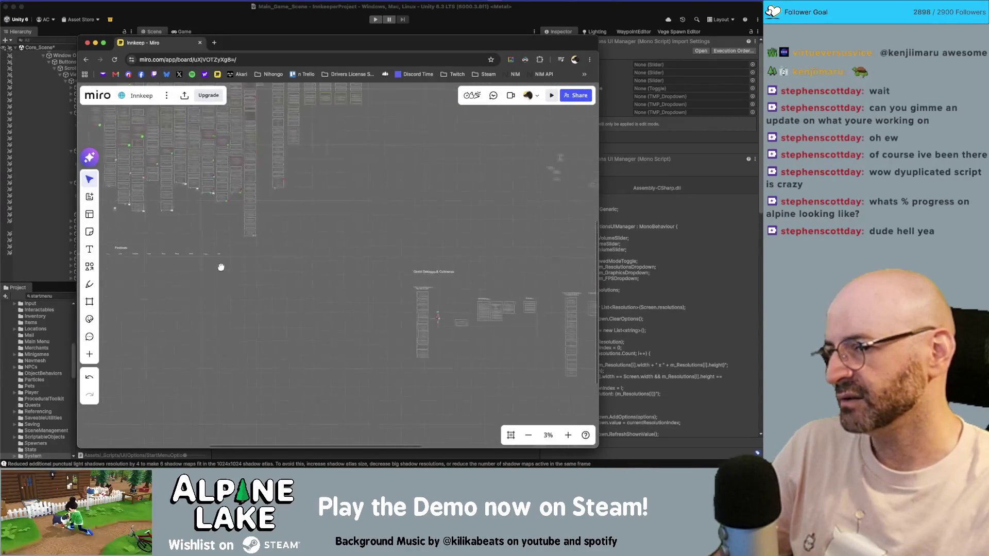
{"action": "scroll", "coordinate": [226, 247], "scroll_direction": "right", "scroll_amount": 5}
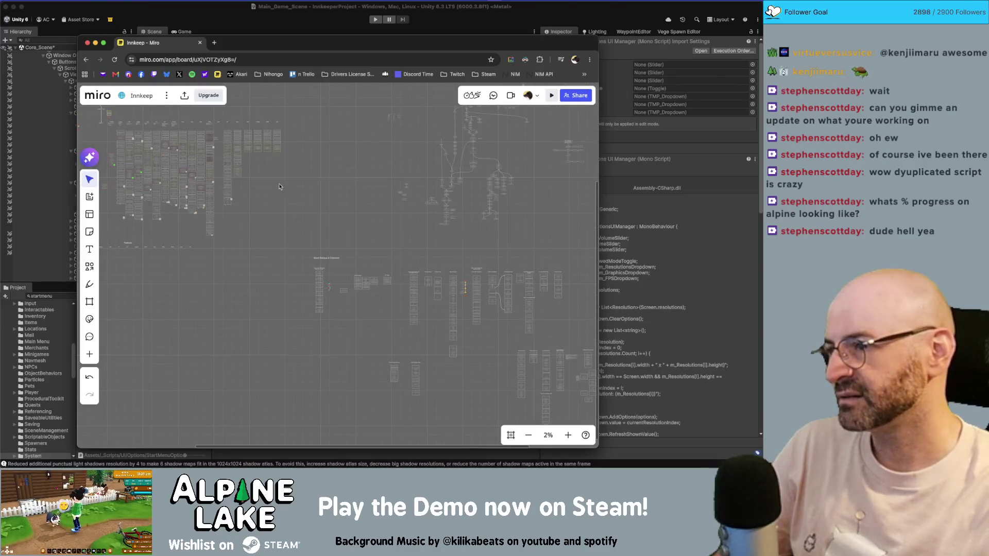
{"action": "scroll", "coordinate": [350, 229], "scroll_direction": "right", "scroll_amount": 10}
{"action": "scroll", "coordinate": [350, 229], "scroll_direction": "down", "scroll_amount": 4}
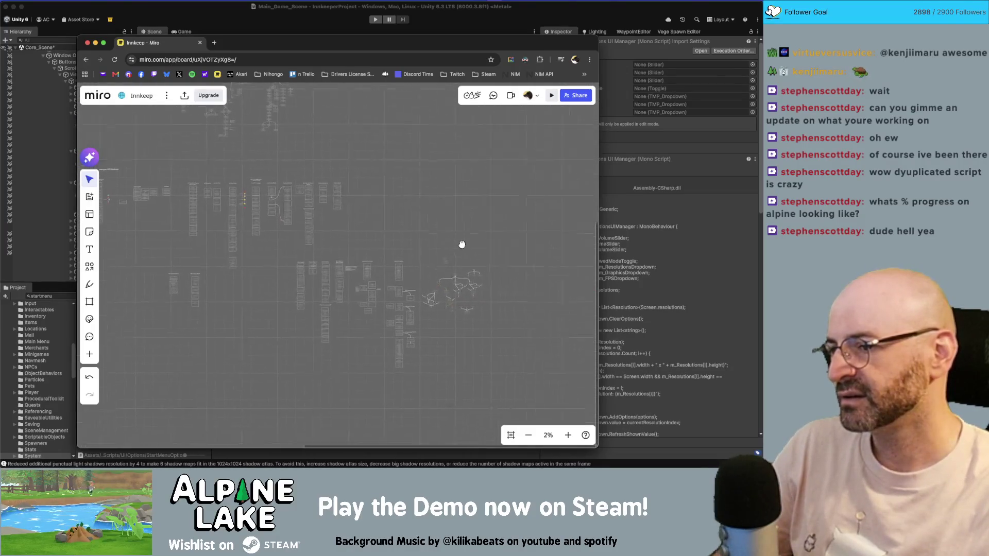
{"action": "scroll", "coordinate": [435, 268], "scroll_direction": "up", "scroll_amount": 2}
{"action": "mouse_move", "coordinate": [462, 254]}
{"action": "left_mouse_down"}
{"action": "mouse_move", "coordinate": [361, 355]}
{"action": "mouse_move", "coordinate": [389, 332]}
{"action": "mouse_move", "coordinate": [463, 339]}
{"action": "mouse_move", "coordinate": [344, 335]}
{"action": "mouse_move", "coordinate": [474, 323]}
{"action": "left_mouse_up"}
{"action": "scroll", "coordinate": [404, 308], "scroll_direction": "up", "scroll_amount": 5}
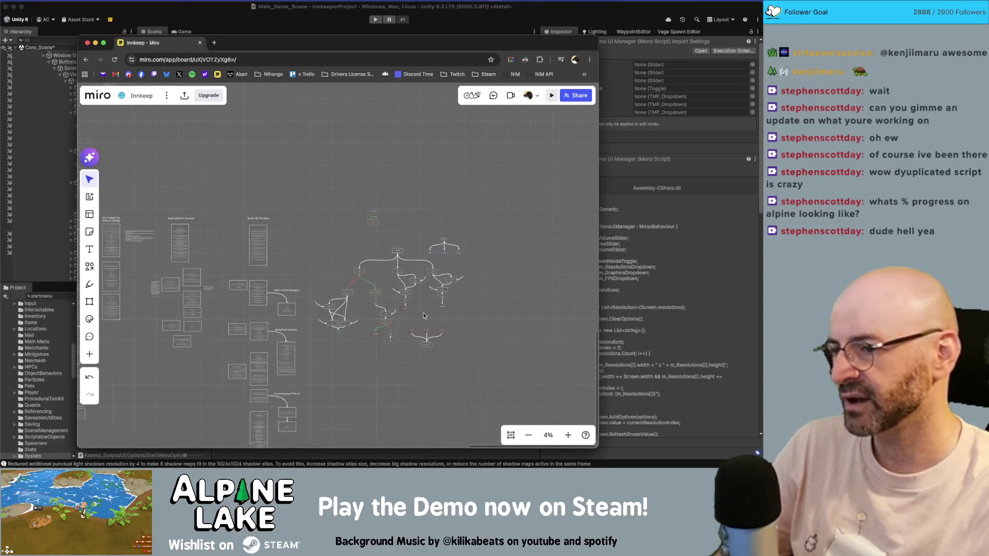
{"action": "scroll", "coordinate": [390, 299], "scroll_direction": "up", "scroll_amount": 4}
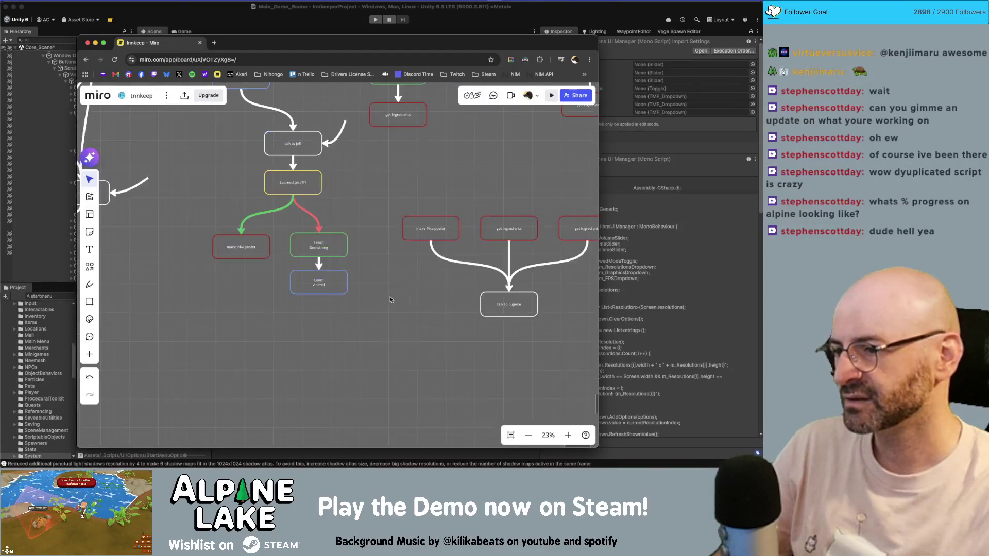
{"action": "scroll", "coordinate": [411, 290], "scroll_direction": "down", "scroll_amount": 8}
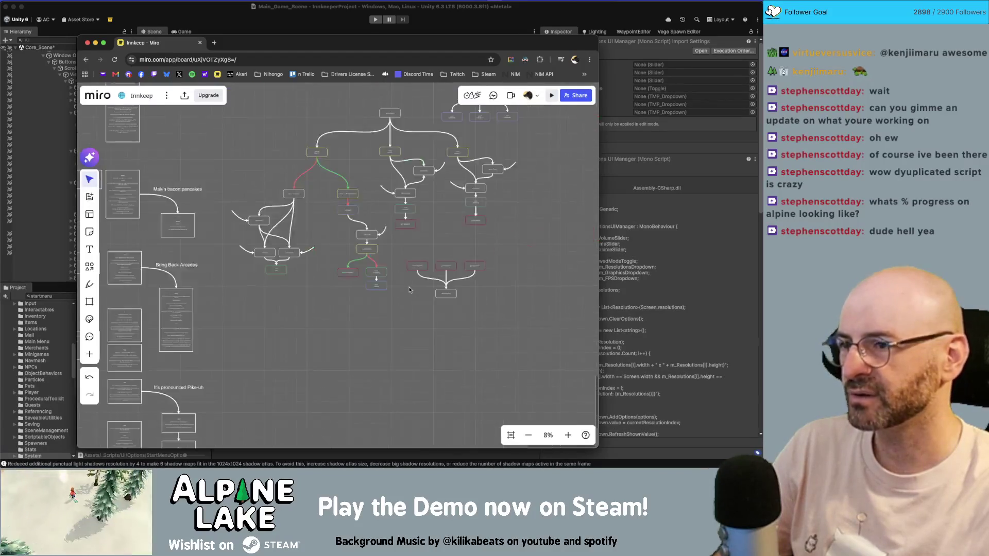
{"action": "scroll", "coordinate": [409, 290], "scroll_direction": "up", "scroll_amount": 6}
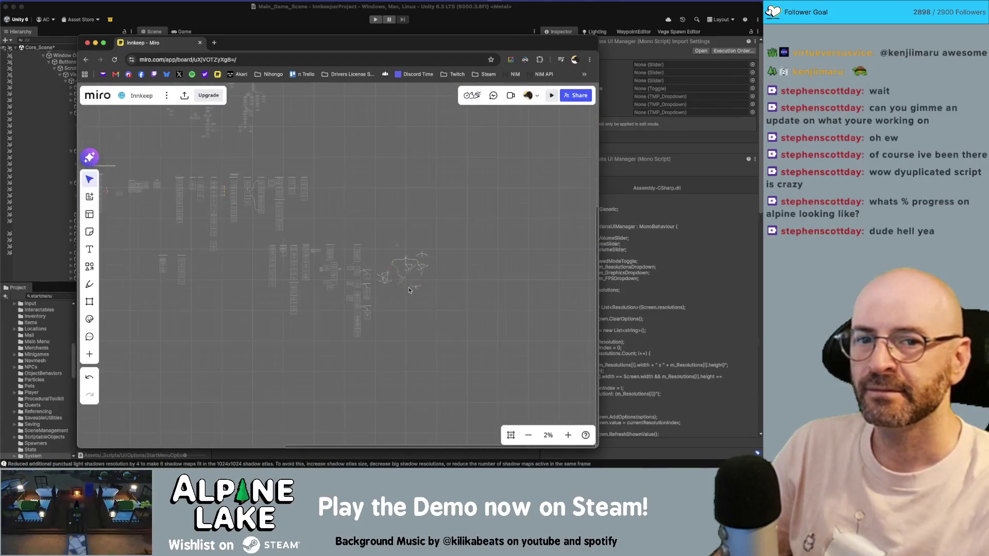
{"action": "scroll", "coordinate": [273, 253], "scroll_direction": "up", "scroll_amount": 8}
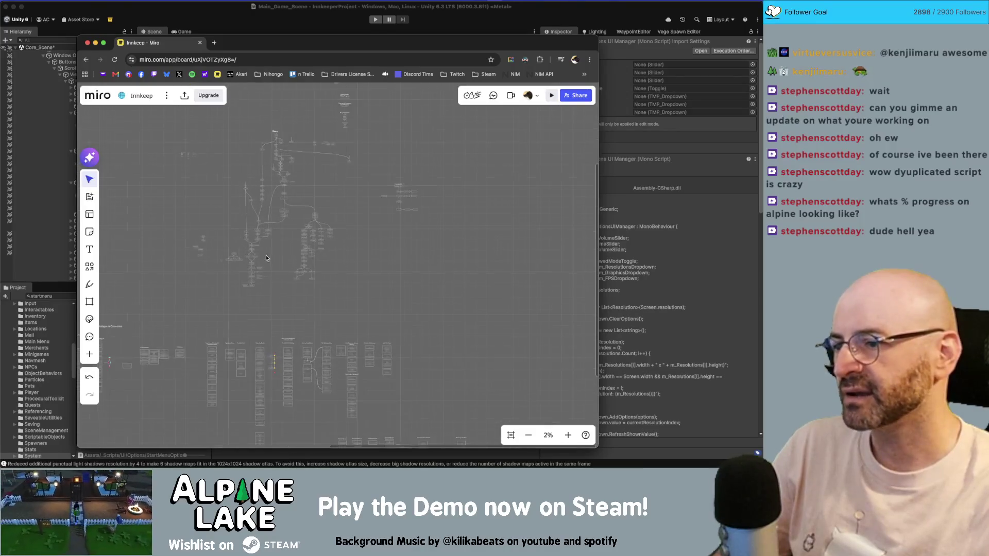
{"action": "scroll", "coordinate": [299, 260], "scroll_direction": "left", "scroll_amount": 3}
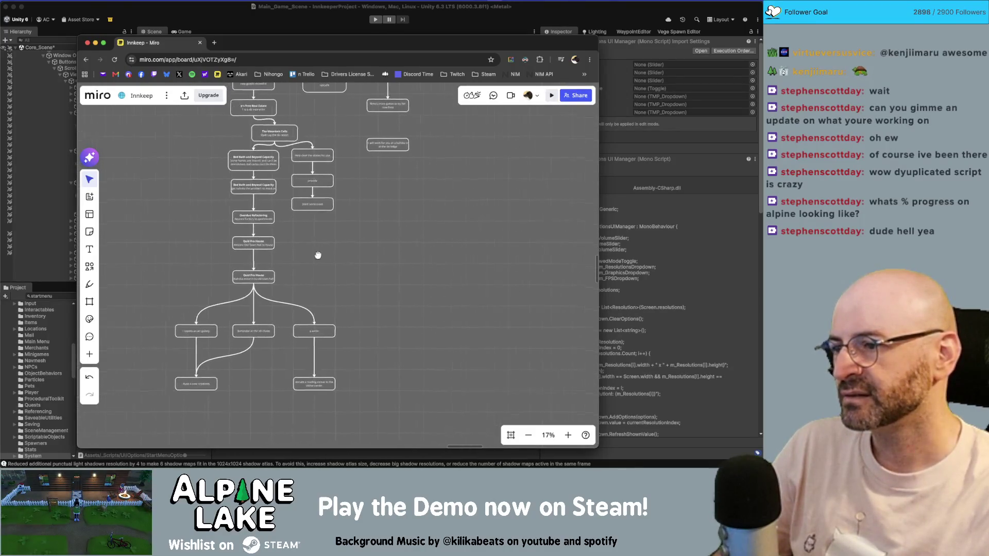
{"action": "scroll", "coordinate": [319, 256], "scroll_direction": "up", "scroll_amount": 4}
{"action": "scroll", "coordinate": [360, 233], "scroll_direction": "down", "scroll_amount": 3}
{"action": "scroll", "coordinate": [359, 233], "scroll_direction": "left", "scroll_amount": 2}
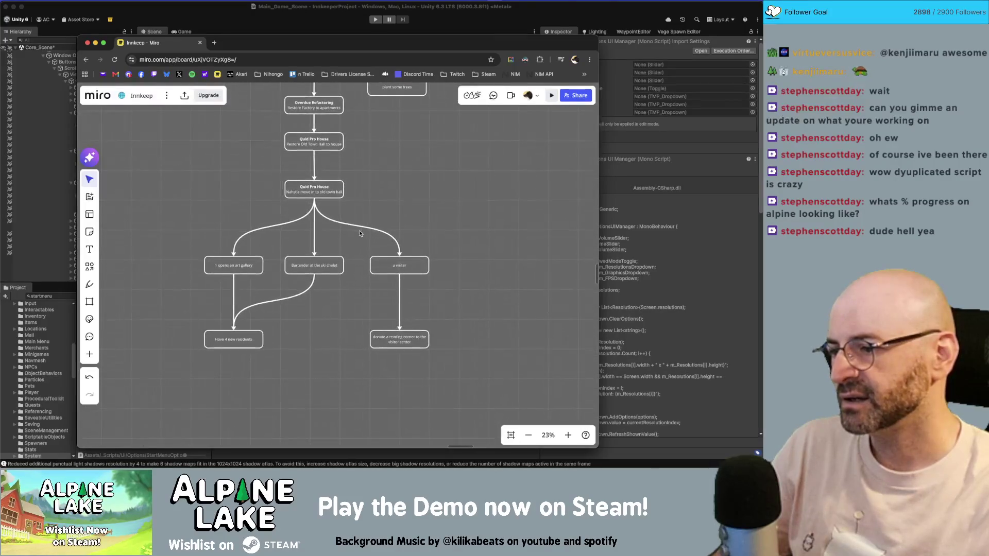
{"action": "mouse_move", "coordinate": [202, 355]}
{"action": "left_mouse_down"}
{"action": "mouse_move", "coordinate": [309, 324]}
{"action": "mouse_move", "coordinate": [469, 243]}
{"action": "left_mouse_up"}
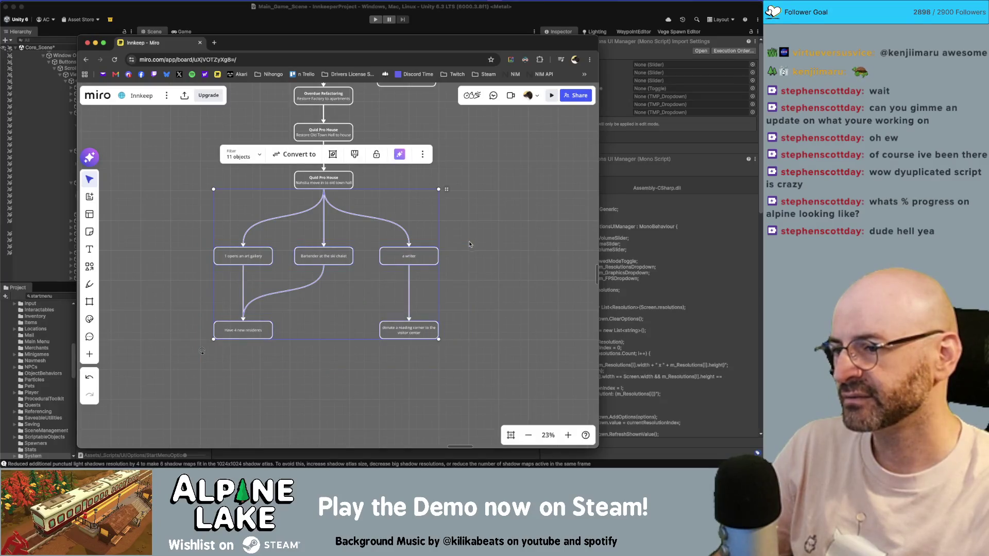
{"action": "left_click", "coordinate": [464, 370]}
{"action": "left_click_drag", "start_coordinate": [458, 378], "coordinate": [211, 246]}
{"action": "scroll", "coordinate": [453, 219], "scroll_direction": "up", "scroll_amount": 2}
{"action": "scroll", "coordinate": [454, 219], "scroll_direction": "up", "scroll_amount": 5}
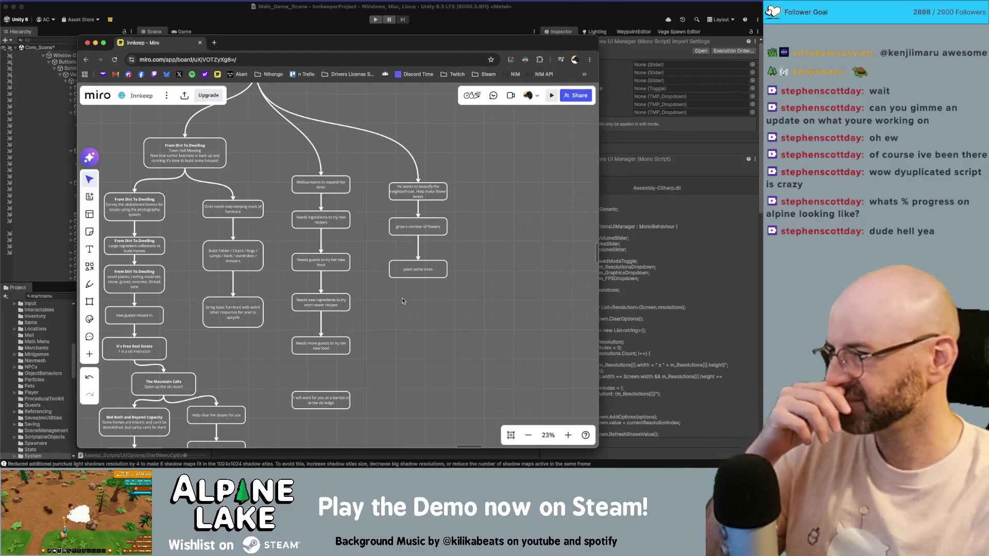
{"action": "left_click_drag", "start_coordinate": [468, 306], "coordinate": [393, 260]}
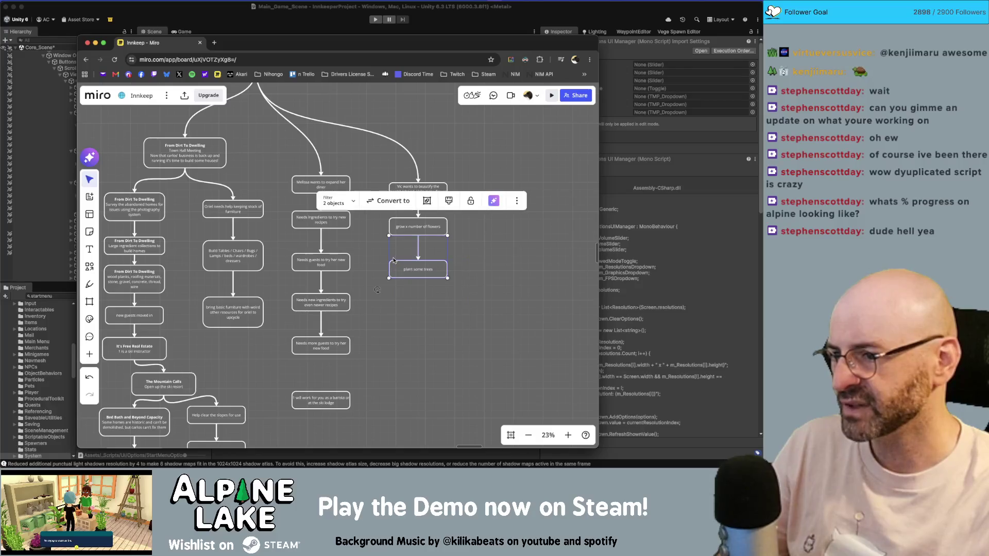
{"action": "left_click", "coordinate": [402, 270]}
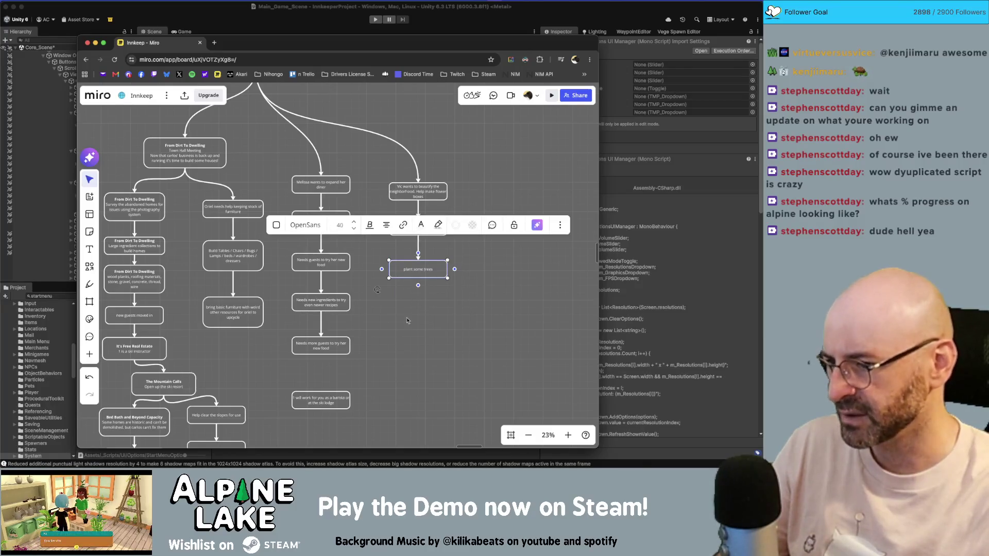
{"action": "scroll", "coordinate": [437, 263], "scroll_direction": "down", "scroll_amount": 1}
{"action": "left_click", "coordinate": [428, 291]}
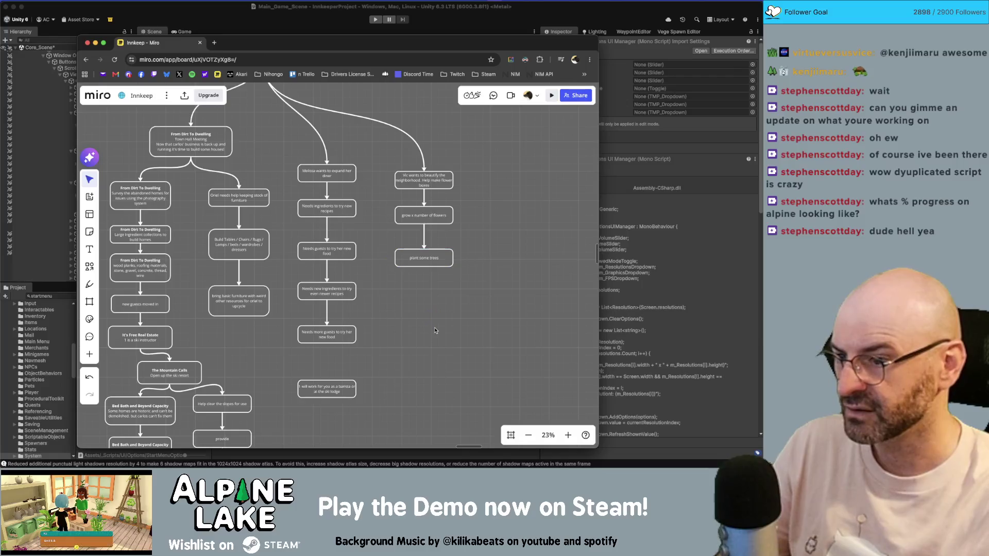
{"action": "mouse_move", "coordinate": [359, 410]}
{"action": "left_mouse_down"}
{"action": "mouse_move", "coordinate": [312, 247]}
{"action": "mouse_move", "coordinate": [315, 354]}
{"action": "mouse_move", "coordinate": [313, 219]}
{"action": "mouse_move", "coordinate": [328, 373]}
{"action": "mouse_move", "coordinate": [329, 344]}
{"action": "mouse_move", "coordinate": [377, 354]}
{"action": "left_mouse_up"}
{"action": "scroll", "coordinate": [419, 364], "scroll_direction": "down", "scroll_amount": 5}
{"action": "scroll", "coordinate": [483, 312], "scroll_direction": "left", "scroll_amount": 5}
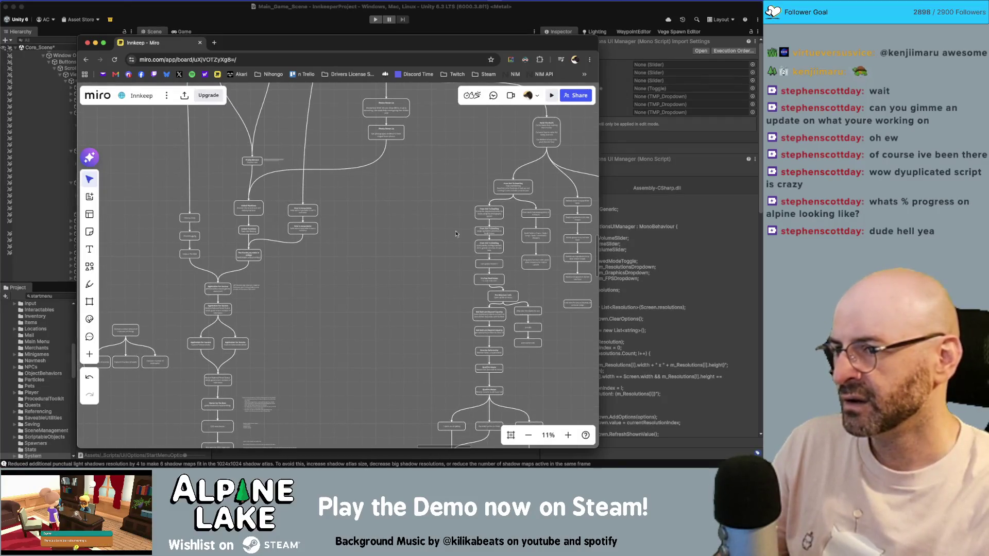
{"action": "scroll", "coordinate": [538, 242], "scroll_direction": "up", "scroll_amount": 10}
{"action": "scroll", "coordinate": [538, 242], "scroll_direction": "down", "scroll_amount": 15}
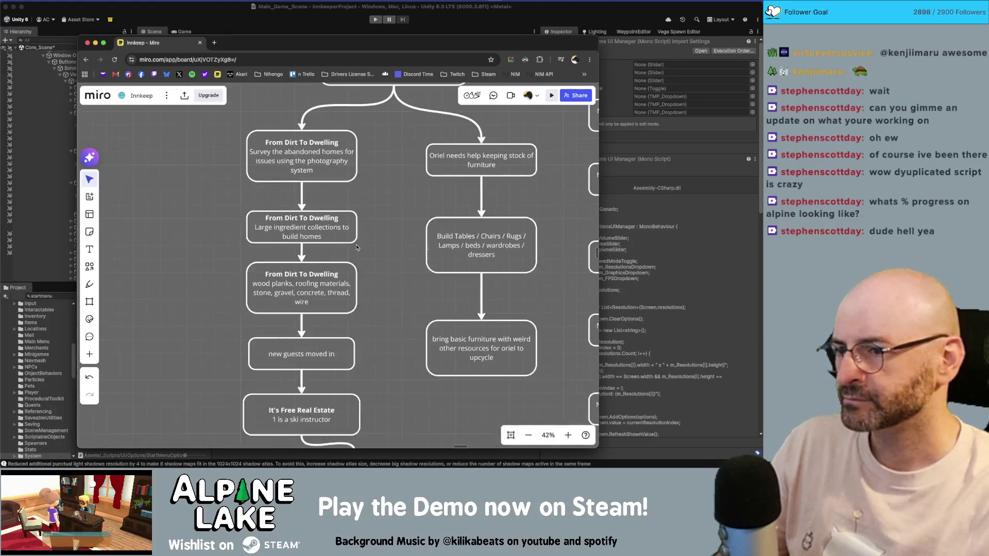
{"action": "scroll", "coordinate": [291, 259], "scroll_direction": "up", "scroll_amount": 8}
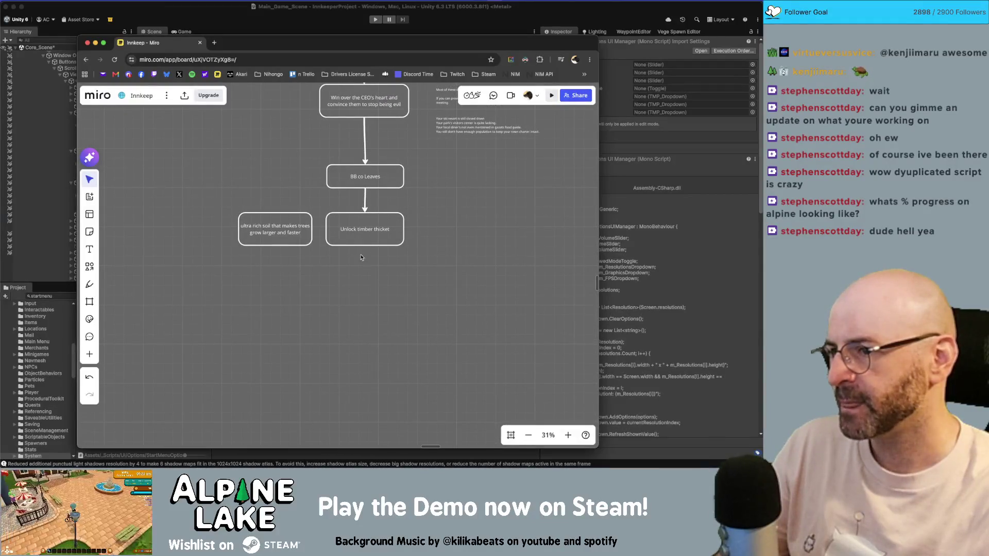
{"action": "scroll", "coordinate": [360, 257], "scroll_direction": "up", "scroll_amount": 2}
{"action": "left_click_drag", "start_coordinate": [425, 294], "coordinate": [253, 223]}
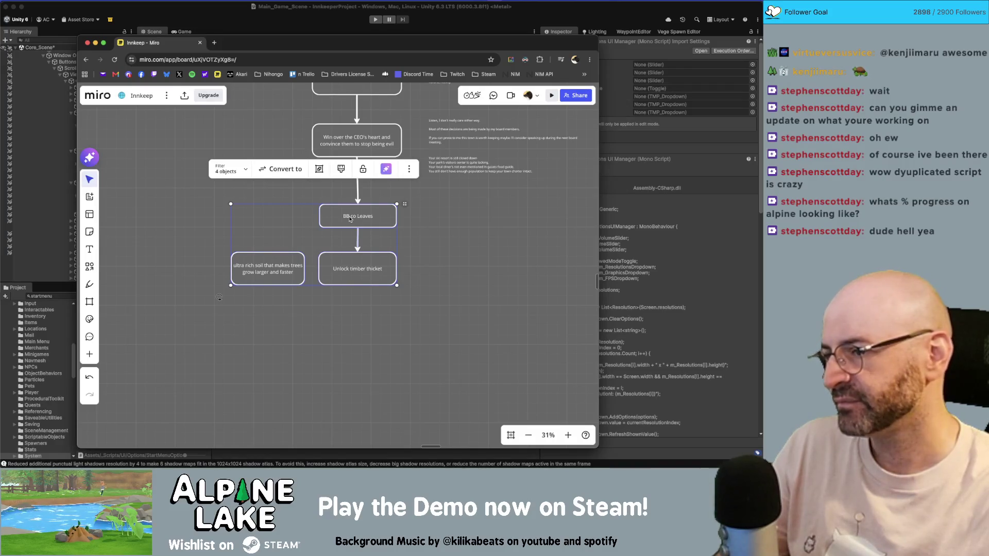
{"action": "left_click", "coordinate": [432, 226]}
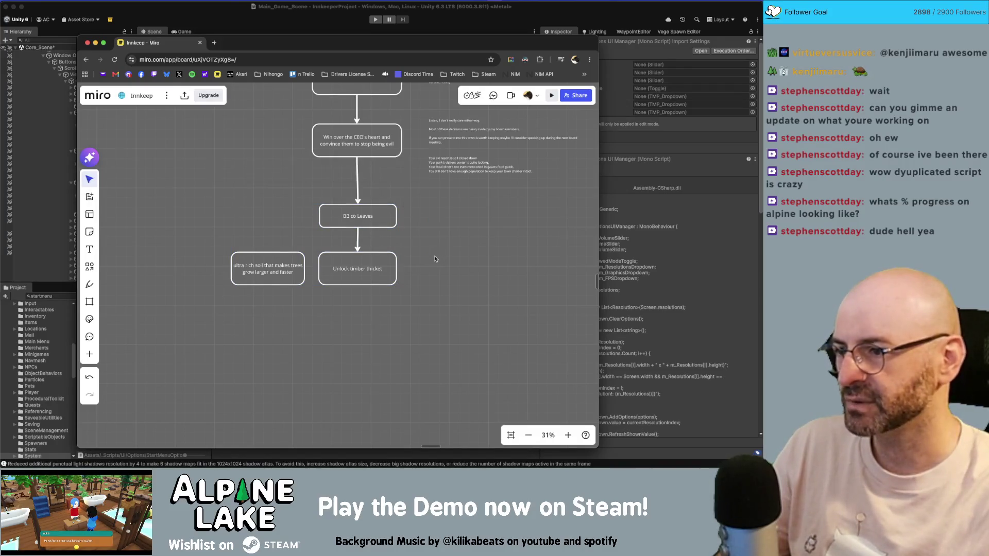
{"action": "mouse_move", "coordinate": [435, 308]}
{"action": "left_mouse_down"}
{"action": "mouse_move", "coordinate": [309, 231]}
{"action": "mouse_move", "coordinate": [258, 216]}
{"action": "left_mouse_up"}
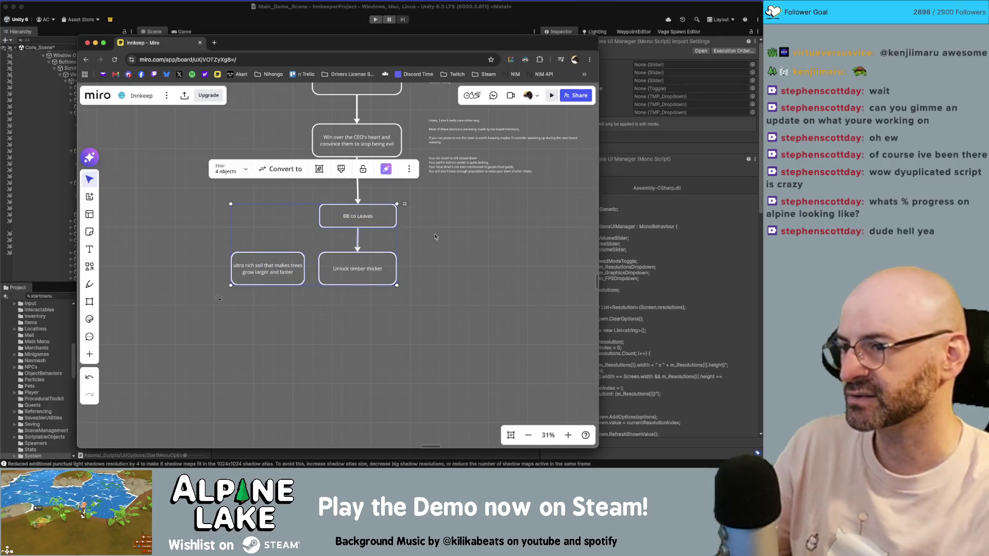
{"action": "left_click", "coordinate": [446, 261]}
{"action": "scroll", "coordinate": [412, 288], "scroll_direction": "down", "scroll_amount": 10}
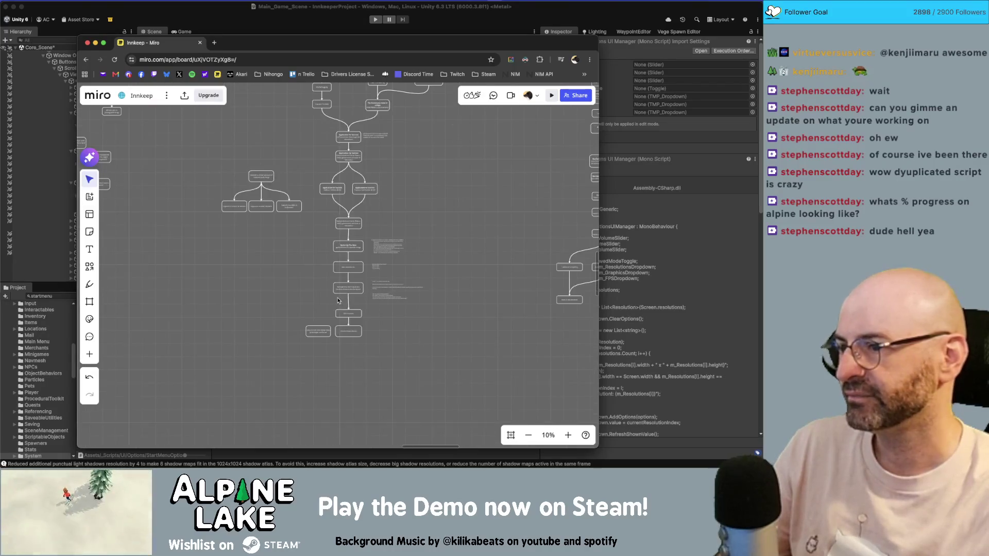
Pan across the Splintered Buns and Raise the Roofs quest columns, then return to Unity
{"action": "scroll", "coordinate": [338, 301], "scroll_direction": "down", "scroll_amount": 10}
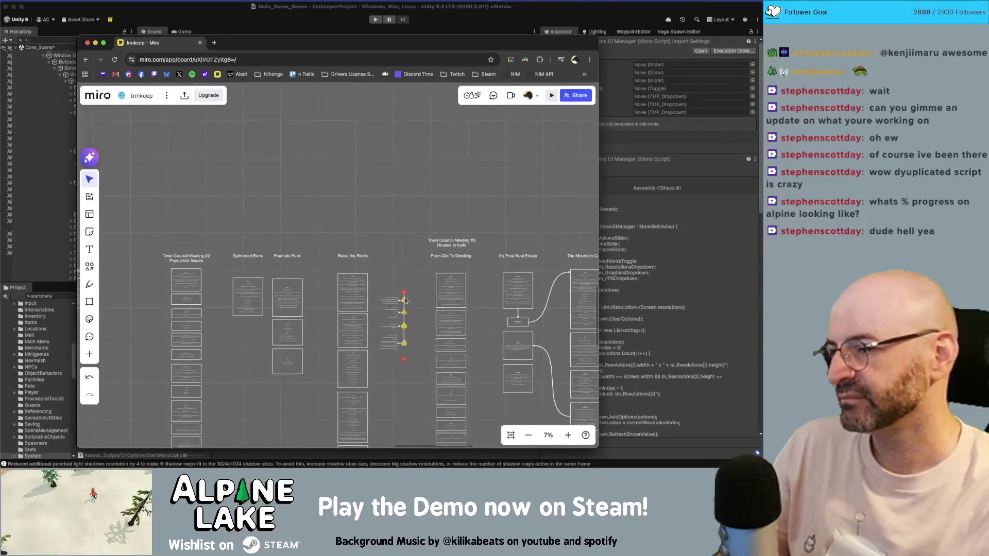
{"action": "scroll", "coordinate": [413, 315], "scroll_direction": "down", "scroll_amount": 5}
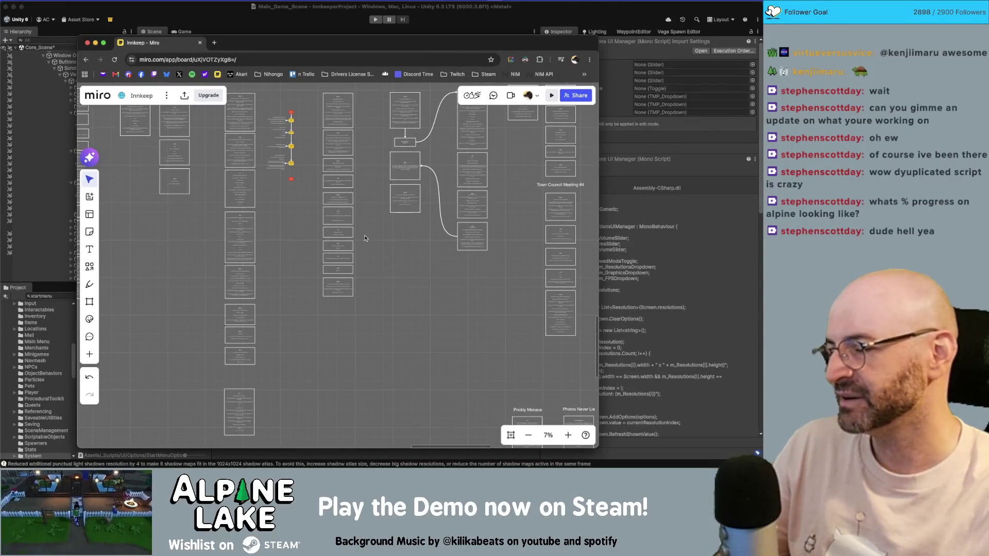
{"action": "scroll", "coordinate": [370, 242], "scroll_direction": "up", "scroll_amount": 3}
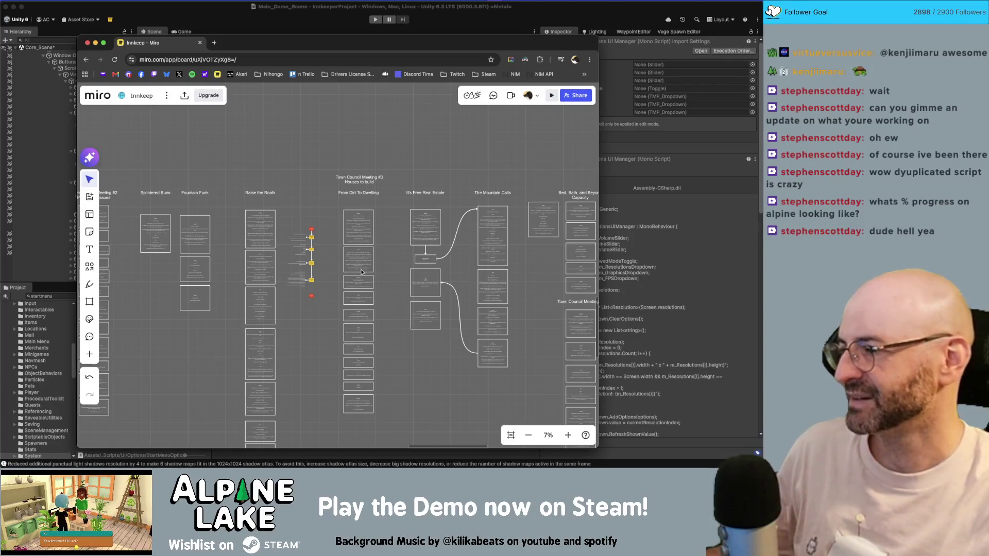
{"action": "scroll", "coordinate": [307, 251], "scroll_direction": "down", "scroll_amount": 5}
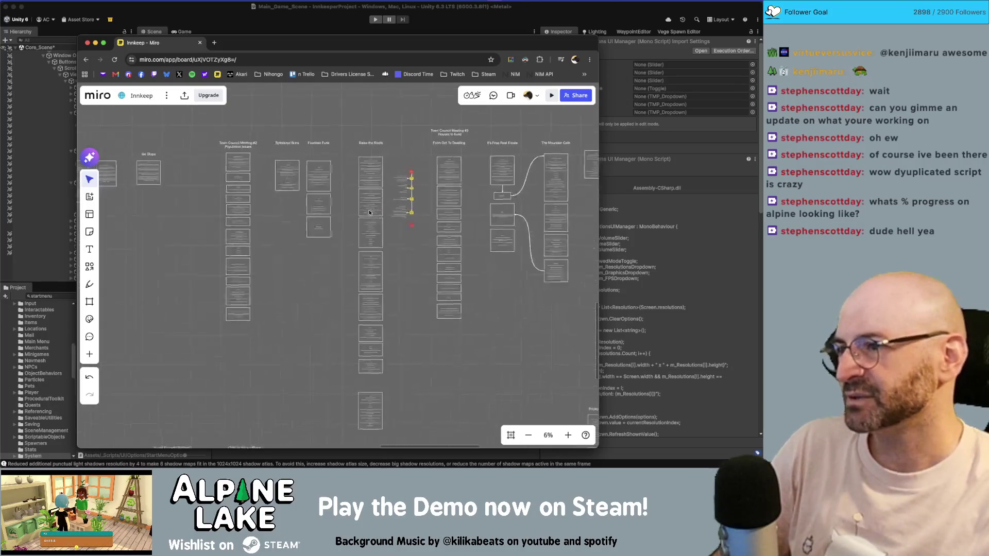
{"action": "scroll", "coordinate": [309, 317], "scroll_direction": "down", "scroll_amount": 1}
{"action": "scroll", "coordinate": [309, 317], "scroll_direction": "left", "scroll_amount": 1}
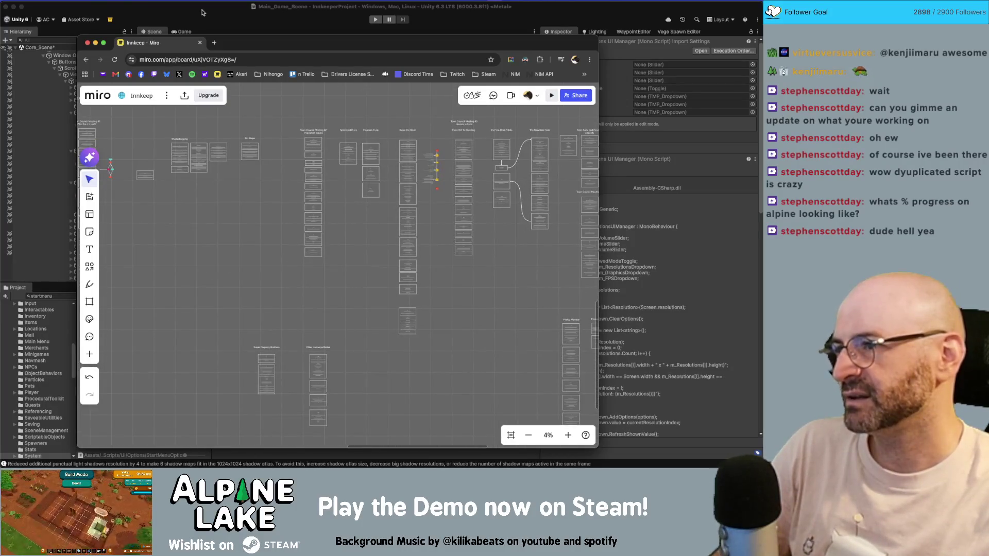
{"action": "left_click", "coordinate": [209, 16]}
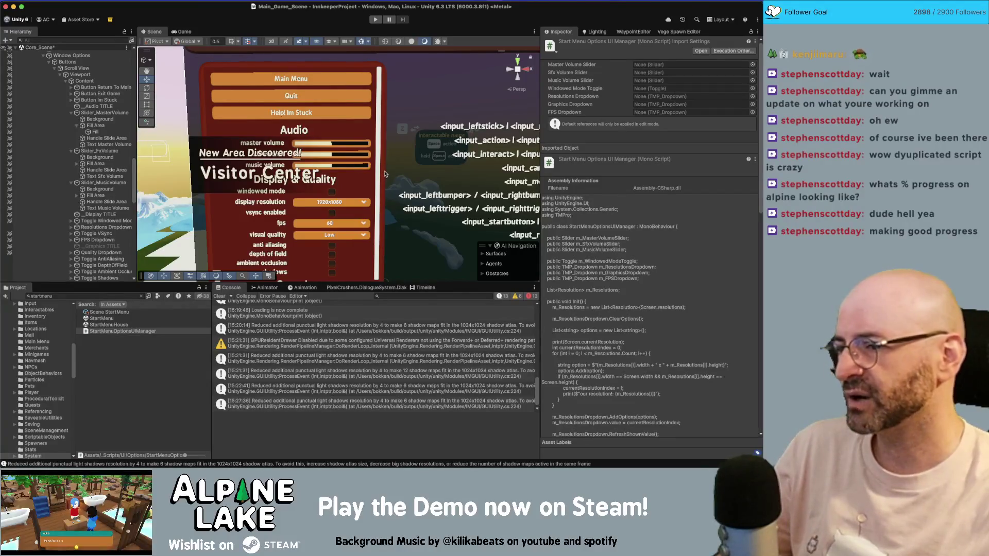
Zoom out and orbit the Scene view into a perspective view of the options menu canvas
{"action": "scroll", "coordinate": [384, 176], "scroll_direction": "down", "scroll_amount": 3}
{"action": "scroll", "coordinate": [429, 159], "scroll_direction": "down", "scroll_amount": 2}
{"action": "mouse_move", "coordinate": [430, 159]}
{"action": "left_mouse_down"}
{"action": "mouse_move", "coordinate": [371, 153]}
{"action": "mouse_move", "coordinate": [377, 171]}
{"action": "left_mouse_up"}
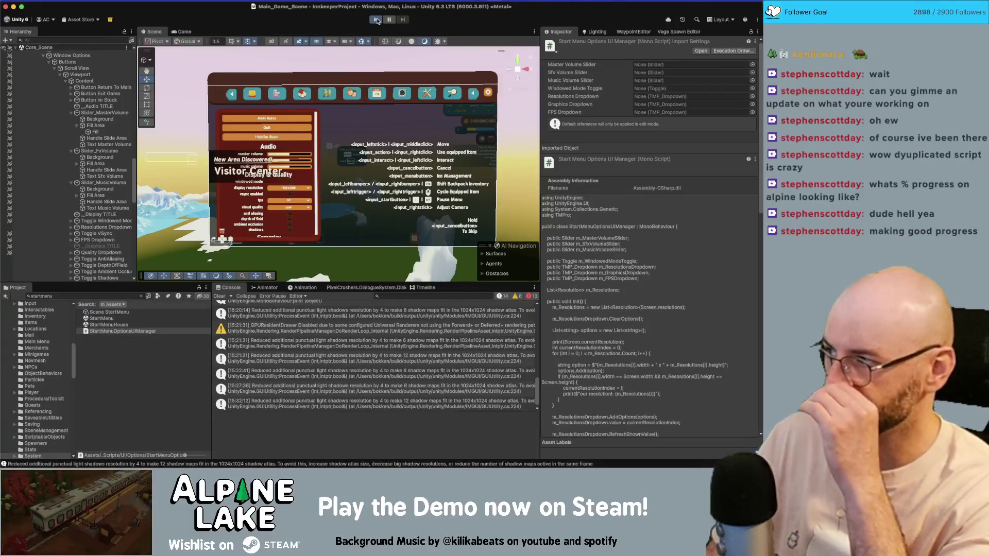
Test-run the game in Play mode, then stop it to return to Main_Game_Scene
{"action": "left_click", "coordinate": [376, 20]}
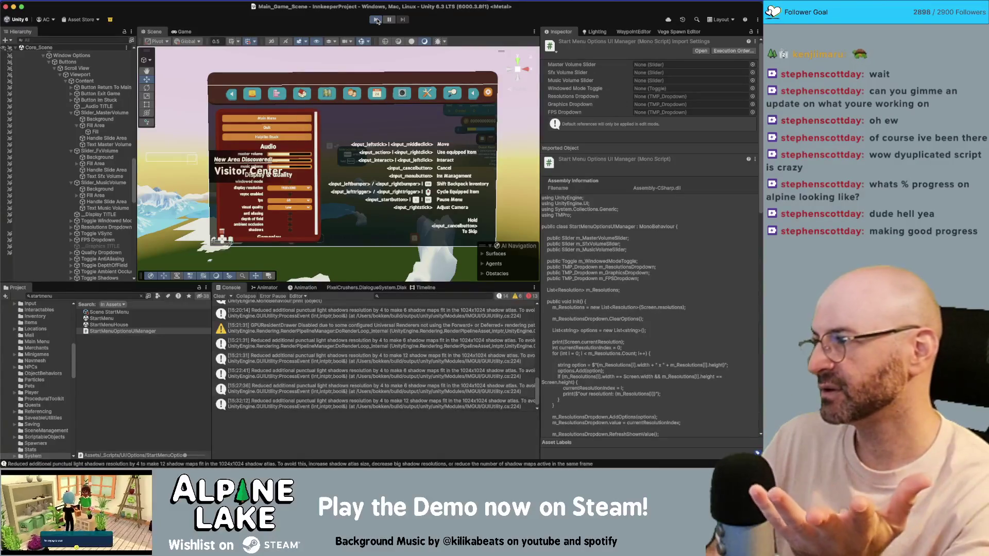
{"action": "left_click", "coordinate": [377, 20]}
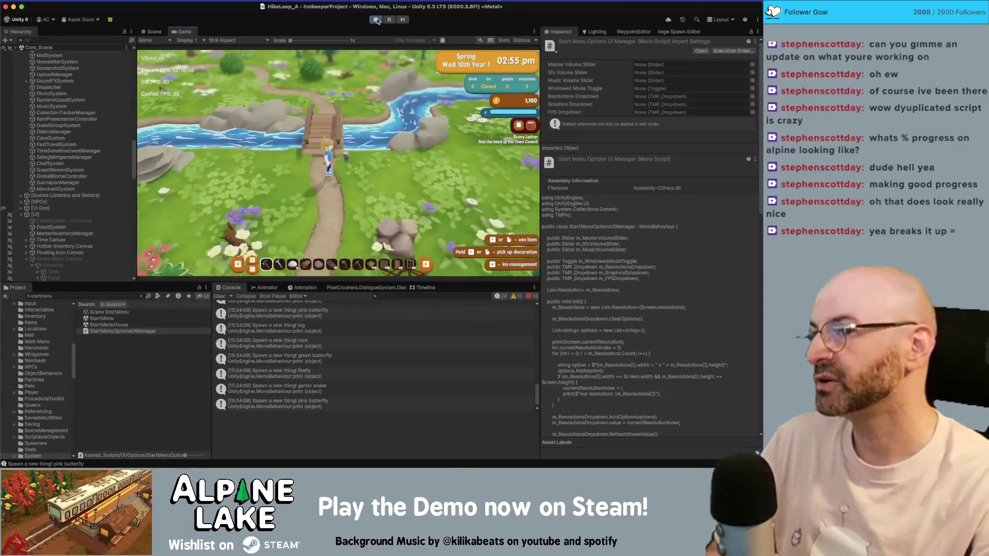
{"action": "left_click", "coordinate": [377, 21]}
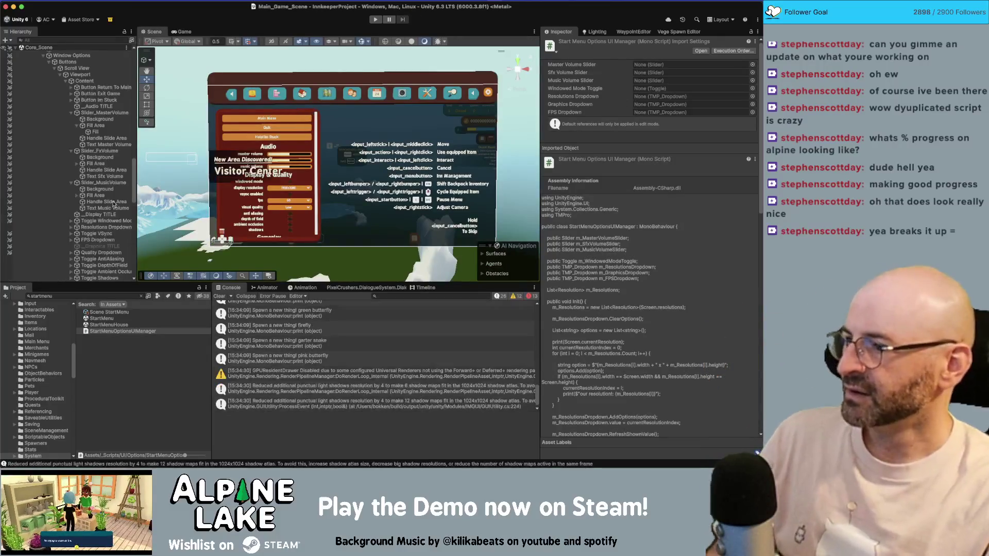
{"action": "left_click", "coordinate": [69, 295]}
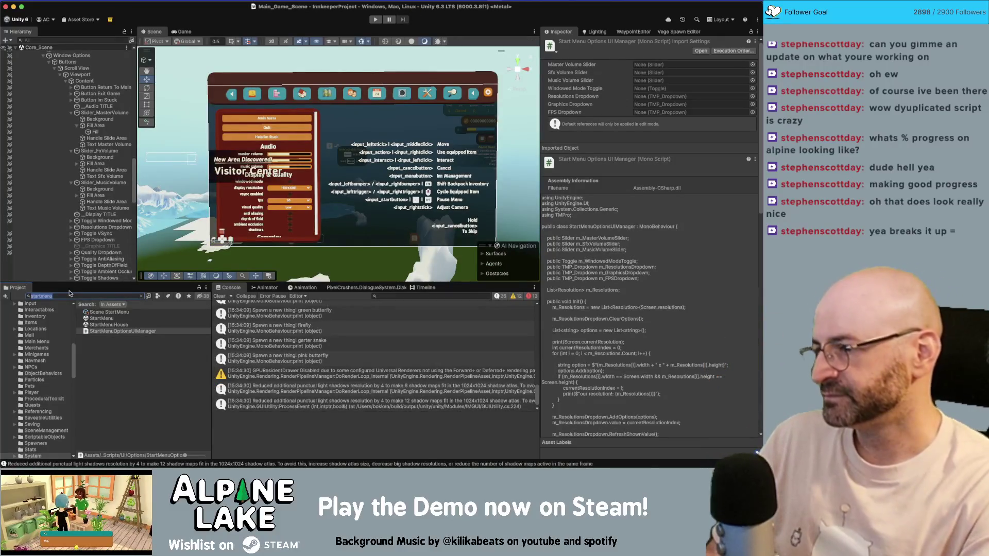
Search the project for 'bridge' and open the River Bridge prefab in Prefab Mode
{"action": "type", "text": "bridge"}
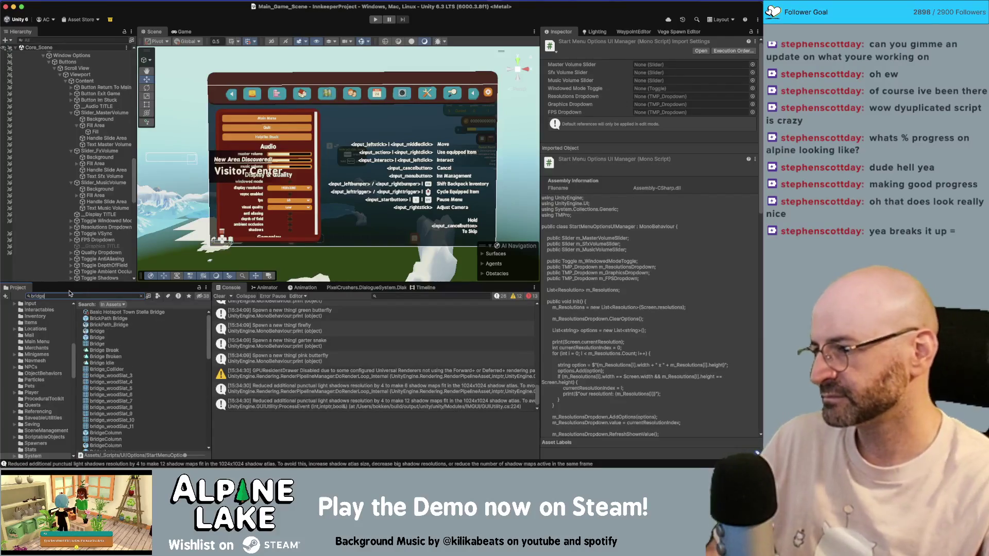
{"action": "left_click", "coordinate": [118, 318]}
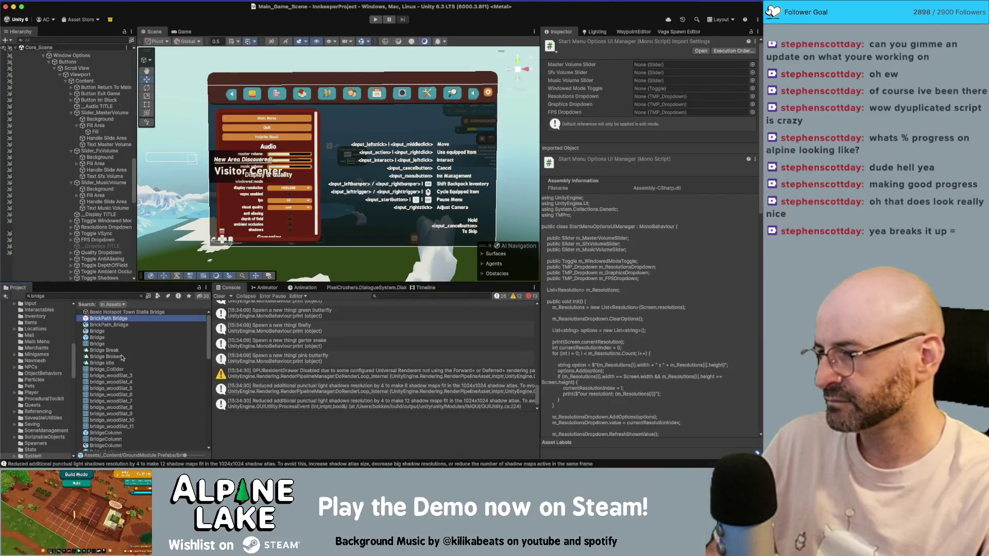
{"action": "left_click", "coordinate": [97, 336]}
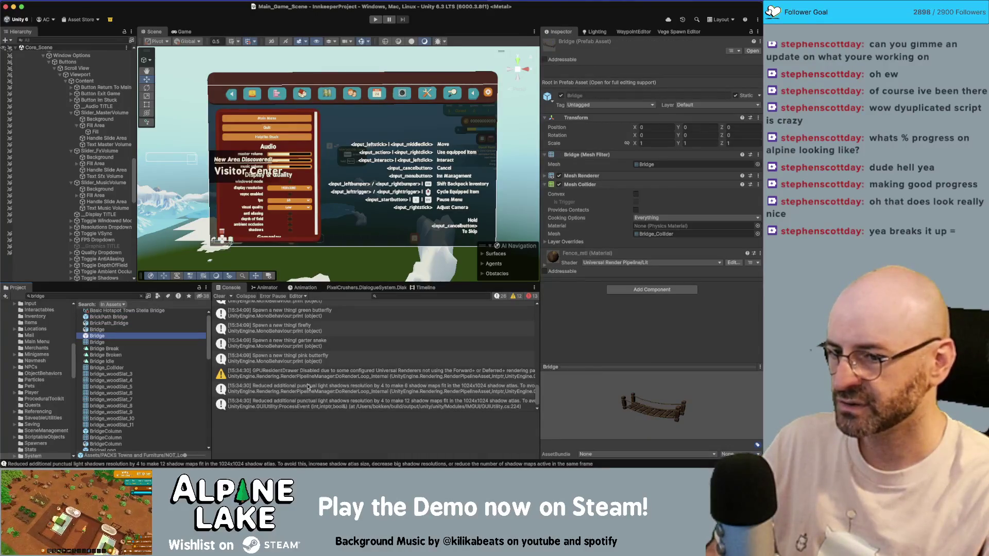
{"action": "scroll", "coordinate": [116, 423], "scroll_direction": "down", "scroll_amount": 3}
{"action": "scroll", "coordinate": [115, 423], "scroll_direction": "down", "scroll_amount": 8}
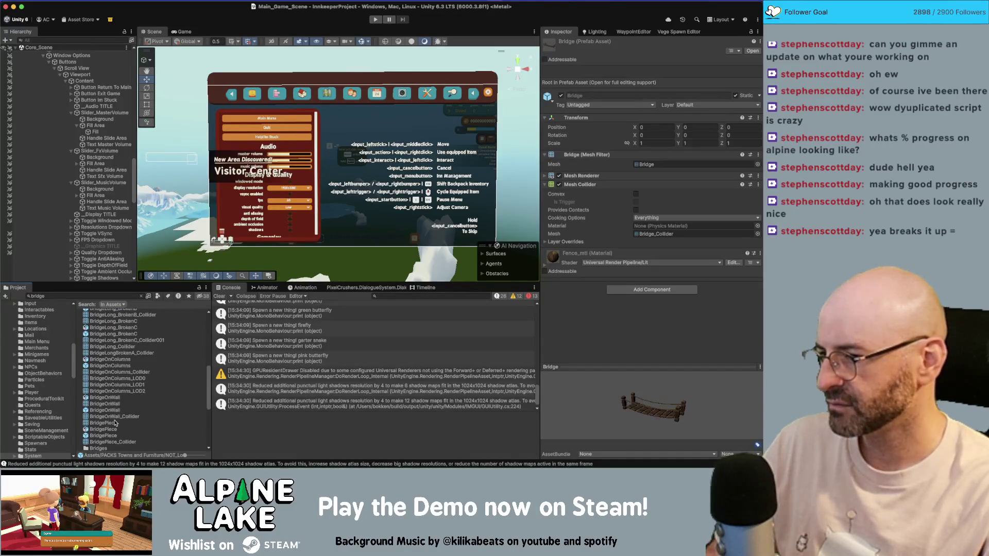
{"action": "scroll", "coordinate": [115, 423], "scroll_direction": "down", "scroll_amount": 7}
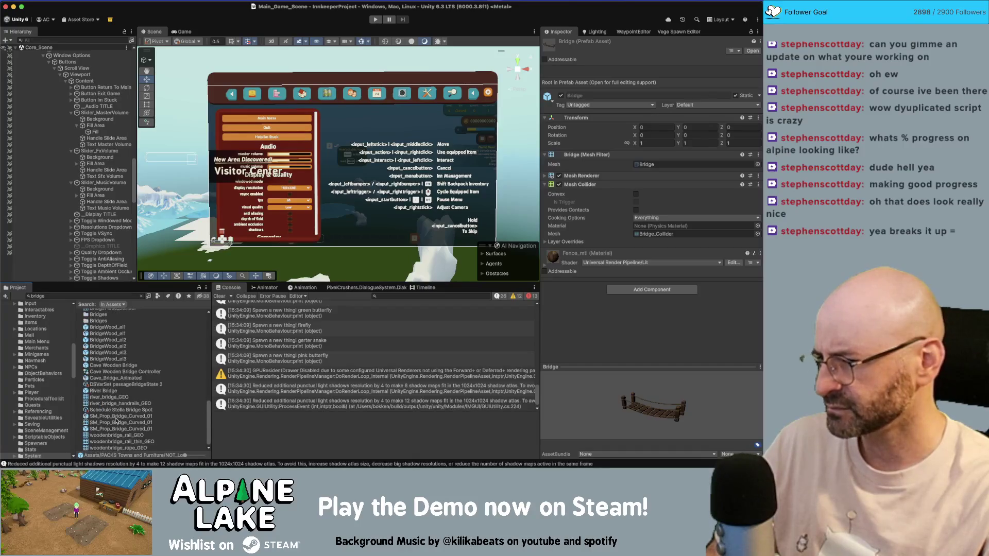
{"action": "double_click", "coordinate": [103, 391]}
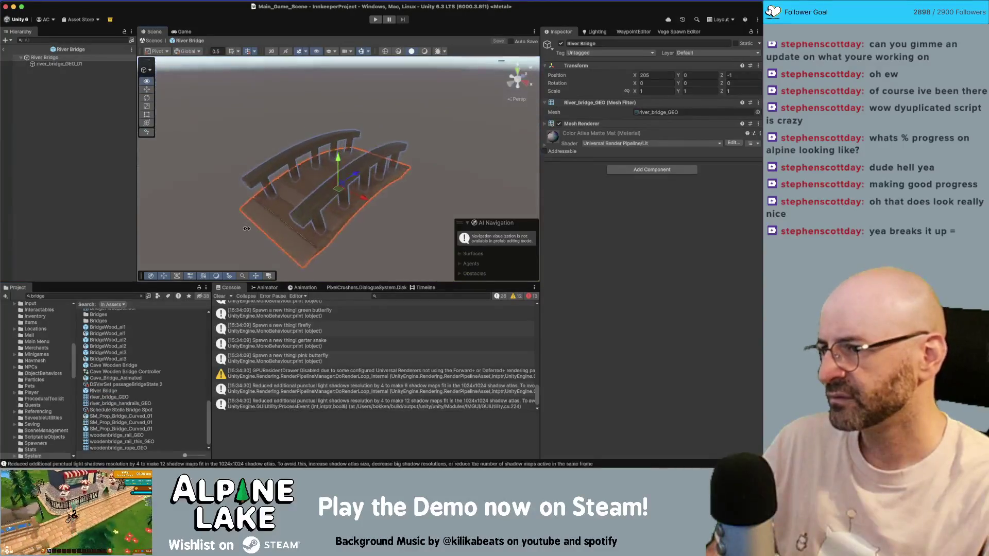
Search the project for 'wood footsteps', then replace the search with 'fxwood'
{"action": "left_click", "coordinate": [80, 294]}
{"action": "type", "text": "woo"}
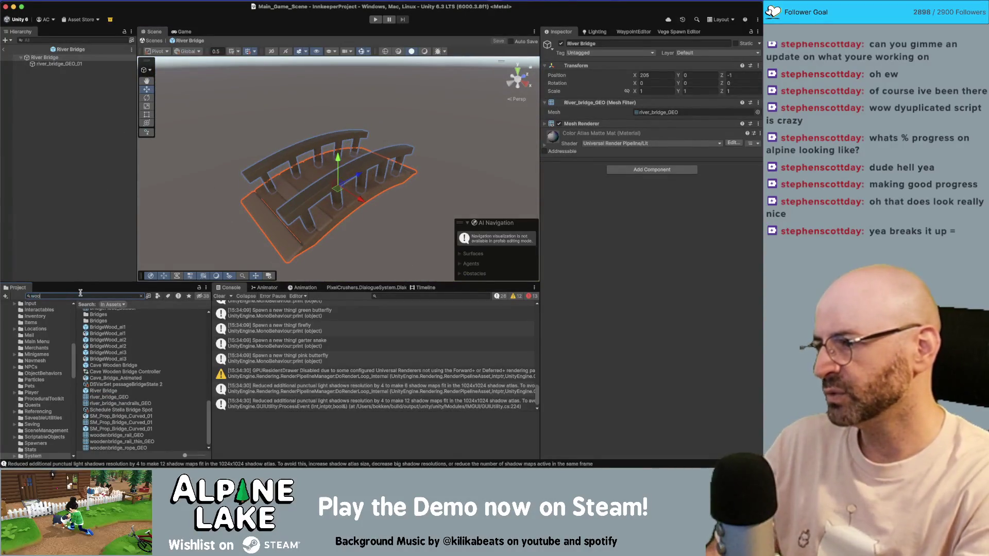
{"action": "type", "text": "d footsteps"}
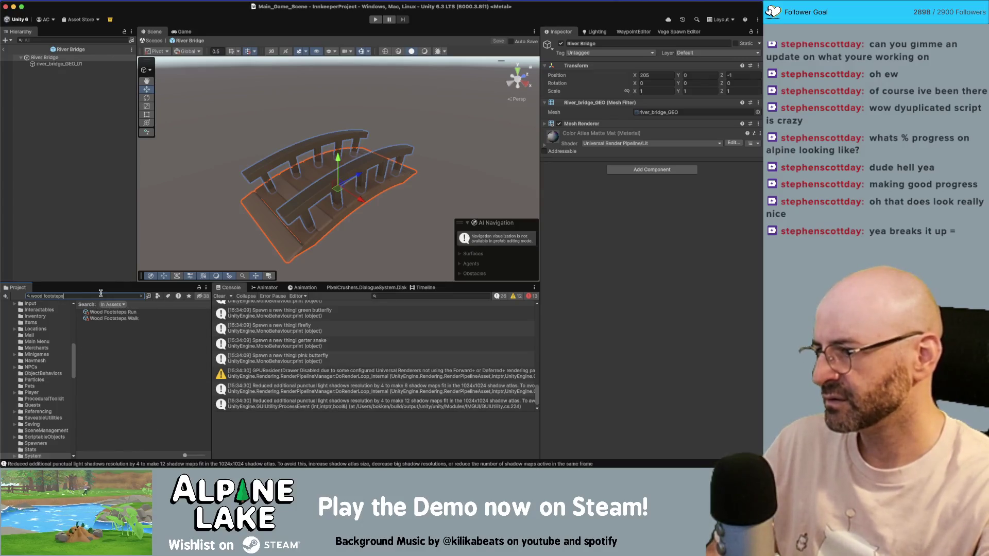
{"action": "key", "text": "BackSpace"}
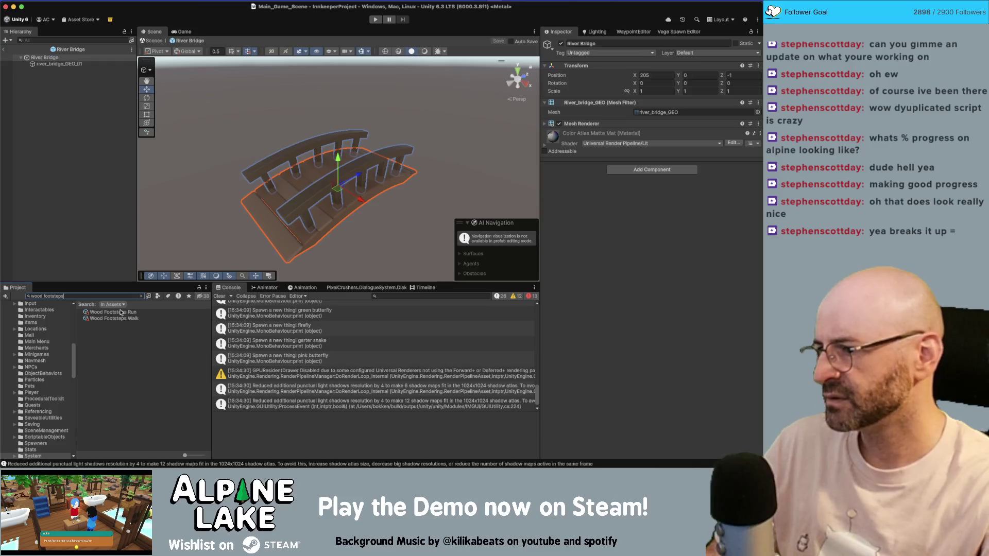
{"action": "type", "text": "foo"}
{"action": "key", "text": "BackSpace"}
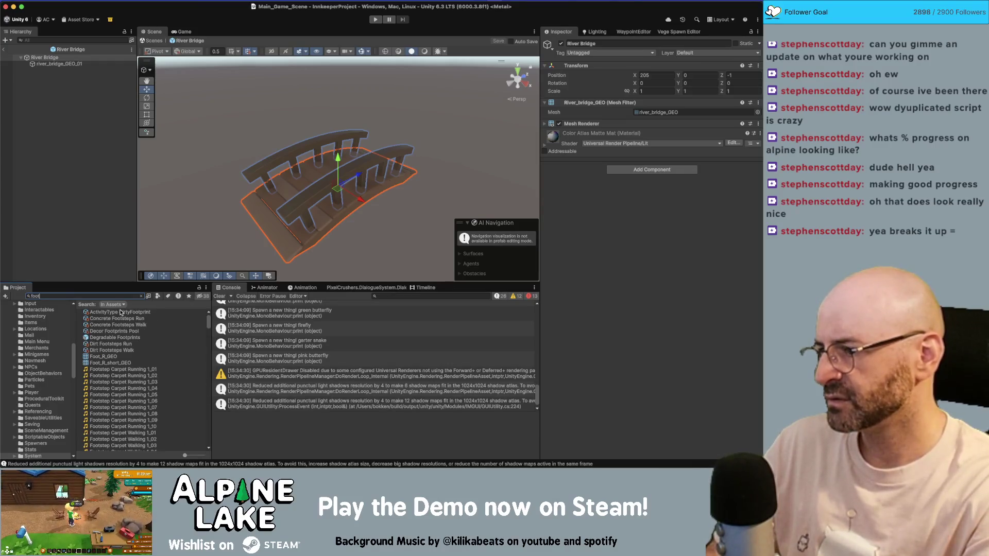
{"action": "key", "text": "super+a"}
{"action": "key", "text": "BackSpace"}
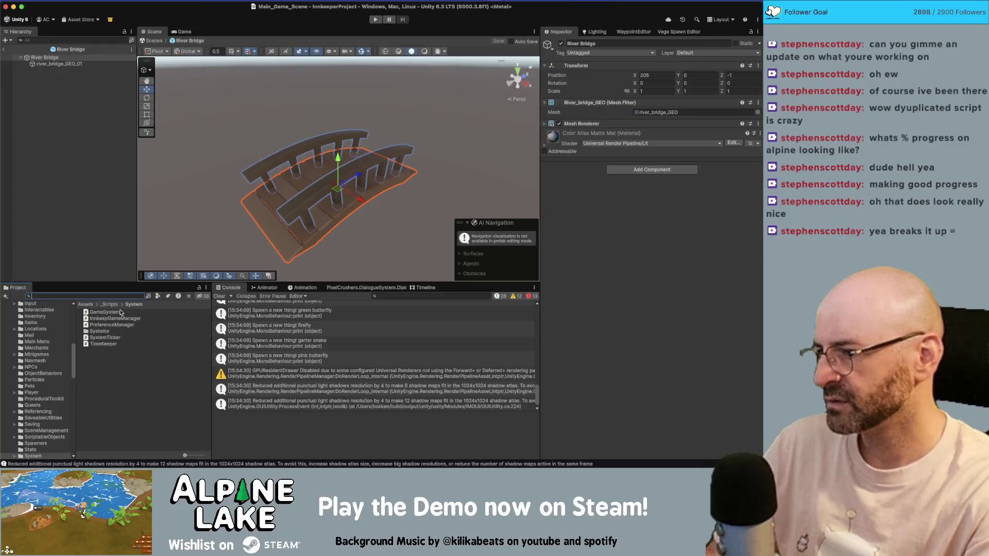
{"action": "type", "text": "fx"}
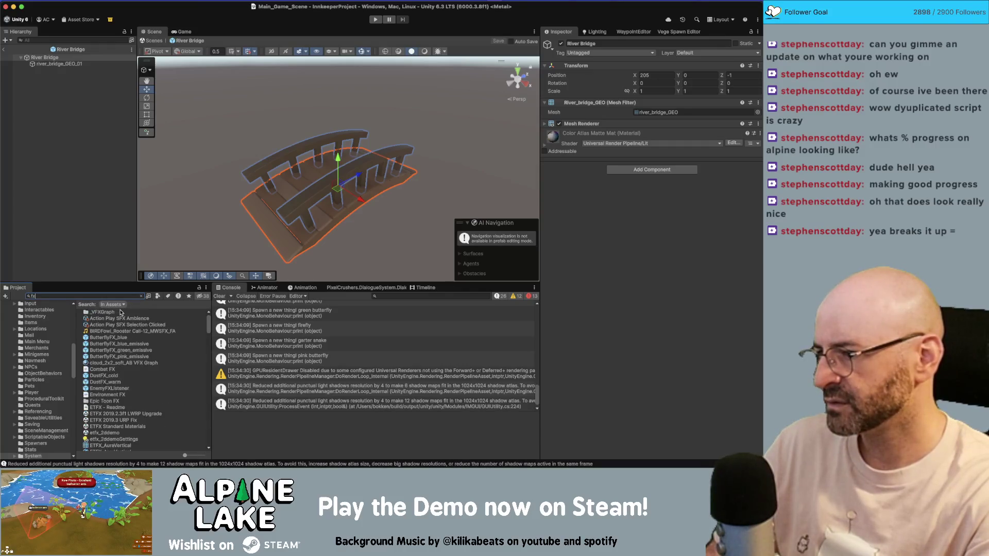
{"action": "type", "text": "wo"}
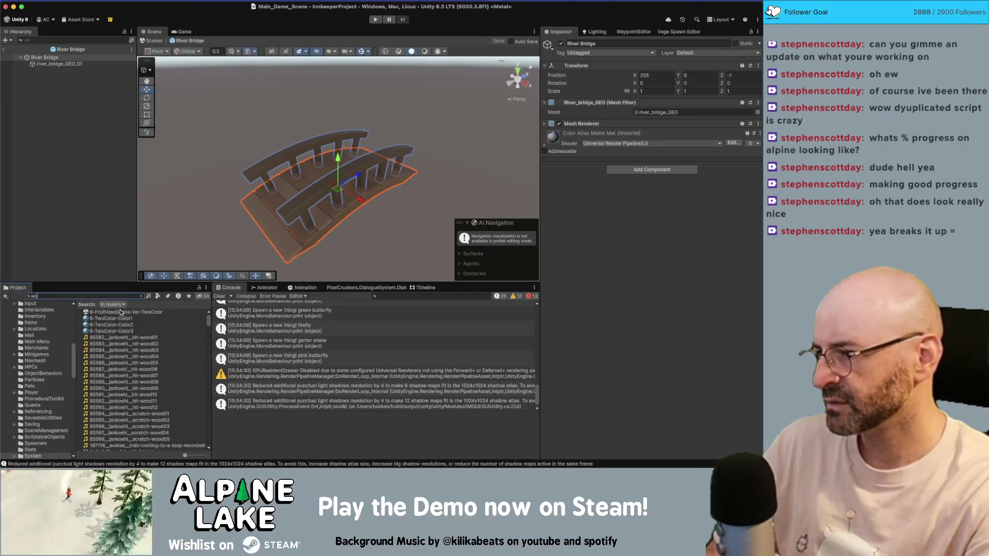
{"action": "type", "text": "od"}
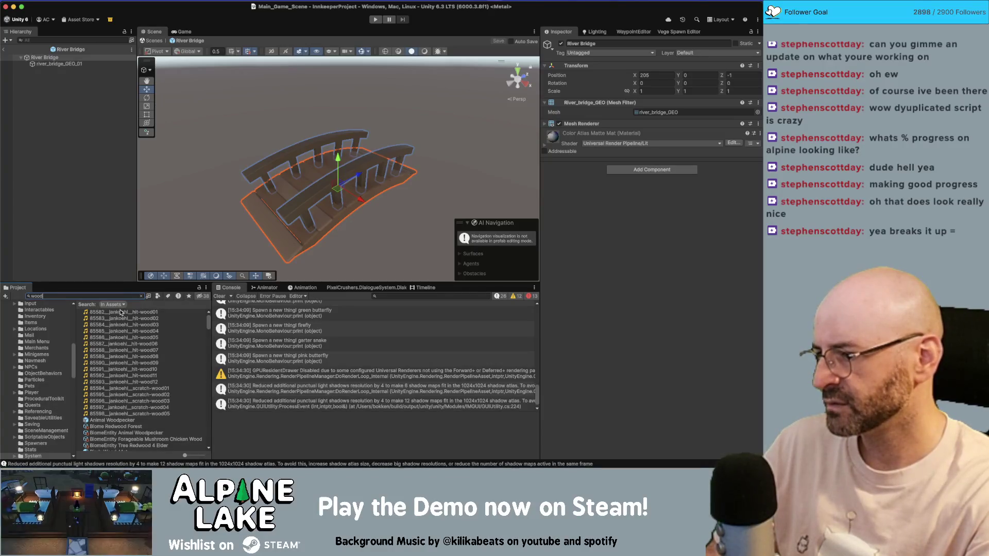
Search the project for 'foot', then 'footstep', and browse the results
{"action": "key", "text": "BackSpace"}
{"action": "key", "text": "BackSpace"}
{"action": "key", "text": "BackSpace"}
{"action": "type", "text": "foot"}
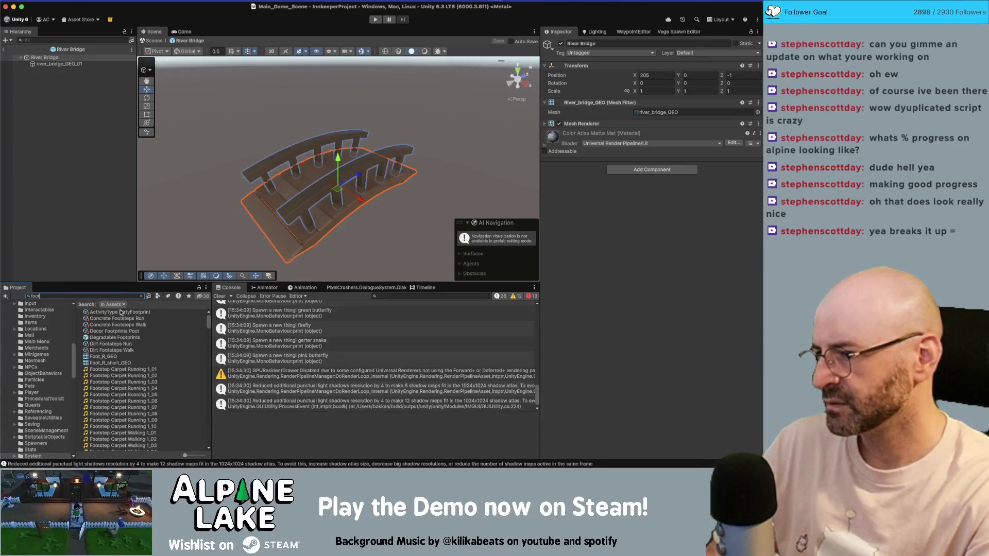
{"action": "scroll", "coordinate": [125, 319], "scroll_direction": "down", "scroll_amount": 5}
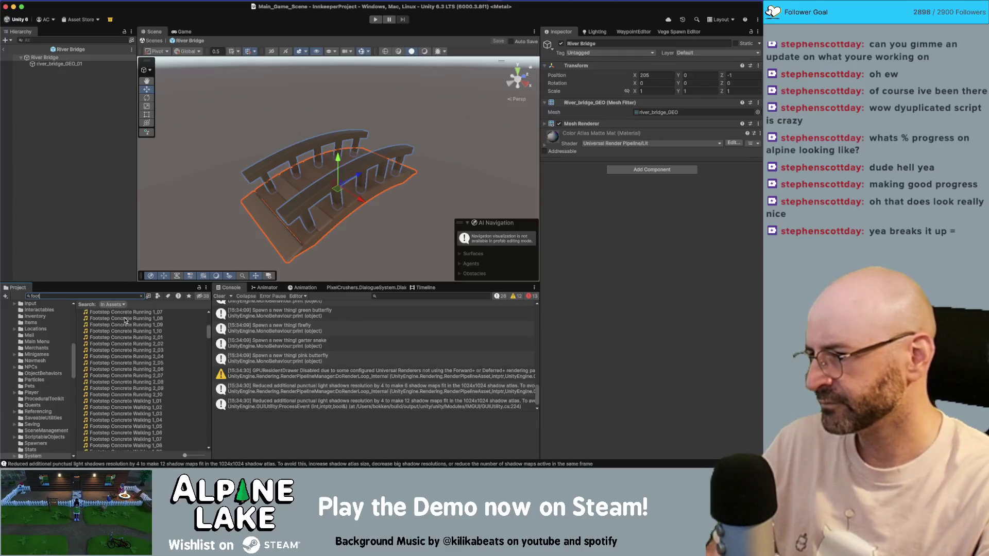
{"action": "type", "text": "step"}
{"action": "scroll", "coordinate": [129, 325], "scroll_direction": "down", "scroll_amount": 15}
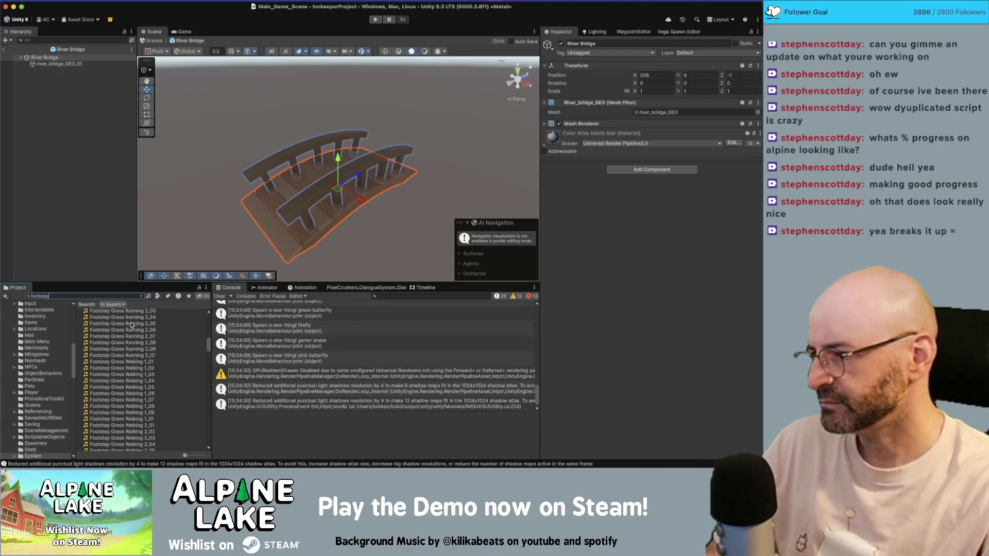
{"action": "scroll", "coordinate": [130, 327], "scroll_direction": "down", "scroll_amount": 15}
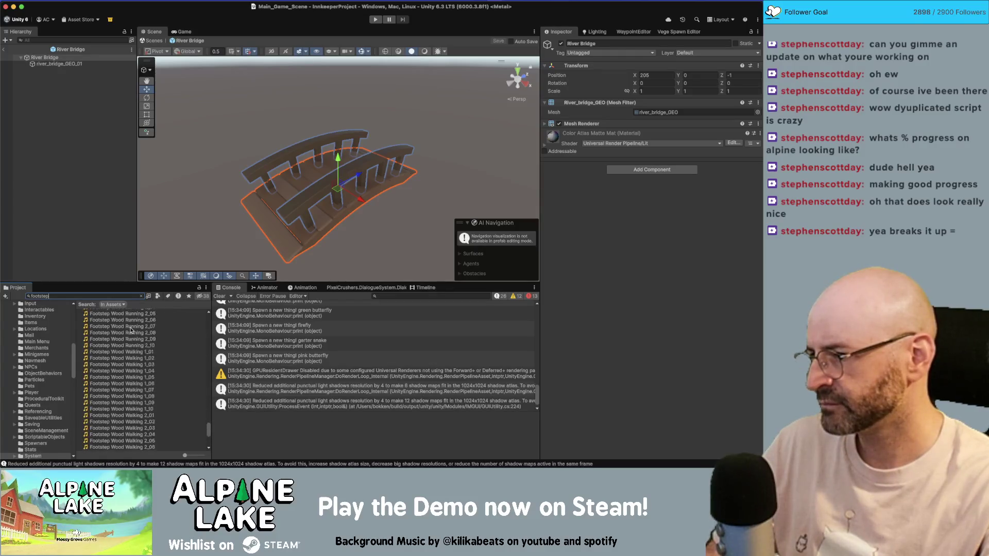
{"action": "scroll", "coordinate": [131, 330], "scroll_direction": "down", "scroll_amount": 2}
{"action": "scroll", "coordinate": [130, 331], "scroll_direction": "up", "scroll_amount": 20}
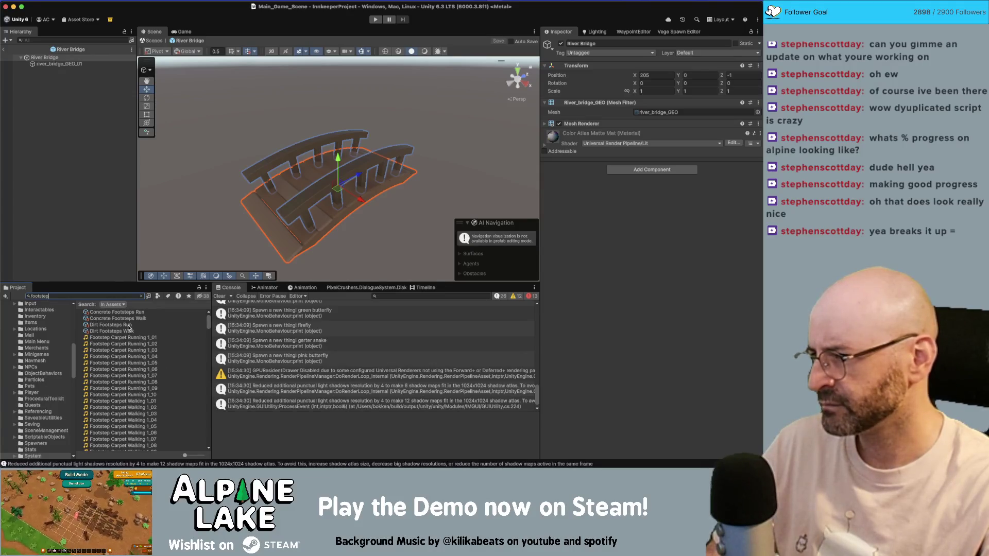
{"action": "scroll", "coordinate": [128, 329], "scroll_direction": "down", "scroll_amount": 20}
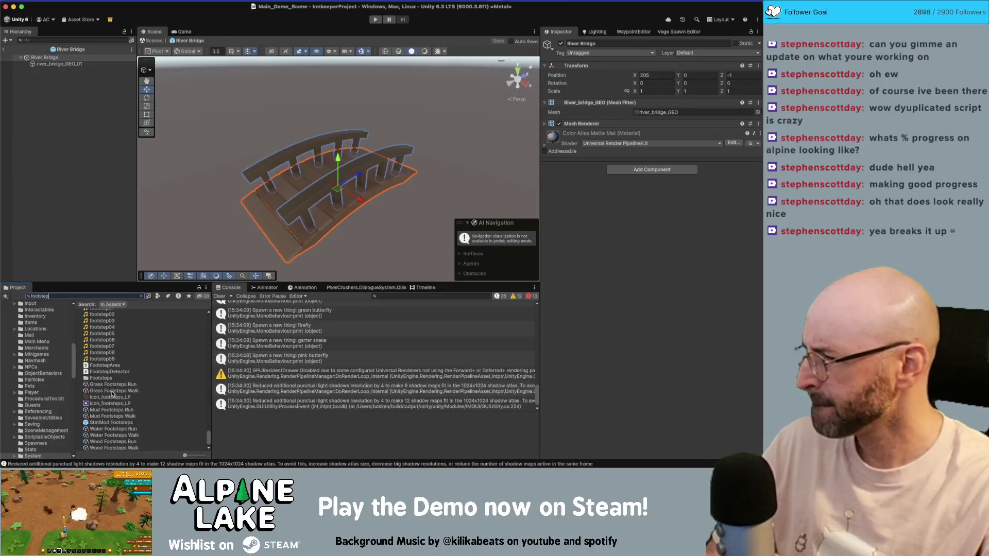
{"action": "scroll", "coordinate": [111, 383], "scroll_direction": "up", "scroll_amount": 5}
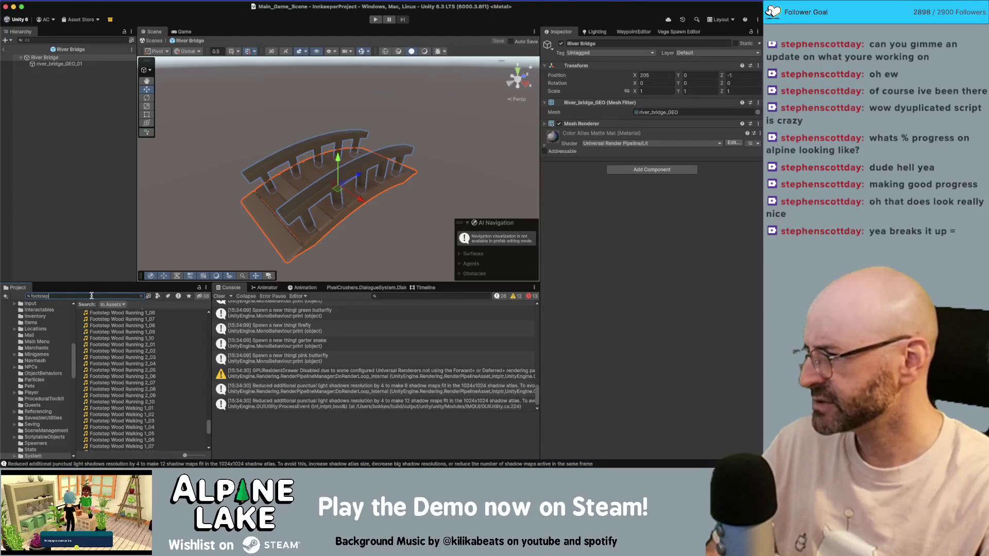
Search for 'grass sfx', then restart the search with 'f'
{"action": "key", "text": "BackSpace"}
{"action": "key", "text": "BackSpace"}
{"action": "key", "text": "BackSpace"}
{"action": "type", "text": "grass sf"}
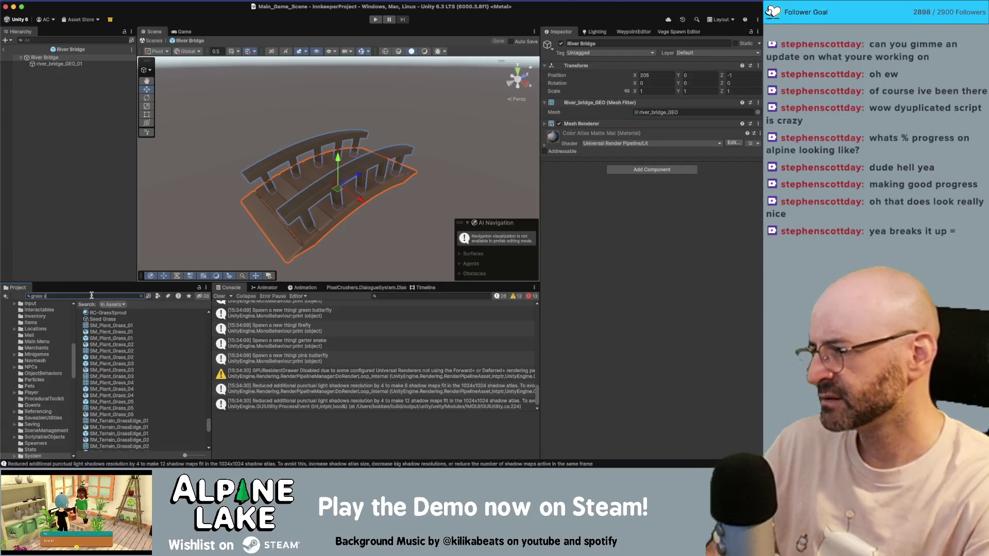
{"action": "type", "text": "x"}
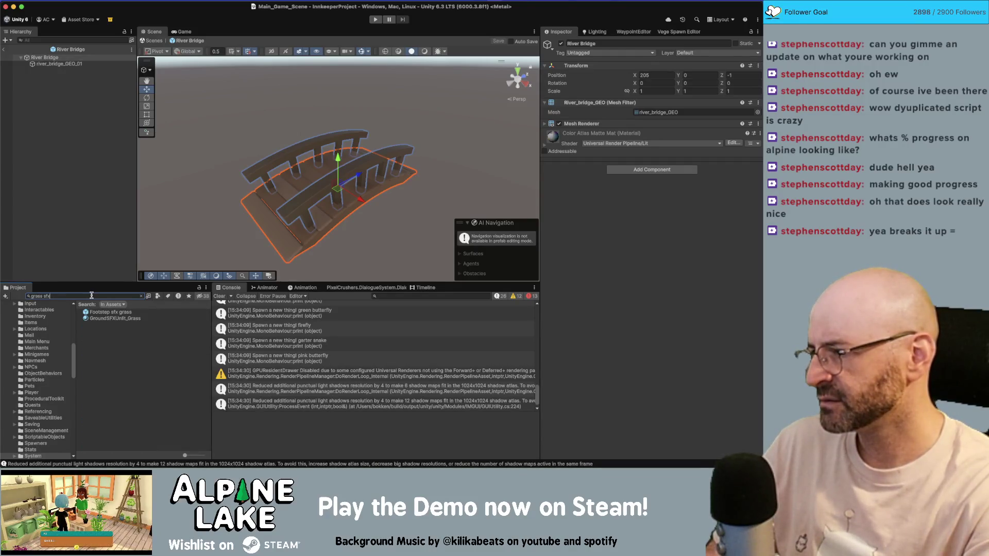
{"action": "key", "text": "super+a"}
{"action": "type", "text": "f"}
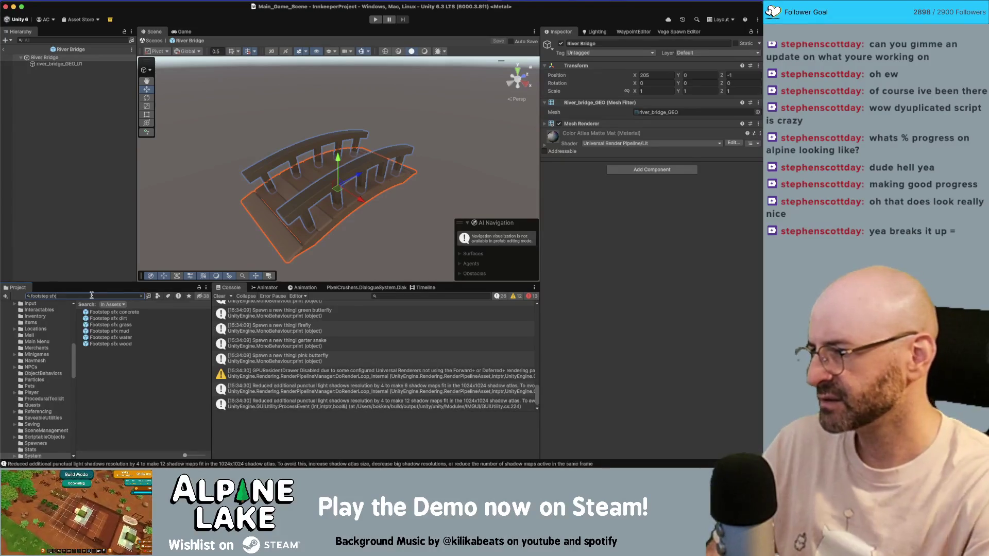
Place Footstep sfx wood inside the River Bridge prefab and show the NoPrimaryVisibility layer
{"action": "left_click_drag", "start_coordinate": [122, 346], "coordinate": [82, 185]}
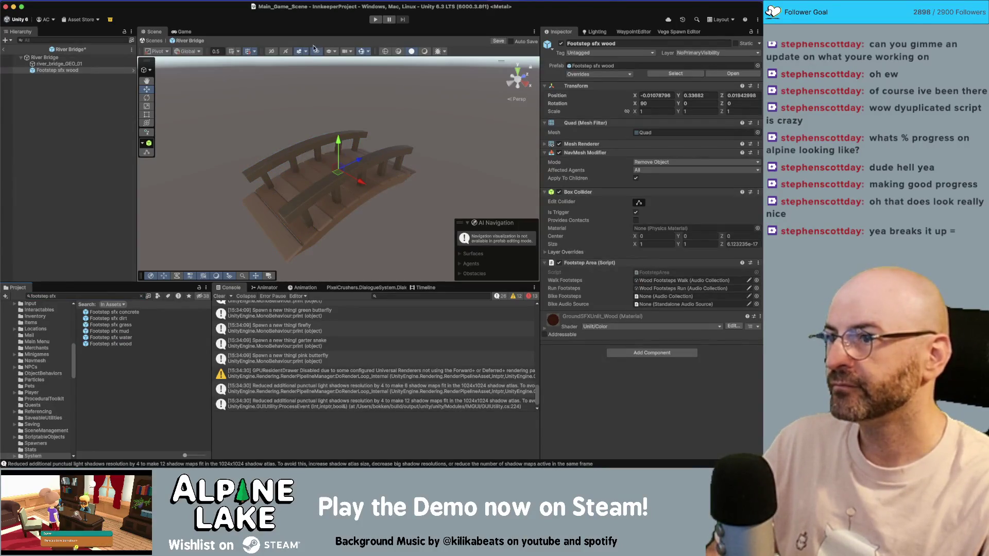
{"action": "left_click", "coordinate": [332, 52]}
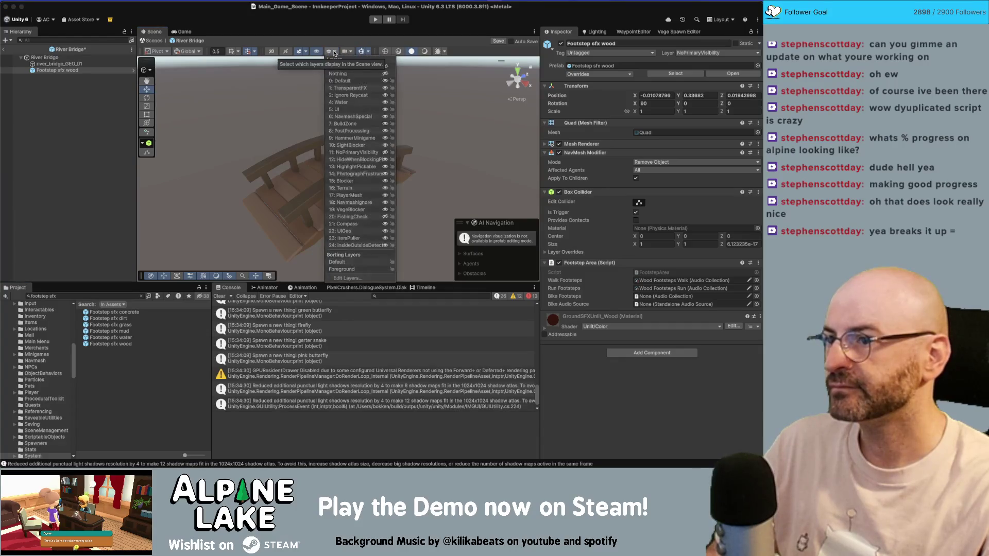
{"action": "left_click", "coordinate": [384, 153]}
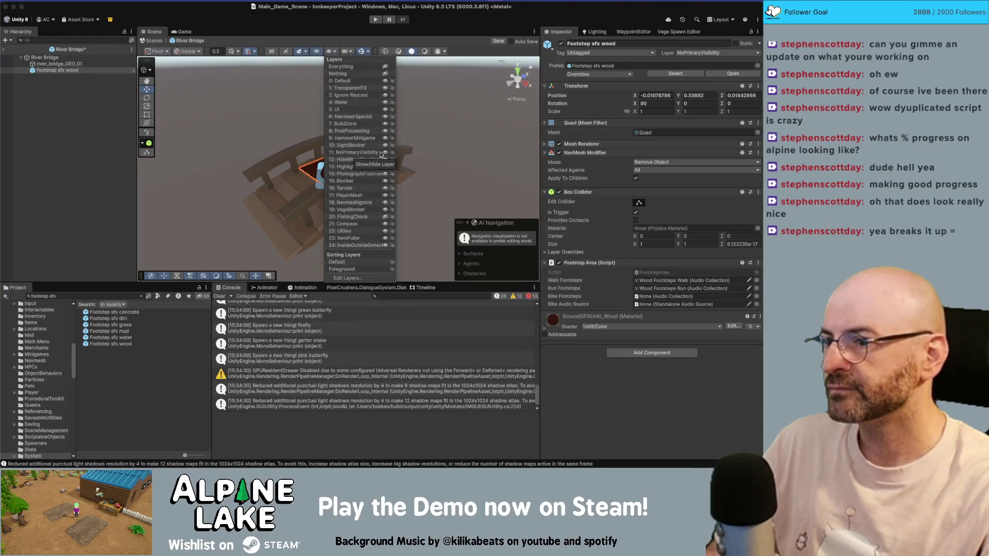
{"action": "left_click", "coordinate": [277, 36]}
Widen the footstep sound quad slightly, to X scale 1.1007
{"action": "mouse_move", "coordinate": [304, 103]}
{"action": "left_mouse_down"}
{"action": "mouse_move", "coordinate": [322, 146]}
{"action": "mouse_move", "coordinate": [339, 153]}
{"action": "left_mouse_up"}
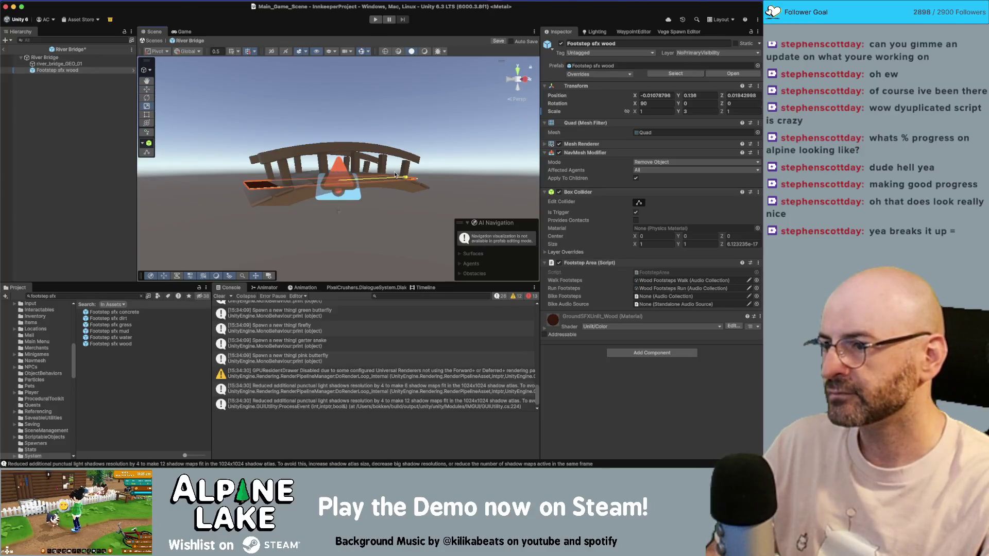
{"action": "left_click_drag", "start_coordinate": [328, 161], "coordinate": [428, 194]}
{"action": "left_click_drag", "start_coordinate": [369, 177], "coordinate": [163, 112]}
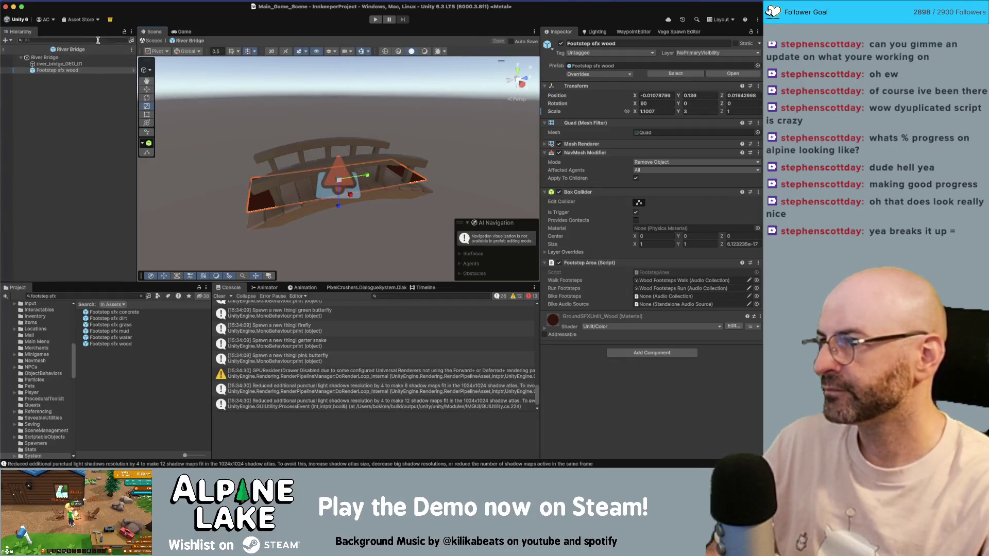
Hide the NoPrimaryVisibility layer again and leave the prefab for the main scene
{"action": "left_click", "coordinate": [332, 51]}
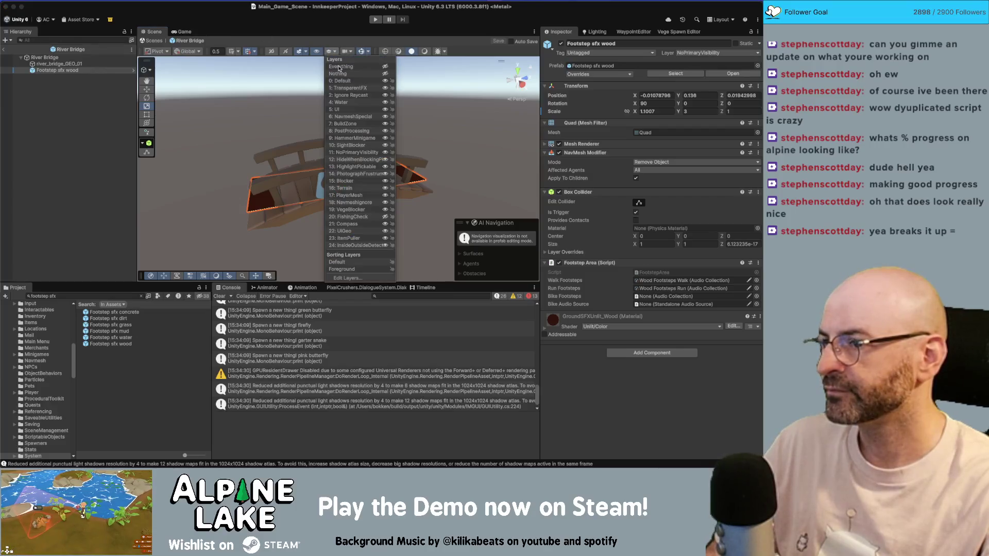
{"action": "left_click", "coordinate": [384, 153]}
{"action": "left_click", "coordinate": [103, 122]}
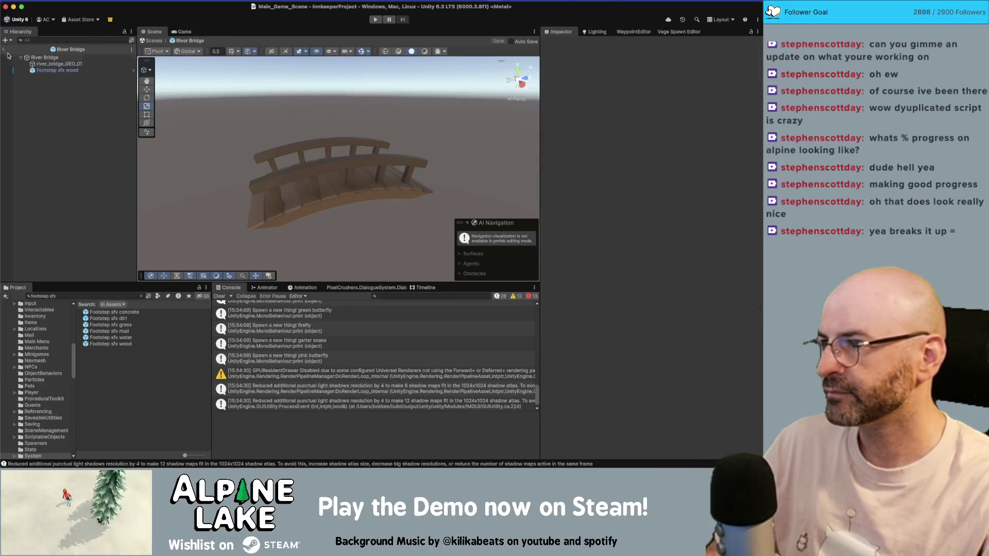
{"action": "left_click", "coordinate": [6, 51]}
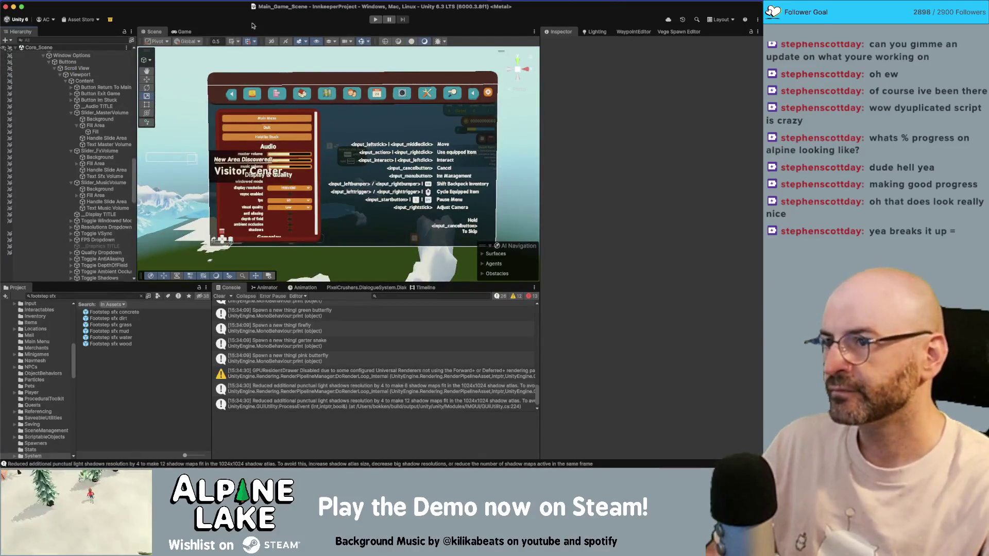
{"action": "left_click", "coordinate": [371, 20]}
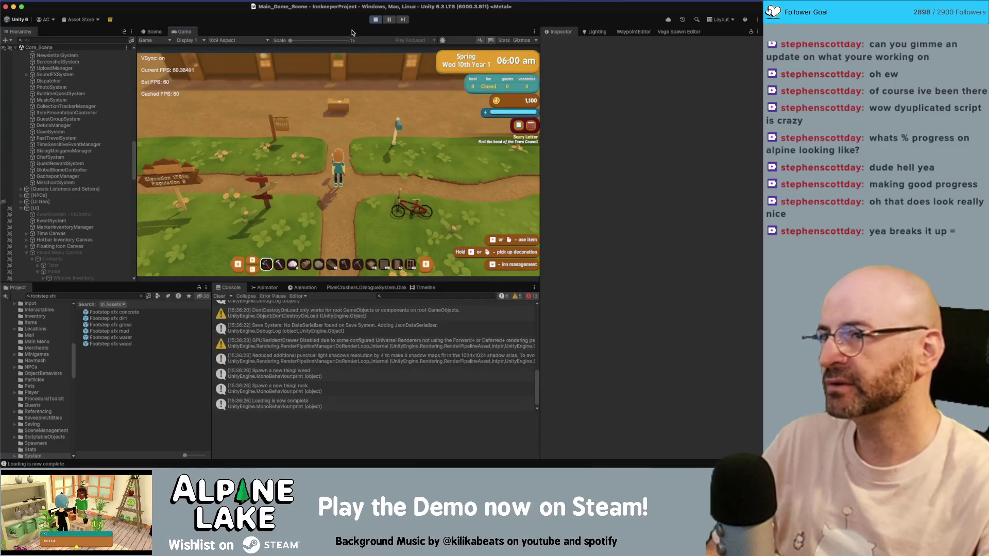
{"action": "key", "text": "super+p"}
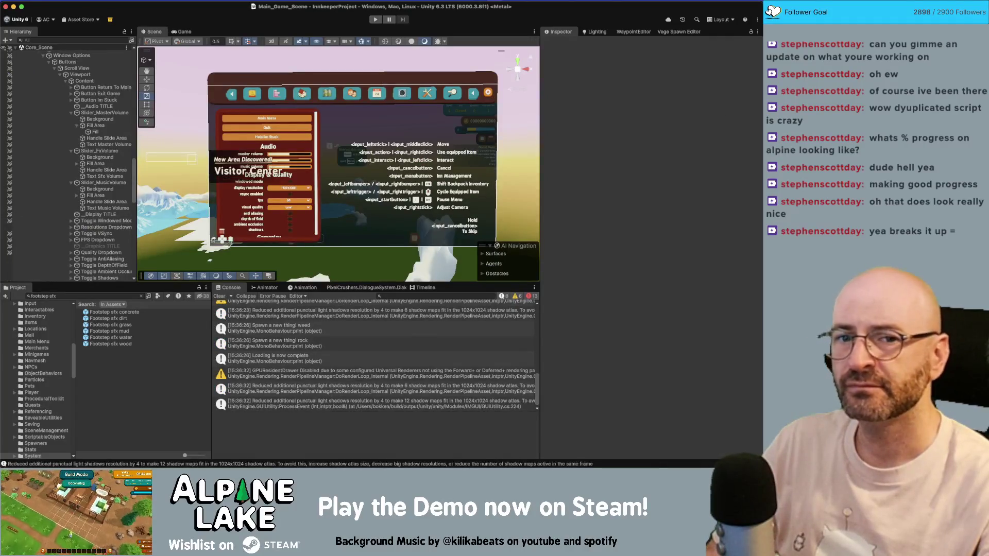
{"action": "scroll", "coordinate": [76, 164], "scroll_direction": "down", "scroll_amount": 10}
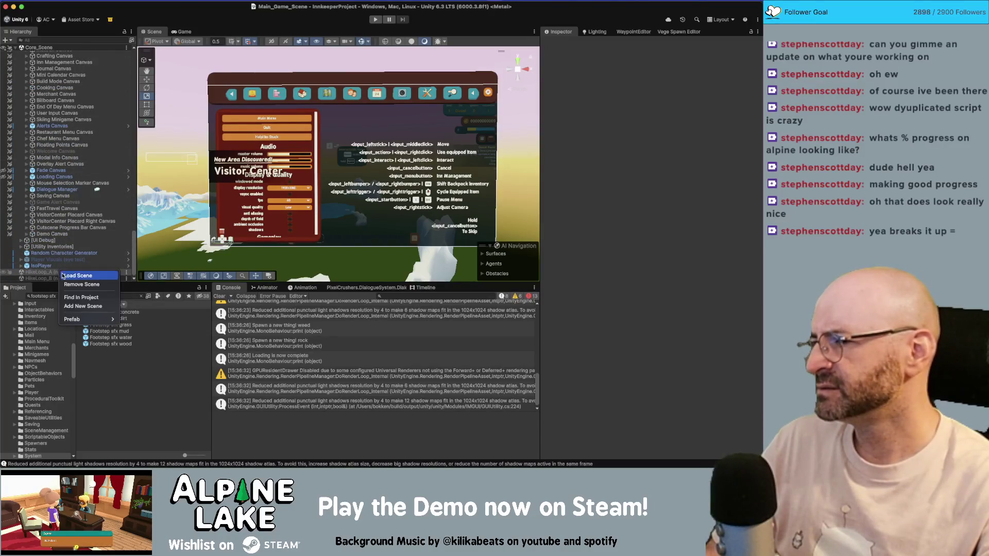
Load the HikeLoop_A scene and frame its River Bridge in the Scene view
{"action": "double_click", "coordinate": [51, 272]}
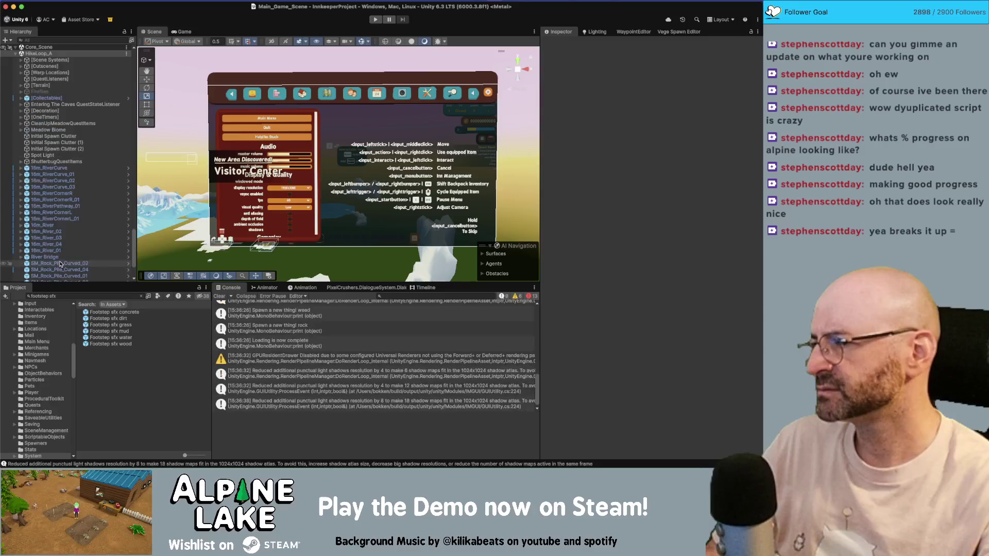
{"action": "left_click", "coordinate": [61, 257]}
{"action": "left_click", "coordinate": [181, 33]}
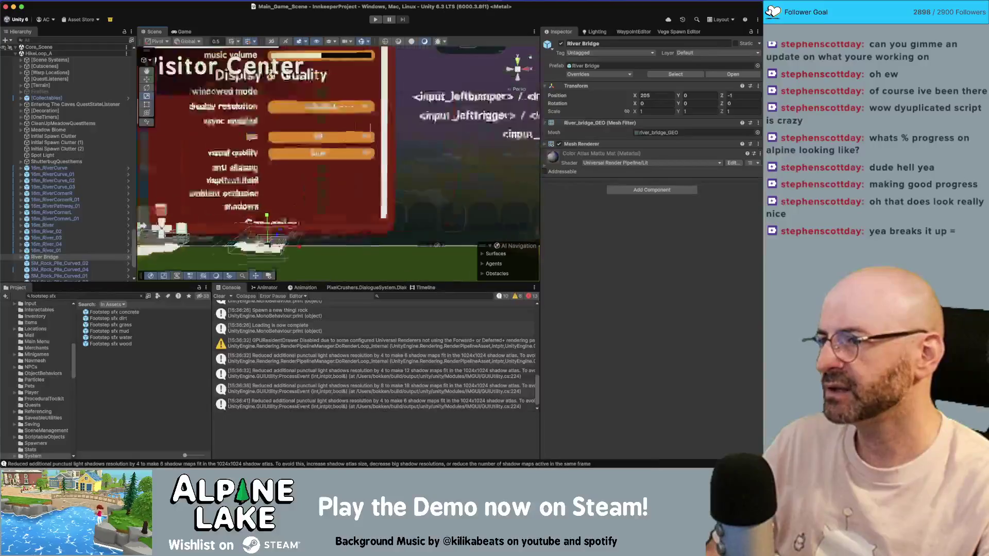
{"action": "left_click", "coordinate": [153, 31]}
{"action": "key", "text": "f"}
{"action": "left_click_drag", "start_coordinate": [340, 226], "coordinate": [355, 233]}
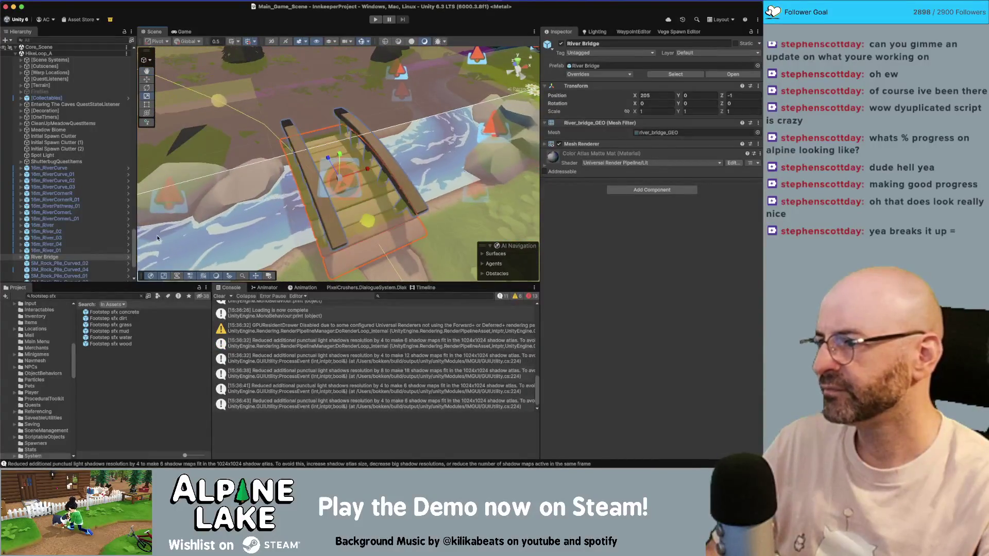
Search the project for 'visitor center scene' and select the 16m_River_01 and River Bridge objects
{"action": "left_click", "coordinate": [110, 295]}
{"action": "type", "text": "vis"}
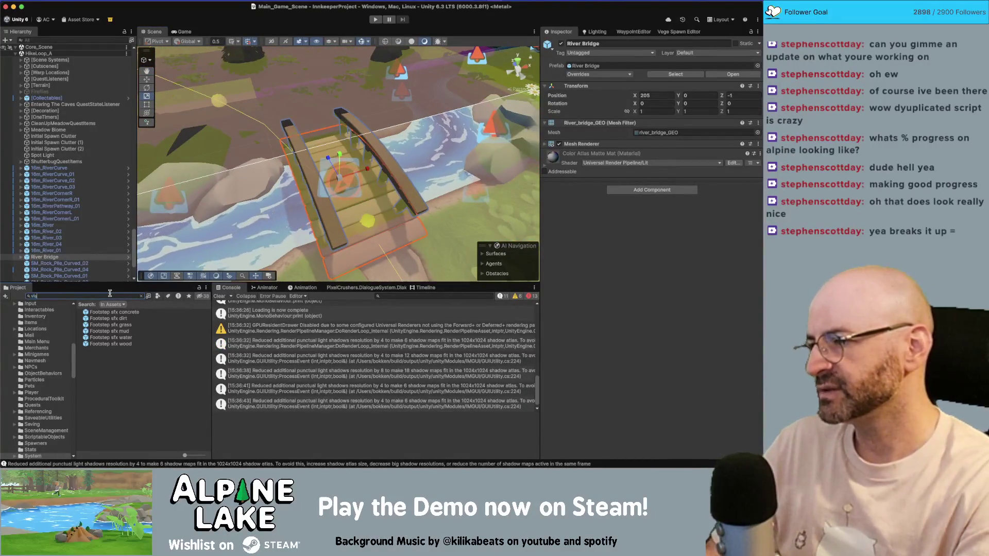
{"action": "type", "text": "itor center scene"}
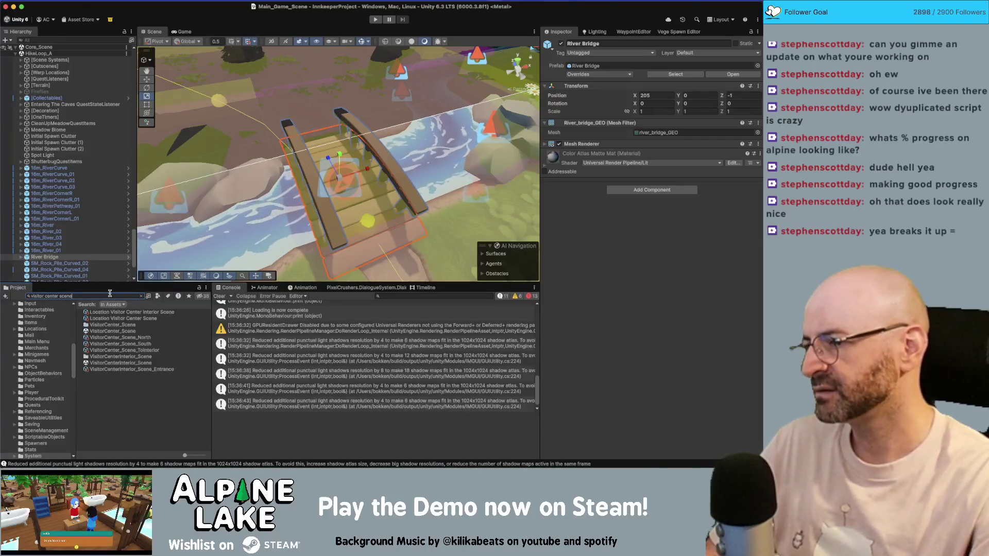
{"action": "scroll", "coordinate": [85, 250], "scroll_direction": "down", "scroll_amount": 5}
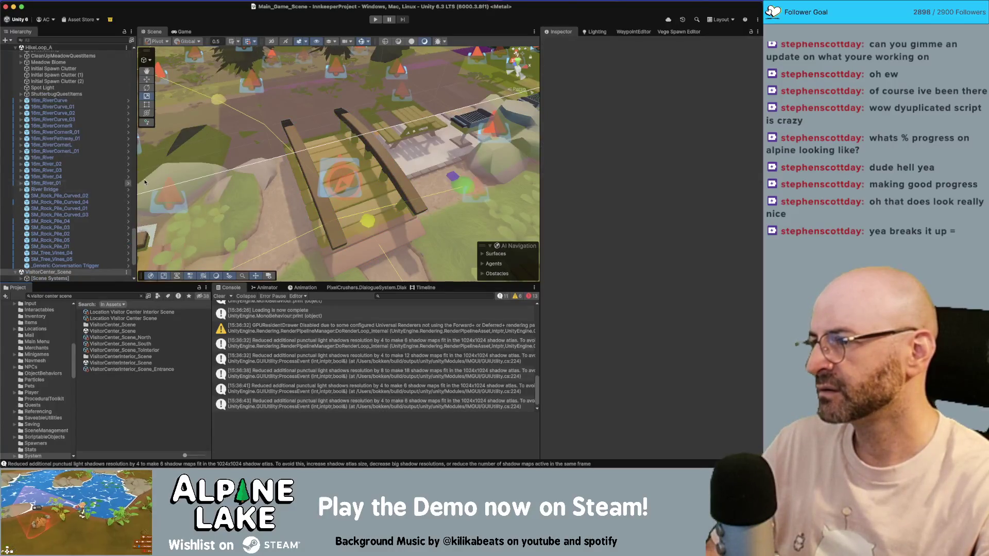
{"action": "left_click", "coordinate": [66, 185]}
{"action": "left_click", "coordinate": [59, 191]}
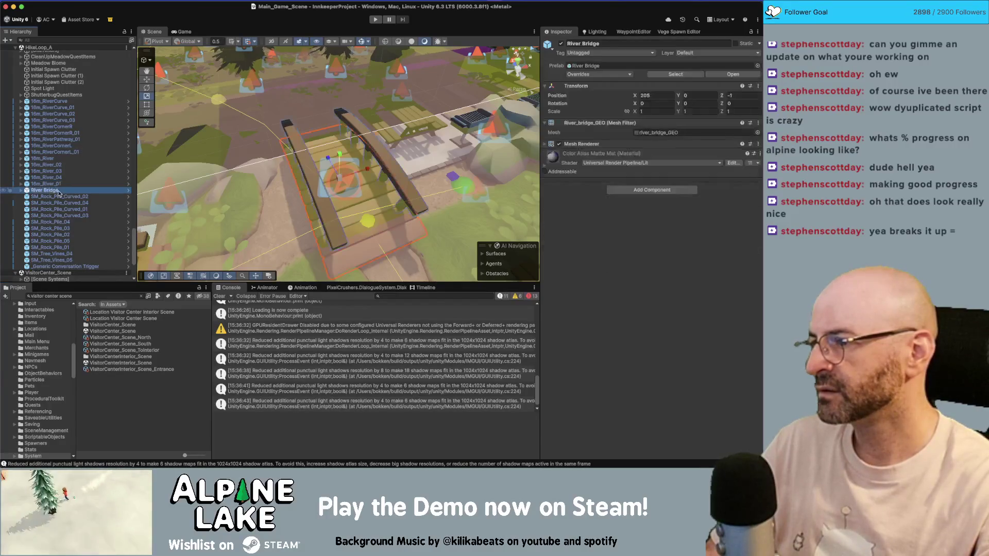
Unload HikeLoop_A and paste the River Bridge into VisitorCenter_Scene
{"action": "right_click", "coordinate": [61, 50]}
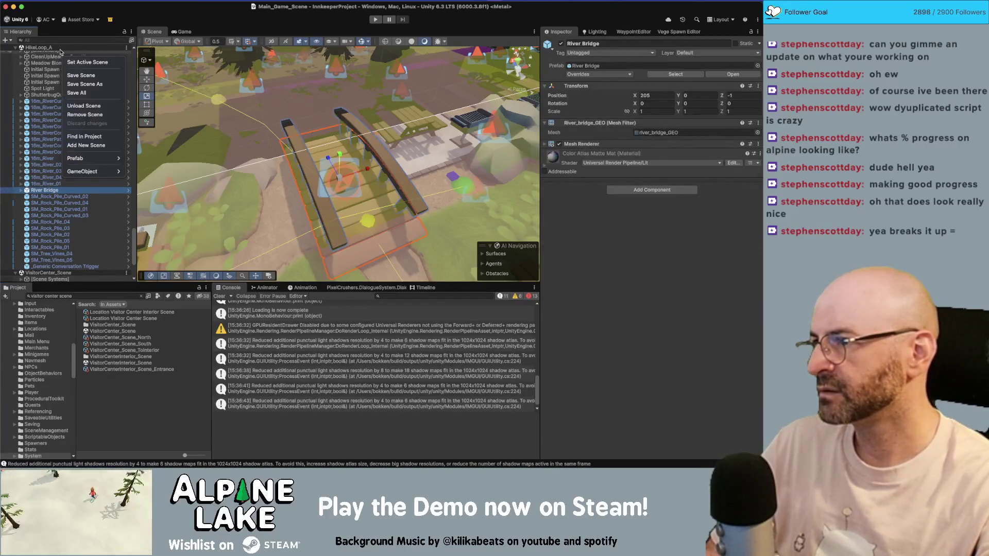
{"action": "left_click", "coordinate": [86, 106]}
{"action": "scroll", "coordinate": [207, 138], "scroll_direction": "up", "scroll_amount": 5}
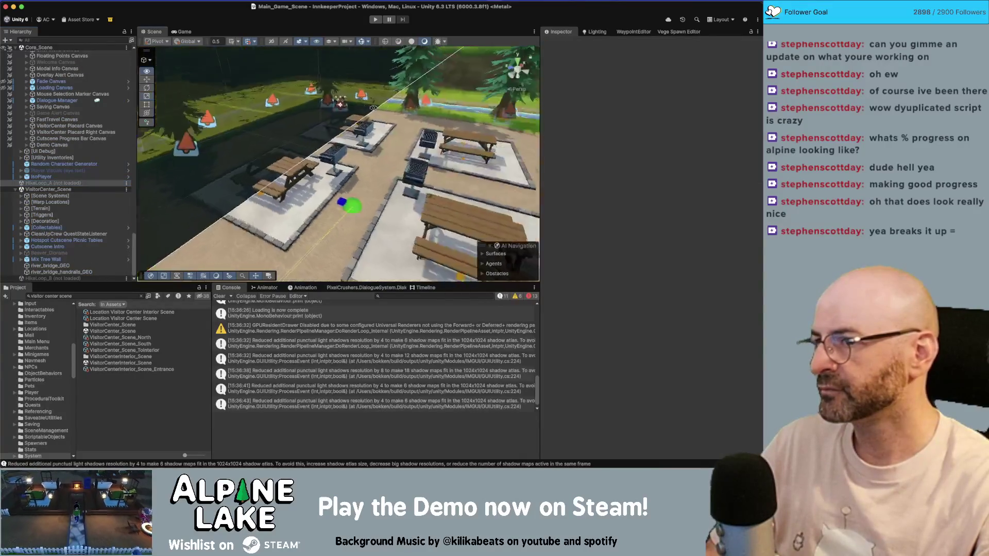
{"action": "key", "text": "super+v"}
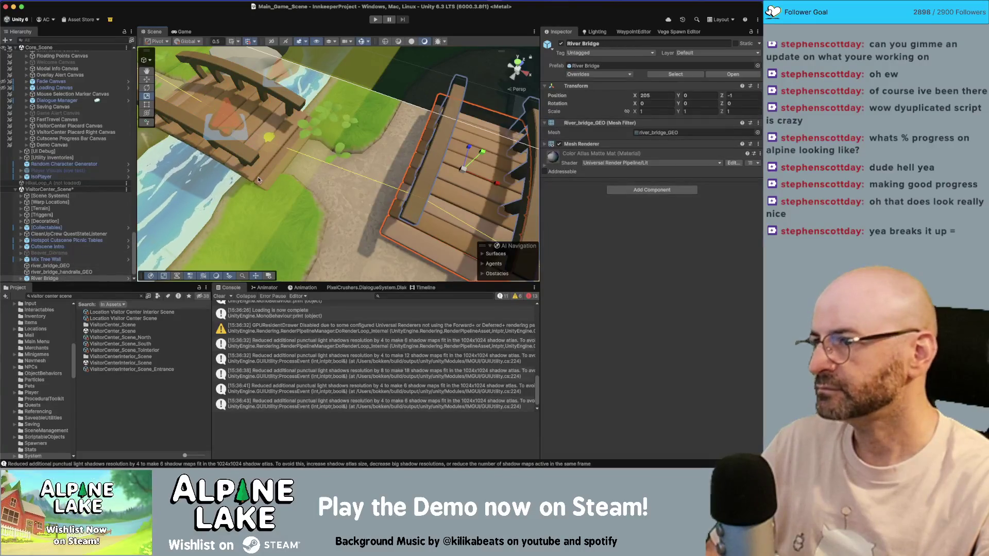
{"action": "scroll", "coordinate": [438, 116], "scroll_direction": "down", "scroll_amount": 5}
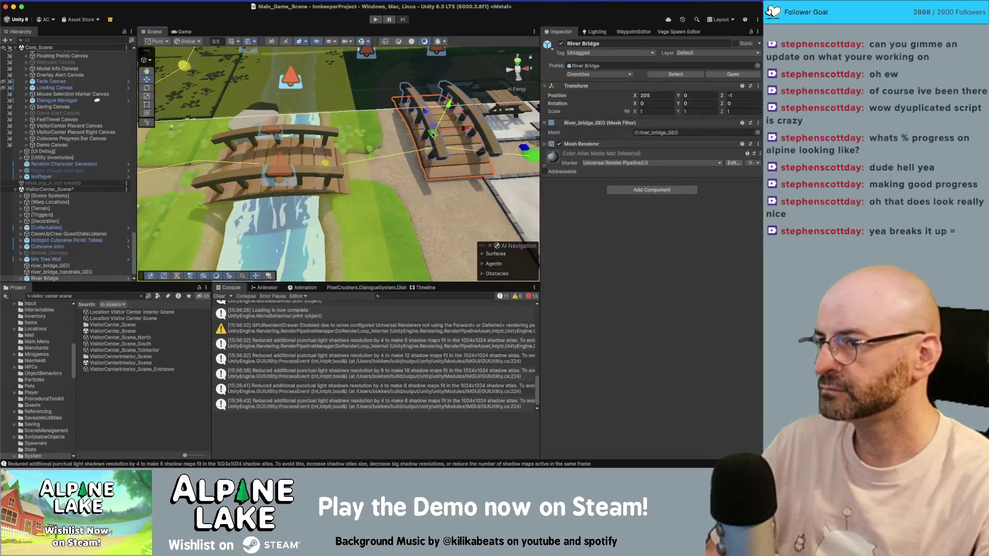
Move the River Bridge onto the river crossing and turn it roughly 90 degrees
{"action": "mouse_move", "coordinate": [438, 116]}
{"action": "left_mouse_down"}
{"action": "mouse_move", "coordinate": [280, 170]}
{"action": "mouse_move", "coordinate": [482, 131]}
{"action": "left_mouse_up"}
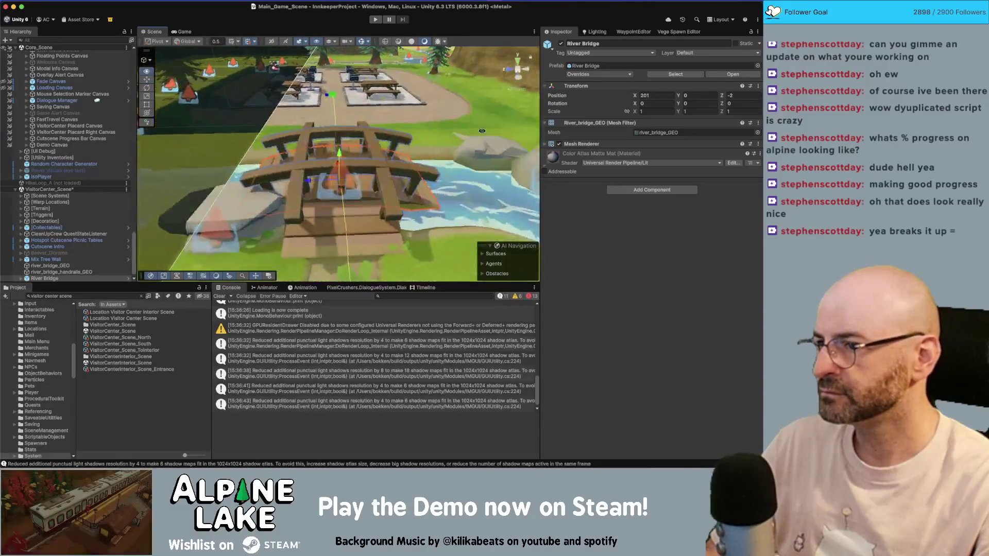
{"action": "left_click_drag", "start_coordinate": [332, 204], "coordinate": [268, 206]}
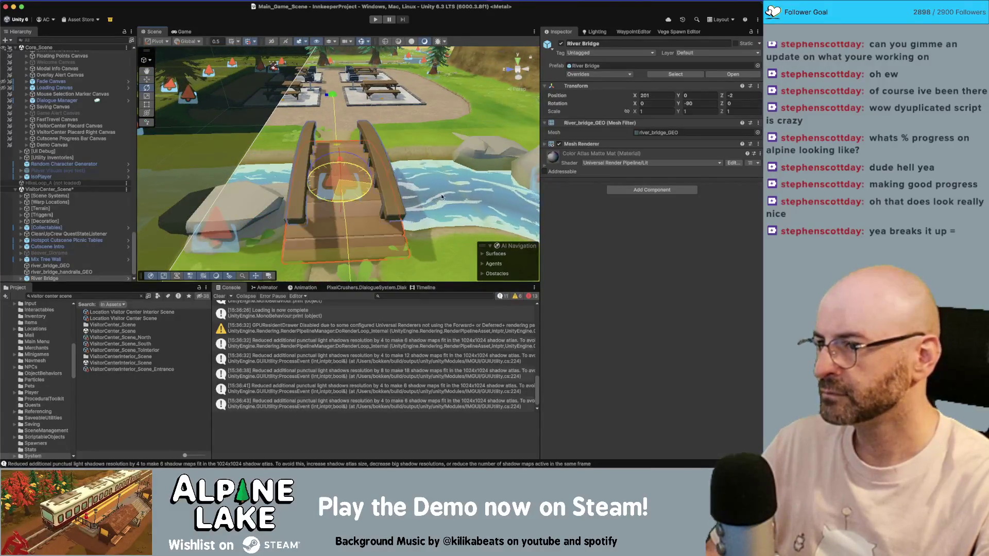
{"action": "left_click", "coordinate": [75, 266]}
{"action": "left_click", "coordinate": [75, 272], "text": "shift"}
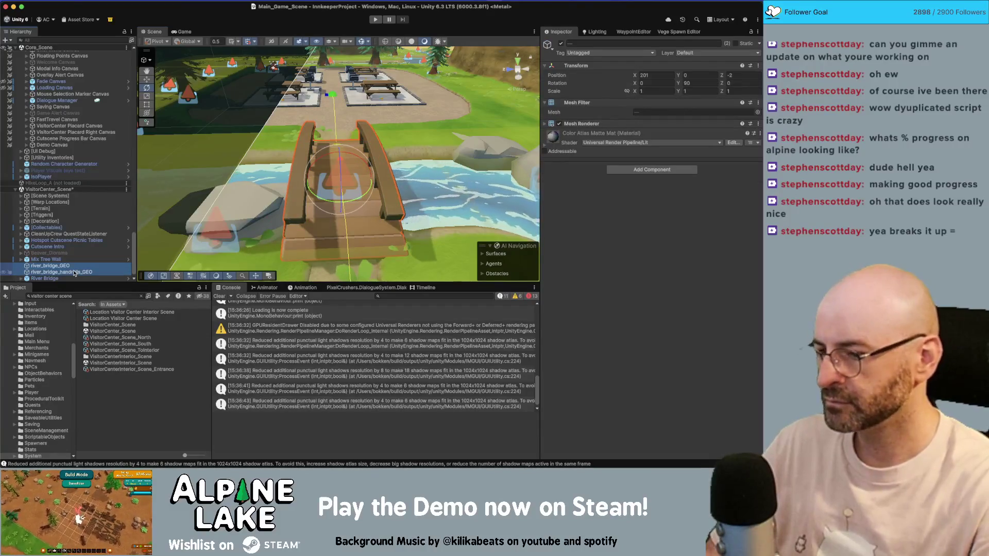
{"action": "key", "text": "Delete"}
{"action": "key", "text": "super+z"}
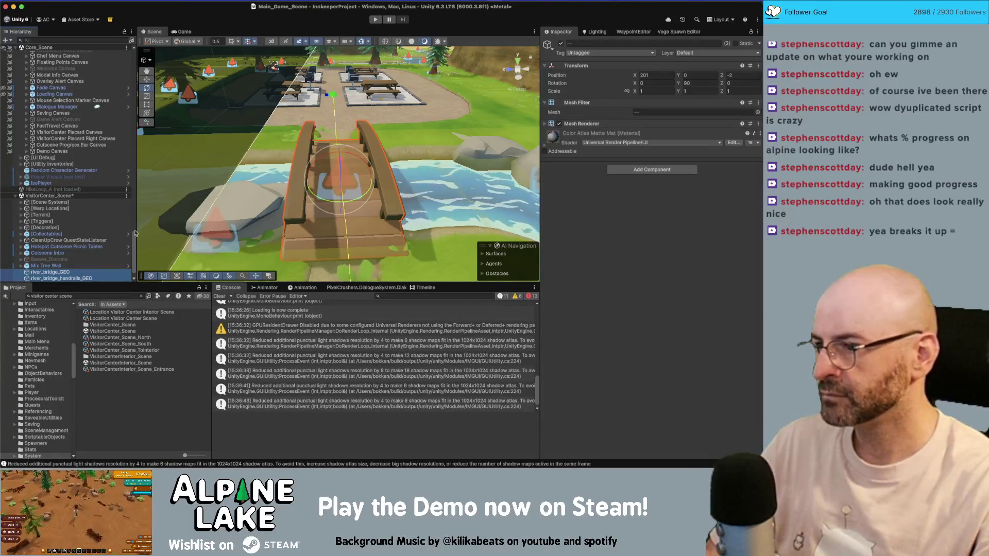
{"action": "key", "text": "super+z"}
{"action": "left_click", "coordinate": [54, 271]}
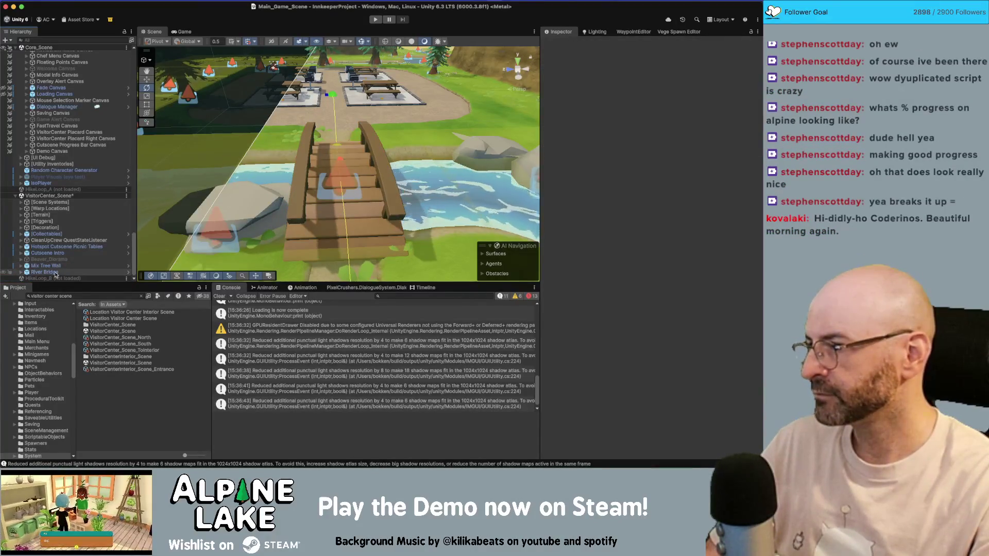
Set the River Bridge's Rotation Y to exactly 90
{"action": "left_click_drag", "start_coordinate": [411, 153], "coordinate": [296, 88]}
{"action": "left_click", "coordinate": [700, 103]}
{"action": "type", "text": "90"}
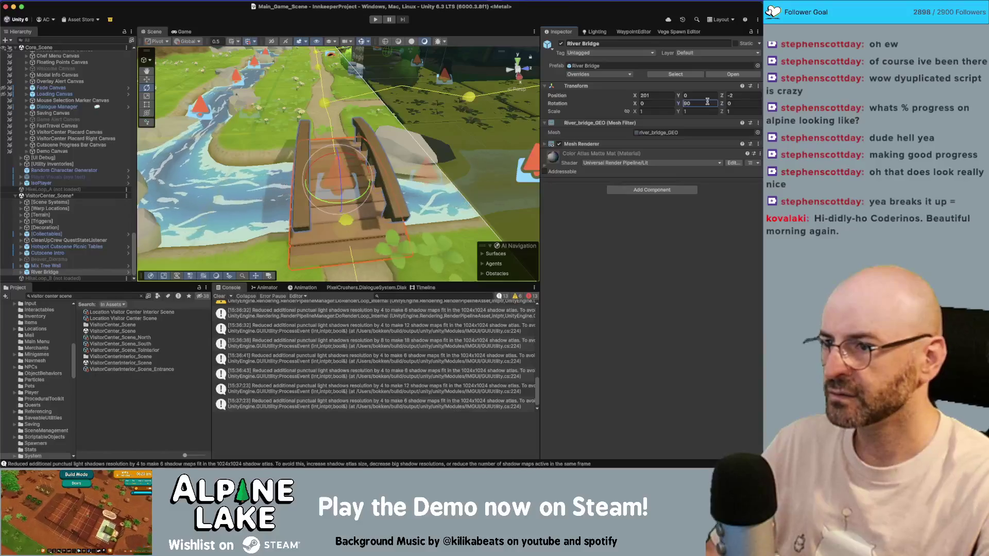
{"action": "mouse_move", "coordinate": [438, 154]}
{"action": "left_mouse_down"}
{"action": "mouse_move", "coordinate": [535, 135]}
{"action": "mouse_move", "coordinate": [405, 139]}
{"action": "mouse_move", "coordinate": [411, 108]}
{"action": "mouse_move", "coordinate": [368, 66]}
{"action": "left_mouse_up"}
Hide the scene gizmos and the [UI] group, collapse it, and deselect the bridge
{"action": "left_click", "coordinate": [362, 44]}
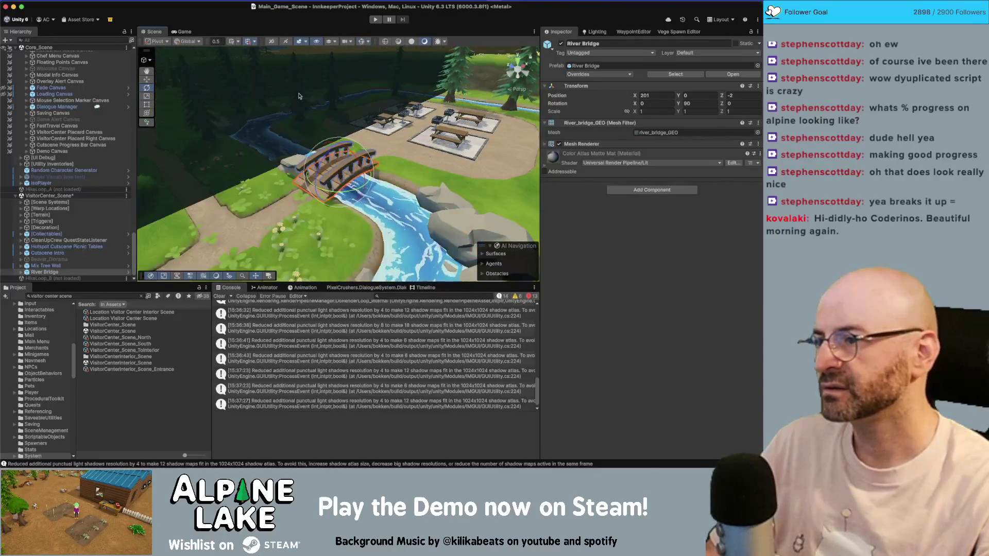
{"action": "scroll", "coordinate": [31, 171], "scroll_direction": "up", "scroll_amount": 10}
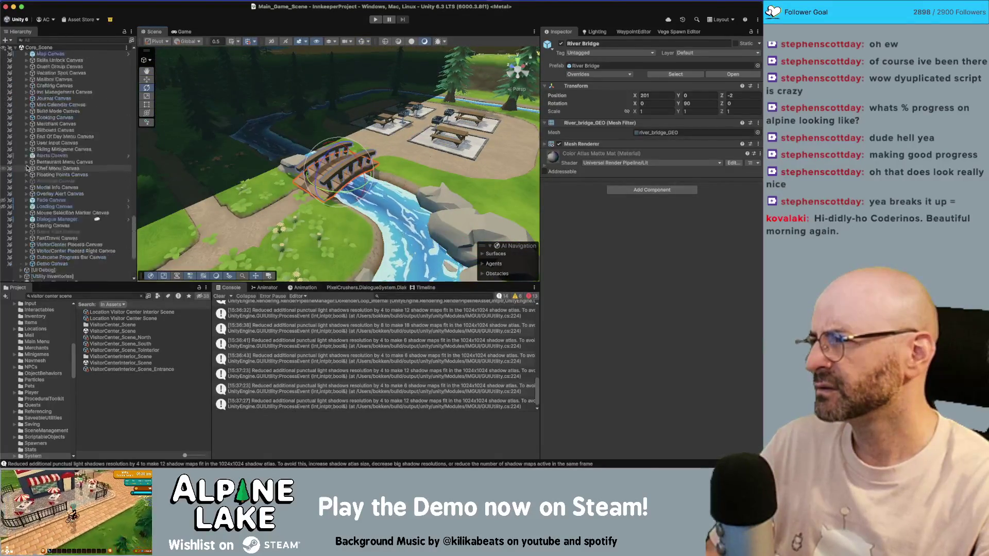
{"action": "scroll", "coordinate": [26, 168], "scroll_direction": "up", "scroll_amount": 8}
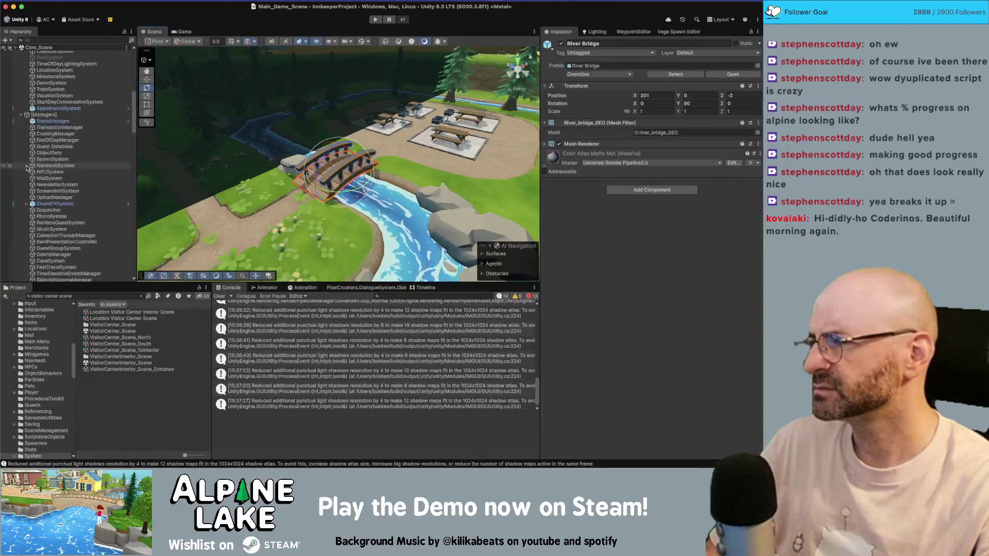
{"action": "left_click", "coordinate": [3, 156]}
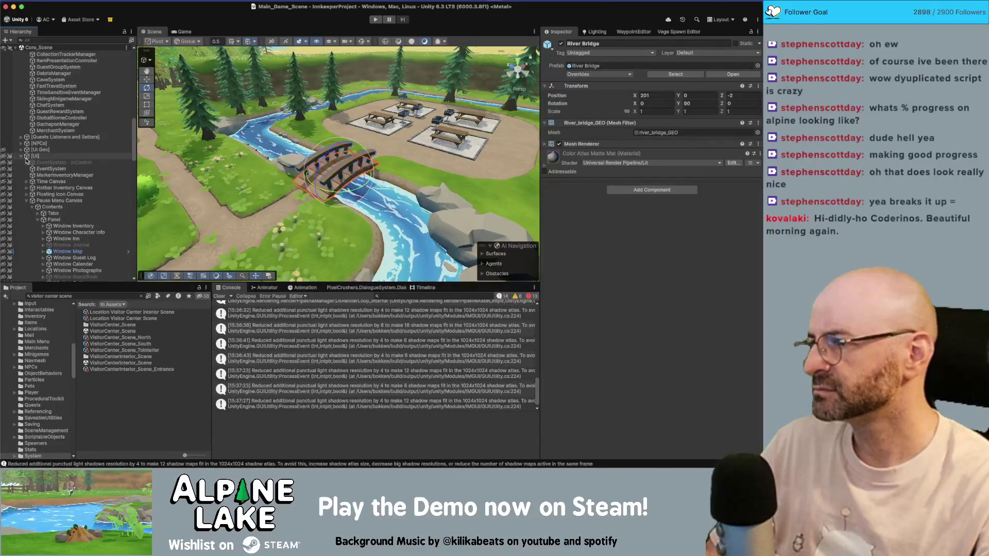
{"action": "left_click", "coordinate": [21, 156]}
{"action": "left_click", "coordinate": [274, 159]}
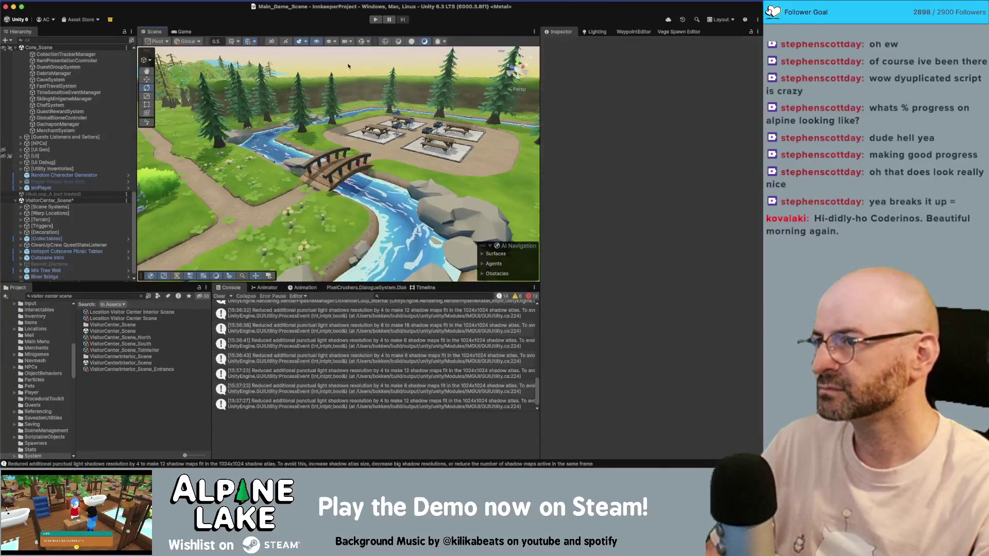
Fly the Scene view around the park to overview the building, river and bridge
{"action": "scroll", "coordinate": [244, 118], "scroll_direction": "up", "scroll_amount": 5}
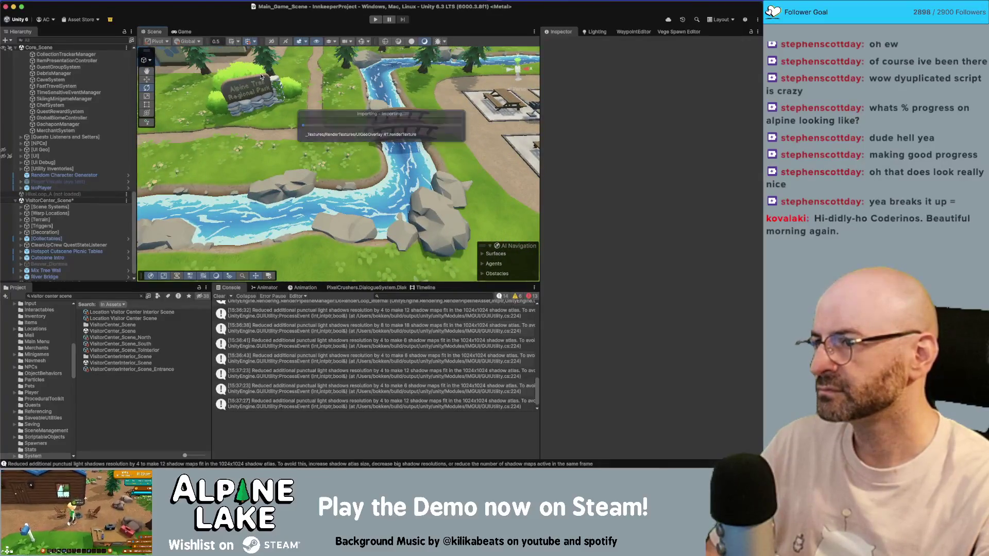
{"action": "left_click_drag", "start_coordinate": [266, 93], "coordinate": [229, 58]}
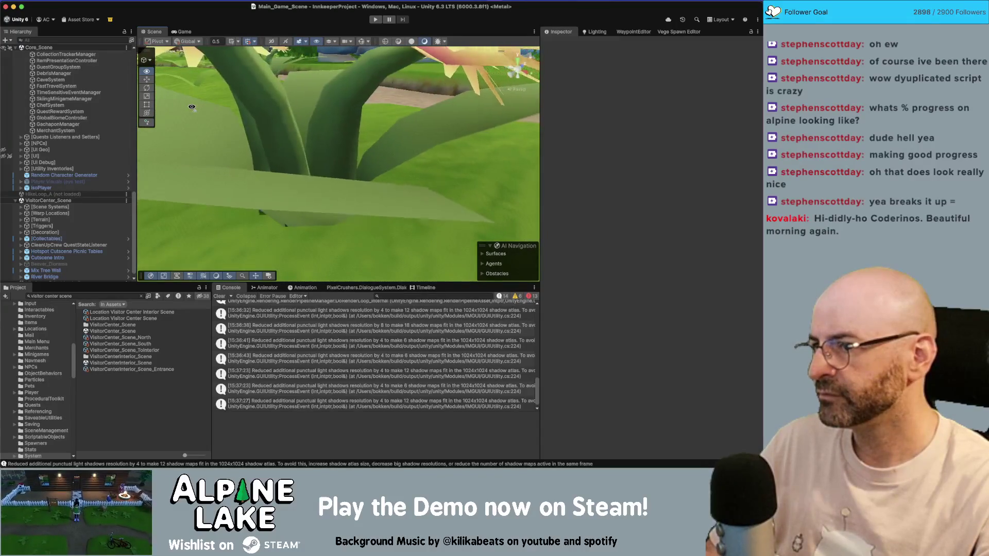
{"action": "scroll", "coordinate": [237, 136], "scroll_direction": "down", "scroll_amount": 5}
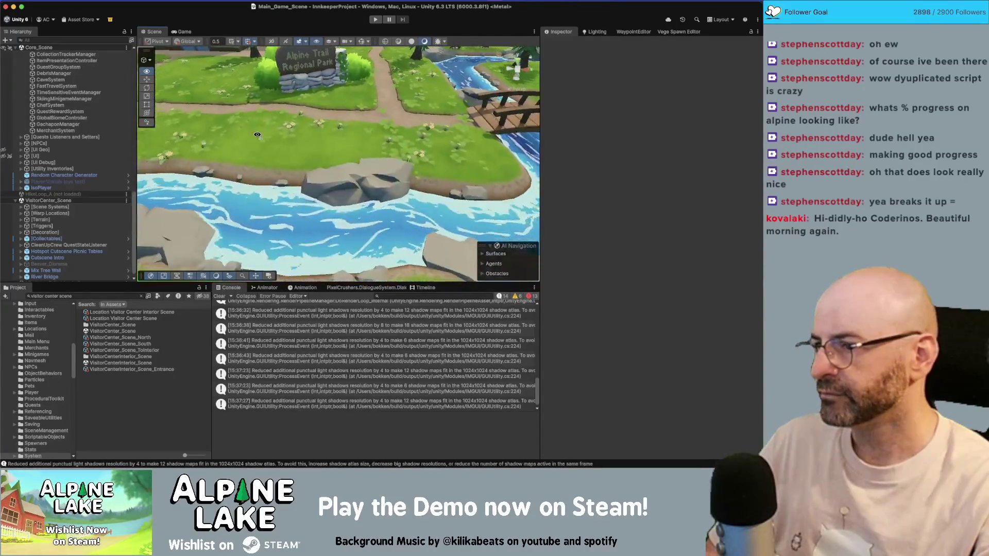
{"action": "key", "text": "s"}
{"action": "key", "text": "w"}
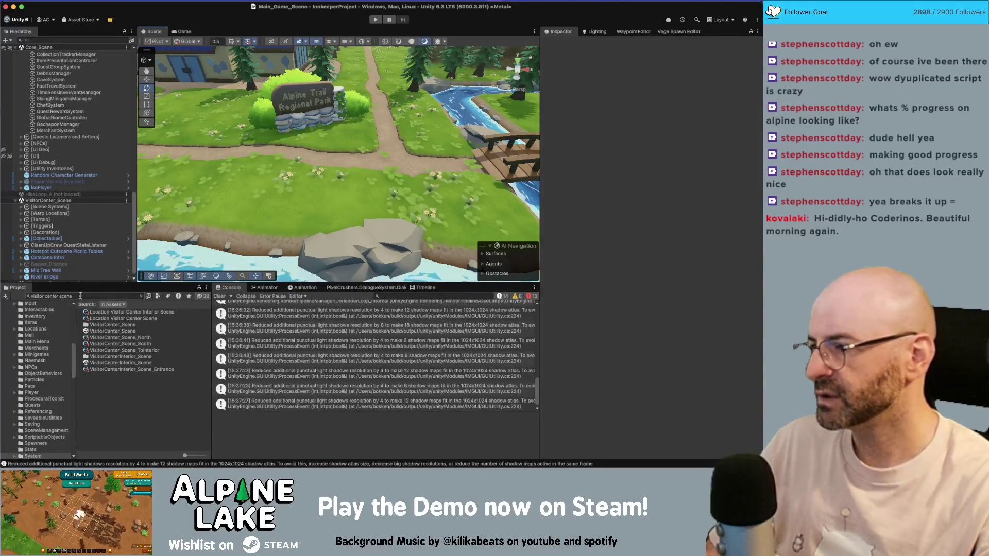
{"action": "key", "text": "s"}
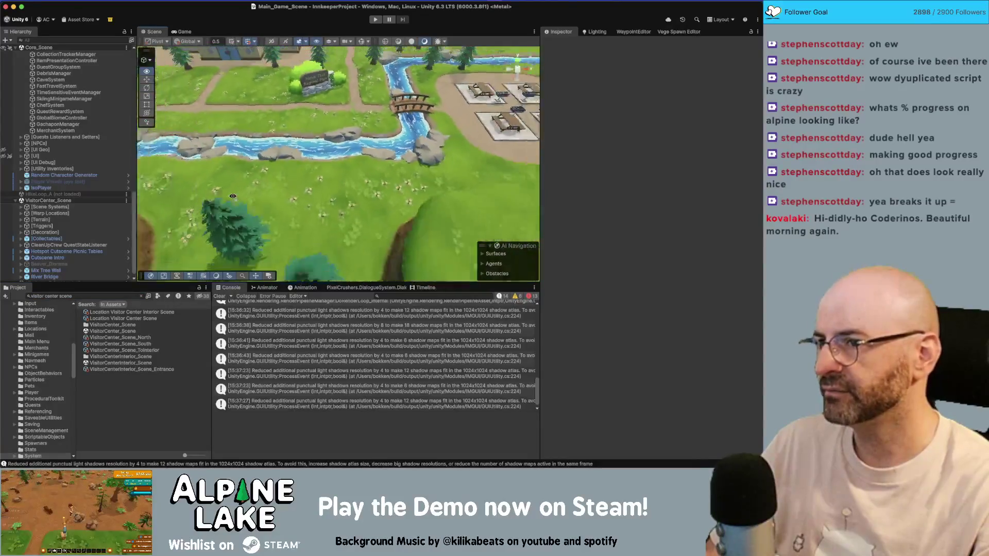
Unload VisitorCenter_Scene and search the Project for 'shore scene'
{"action": "right_click", "coordinate": [63, 200]}
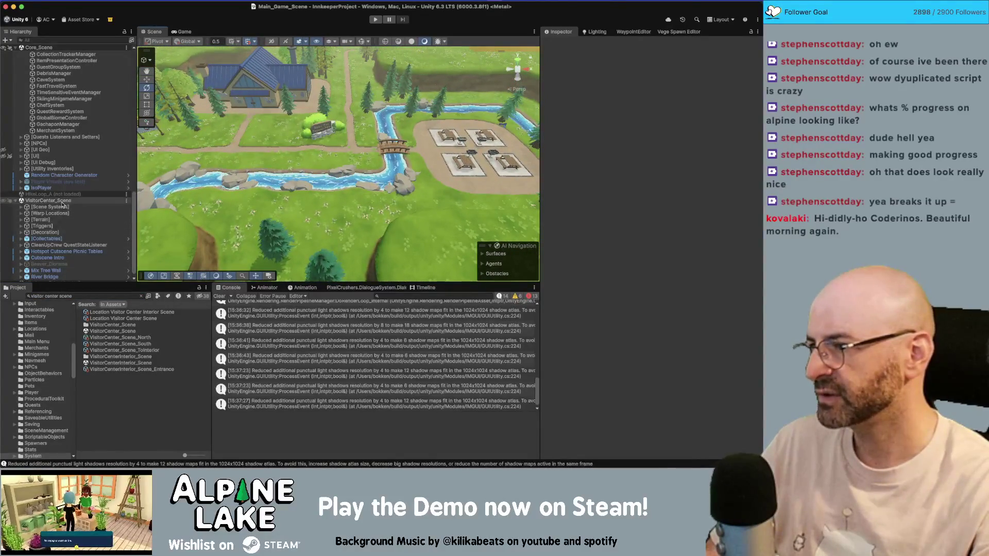
{"action": "left_click", "coordinate": [82, 250]}
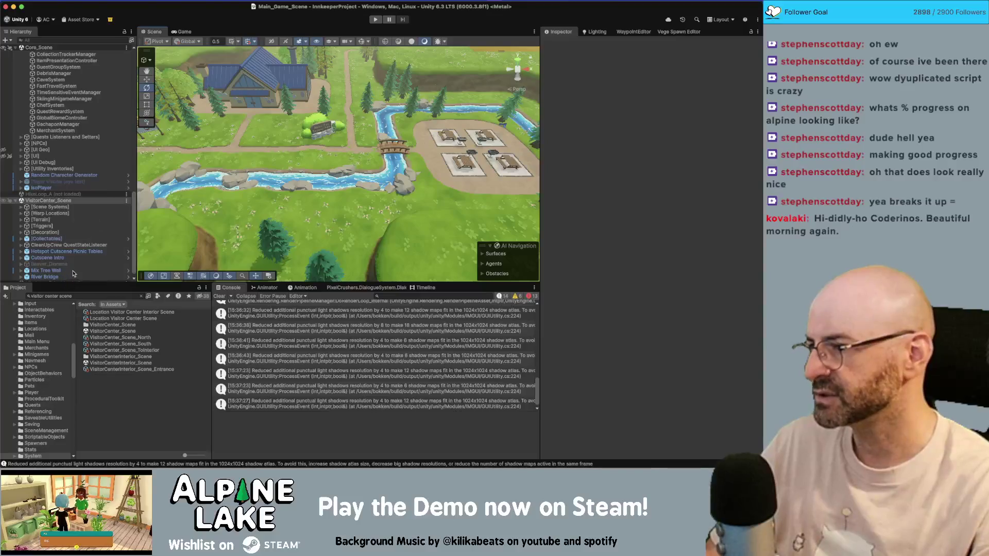
{"action": "left_click", "coordinate": [71, 296]}
{"action": "type", "text": "shore sc"}
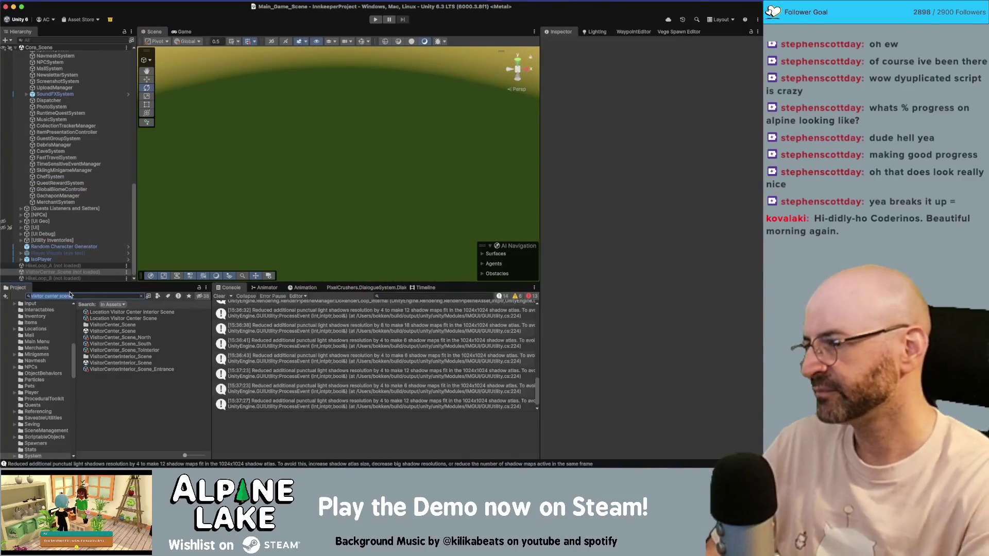
{"action": "type", "text": "ene"}
Load Lake_Shore_Scene into the Hierarchy and frame its Bridge GRP group from a new angle
{"action": "left_click_drag", "start_coordinate": [111, 319], "coordinate": [87, 268]}
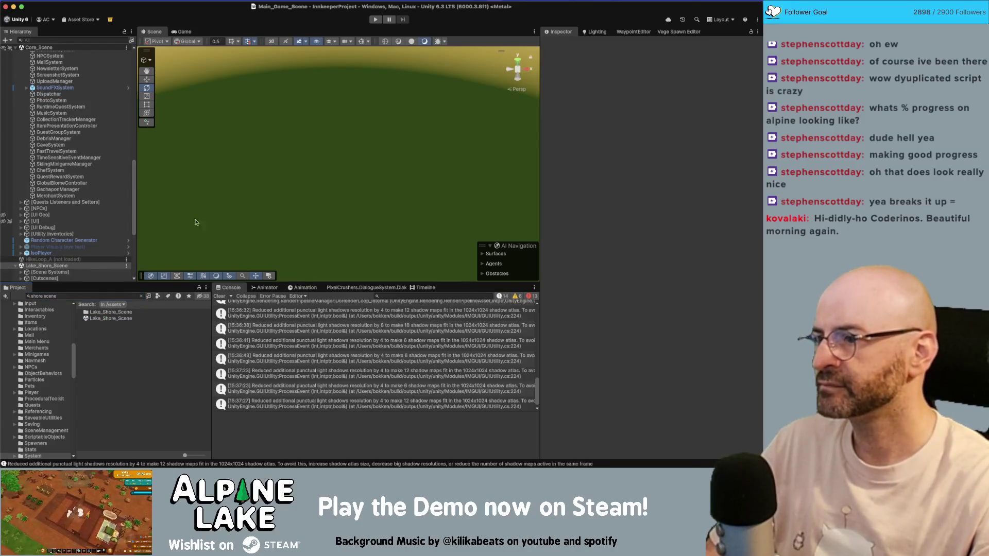
{"action": "scroll", "coordinate": [67, 206], "scroll_direction": "down", "scroll_amount": 5}
{"action": "left_click", "coordinate": [43, 214]}
{"action": "key", "text": "f"}
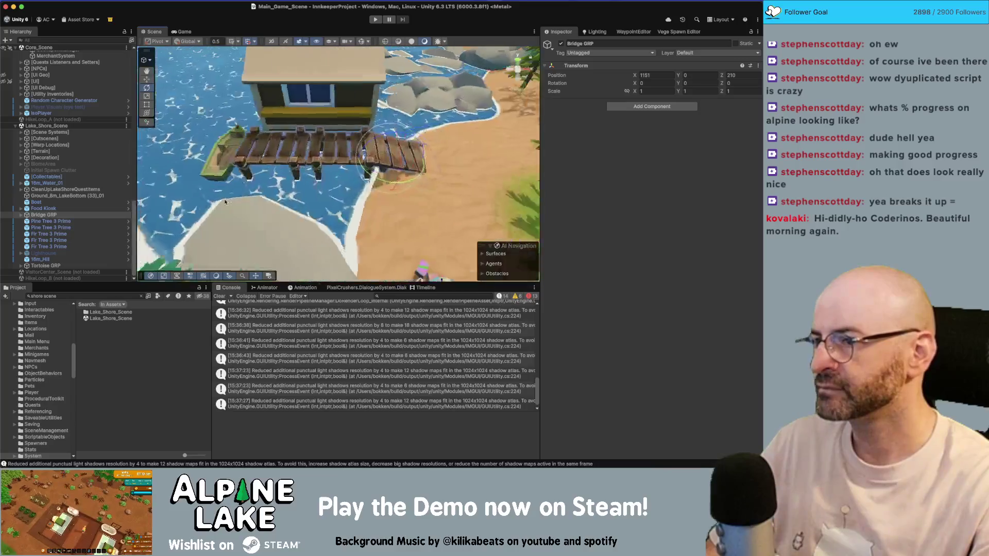
{"action": "mouse_move", "coordinate": [285, 178]}
{"action": "left_mouse_down"}
{"action": "mouse_move", "coordinate": [347, 99]}
{"action": "mouse_move", "coordinate": [276, 189]}
{"action": "mouse_move", "coordinate": [333, 167]}
{"action": "mouse_move", "coordinate": [408, 164]}
{"action": "mouse_move", "coordinate": [347, 189]}
{"action": "left_mouse_up"}
{"action": "left_click", "coordinate": [347, 100]}
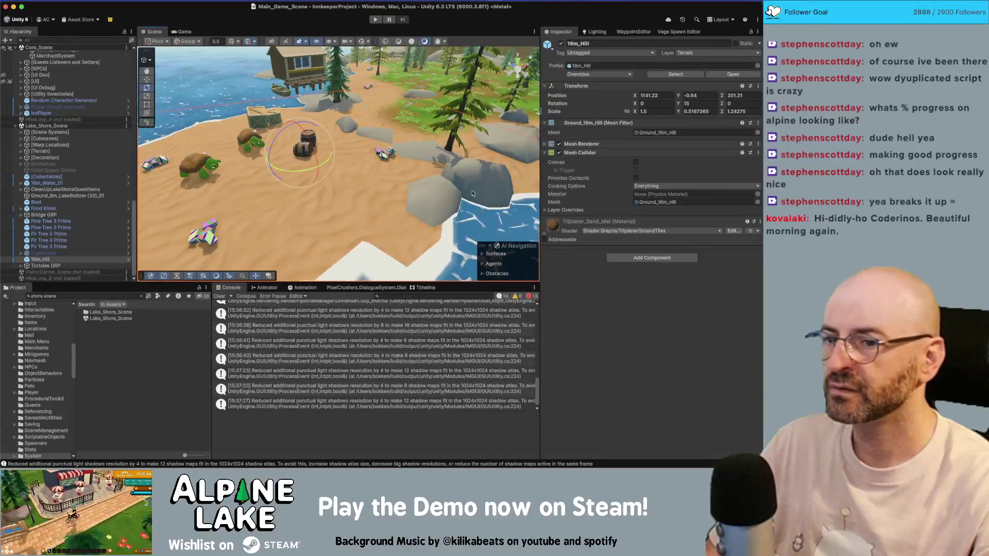
Expand the Triplaner_Sand_Mat surface inputs and orbit down to a beach-level view
{"action": "left_click", "coordinate": [599, 222]}
{"action": "scroll", "coordinate": [618, 264], "scroll_direction": "down", "scroll_amount": 1}
{"action": "scroll", "coordinate": [618, 264], "scroll_direction": "down", "scroll_amount": 5}
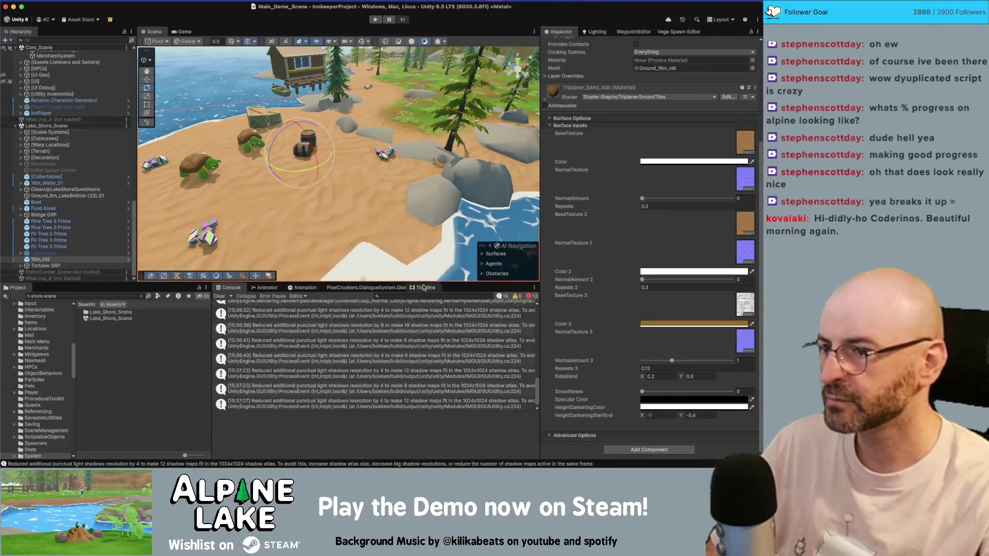
{"action": "mouse_move", "coordinate": [363, 244]}
{"action": "left_mouse_down"}
{"action": "mouse_move", "coordinate": [384, 149]}
{"action": "mouse_move", "coordinate": [459, 220]}
{"action": "mouse_move", "coordinate": [448, 268]}
{"action": "left_mouse_up"}
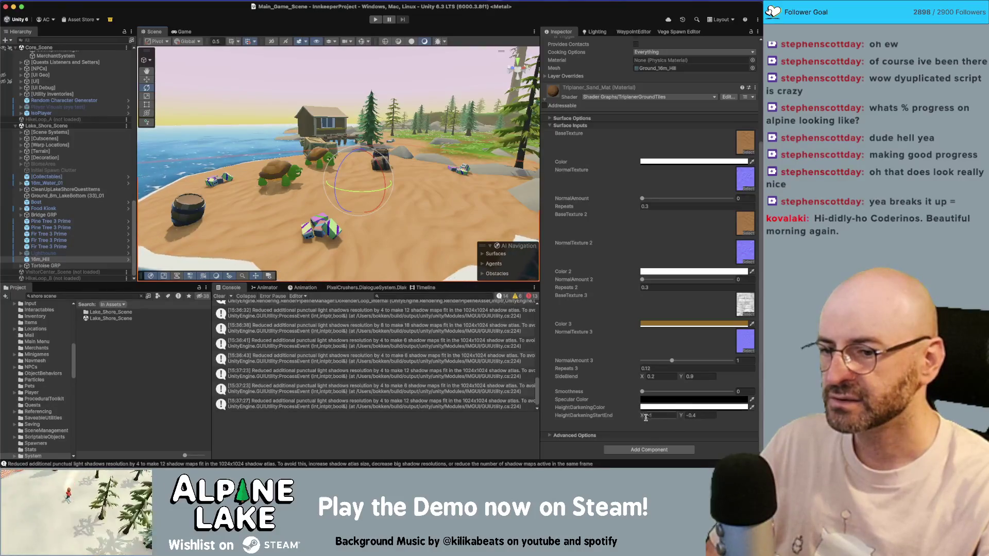
Set height darkening start to -1, end to -2, and the darkening colour to black
{"action": "left_click", "coordinate": [642, 416]}
{"action": "left_click_drag", "start_coordinate": [643, 418], "coordinate": [679, 419]}
{"action": "type", "text": "-1"}
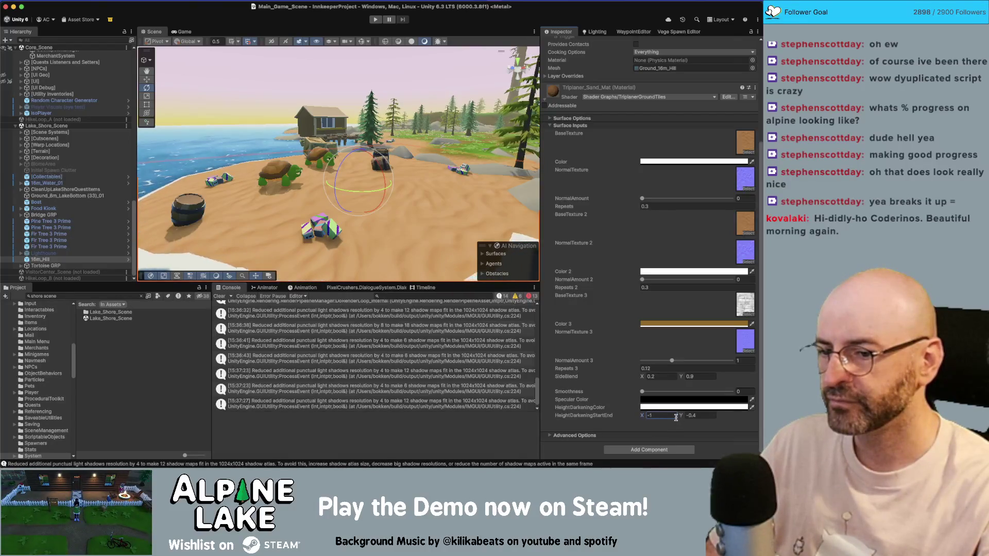
{"action": "key", "text": "Tab"}
{"action": "type", "text": "-2"}
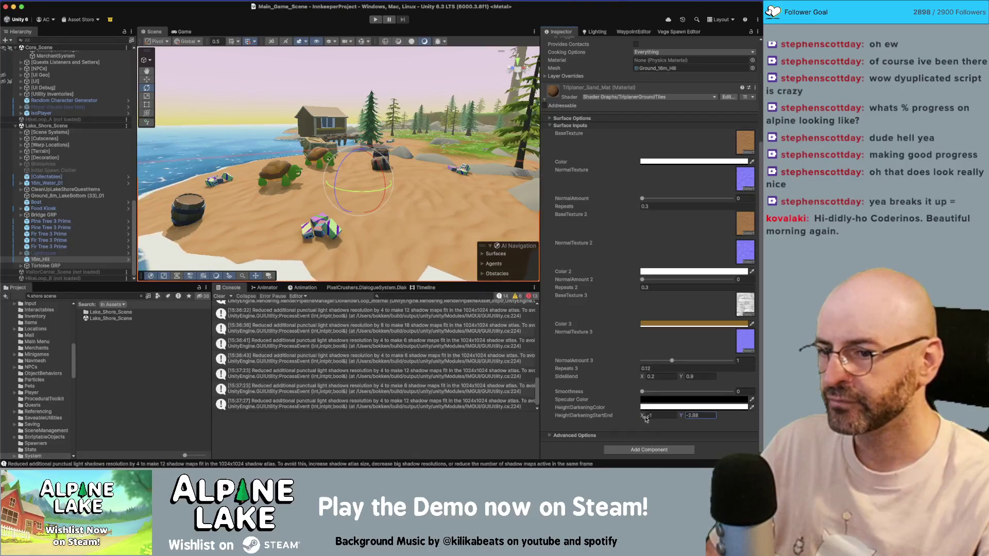
{"action": "left_click", "coordinate": [669, 406]}
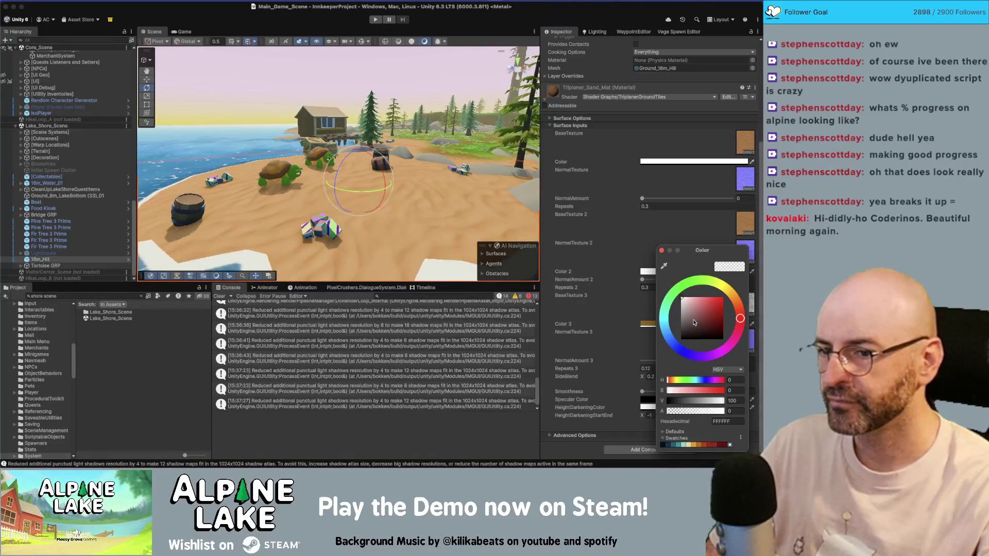
{"action": "left_click_drag", "start_coordinate": [694, 323], "coordinate": [651, 352]}
{"action": "left_click", "coordinate": [619, 345]}
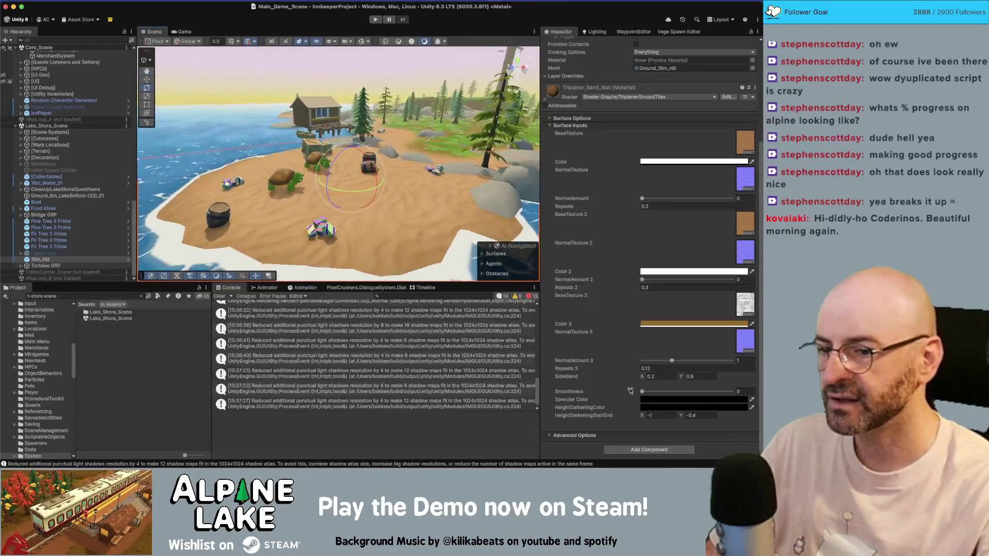
Retune the height darkening end value from -0.85 and sample Color 3's gold as darkening colour
{"action": "left_click", "coordinate": [692, 412]}
{"action": "type", "text": "-0.85"}
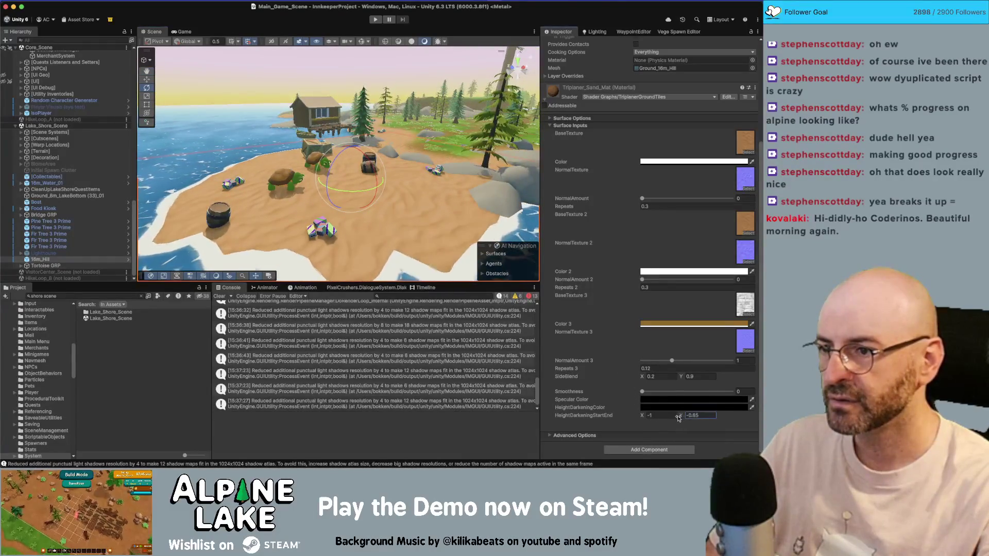
{"action": "left_click_drag", "start_coordinate": [682, 418], "coordinate": [648, 418]}
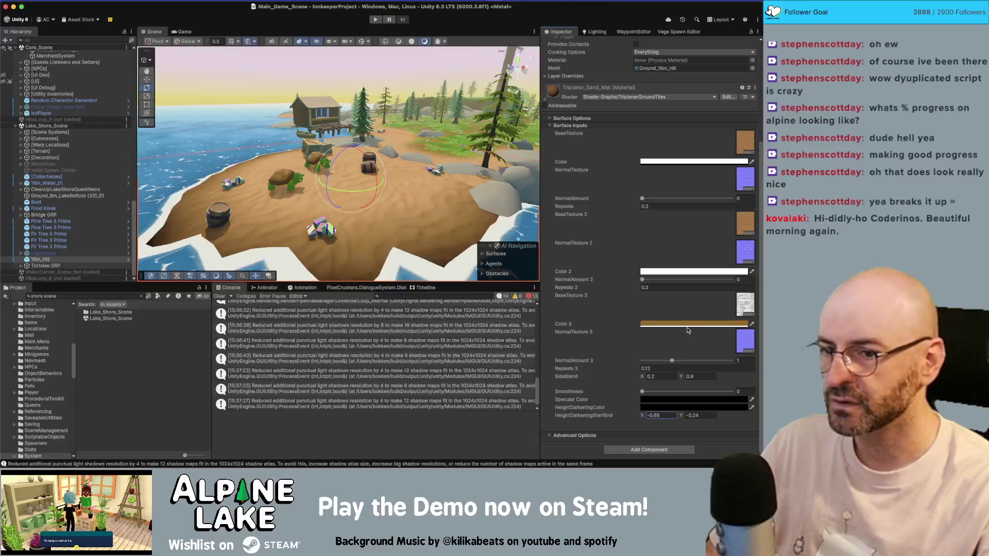
{"action": "left_click", "coordinate": [752, 407]}
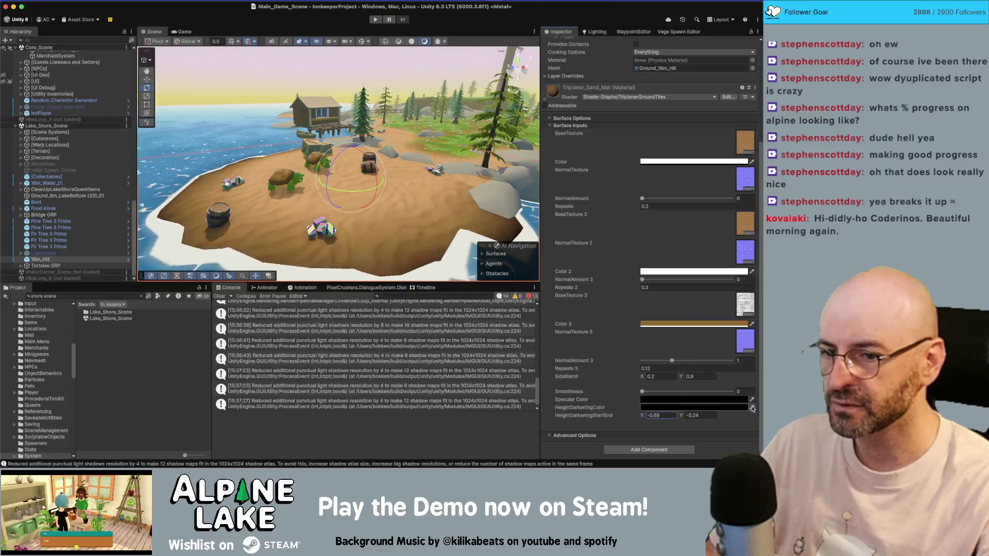
{"action": "left_click", "coordinate": [705, 324]}
{"action": "mouse_move", "coordinate": [337, 217]}
{"action": "left_mouse_down"}
{"action": "mouse_move", "coordinate": [340, 270]}
{"action": "mouse_move", "coordinate": [415, 254]}
{"action": "mouse_move", "coordinate": [257, 211]}
{"action": "mouse_move", "coordinate": [371, 148]}
{"action": "mouse_move", "coordinate": [353, 146]}
{"action": "left_mouse_up"}
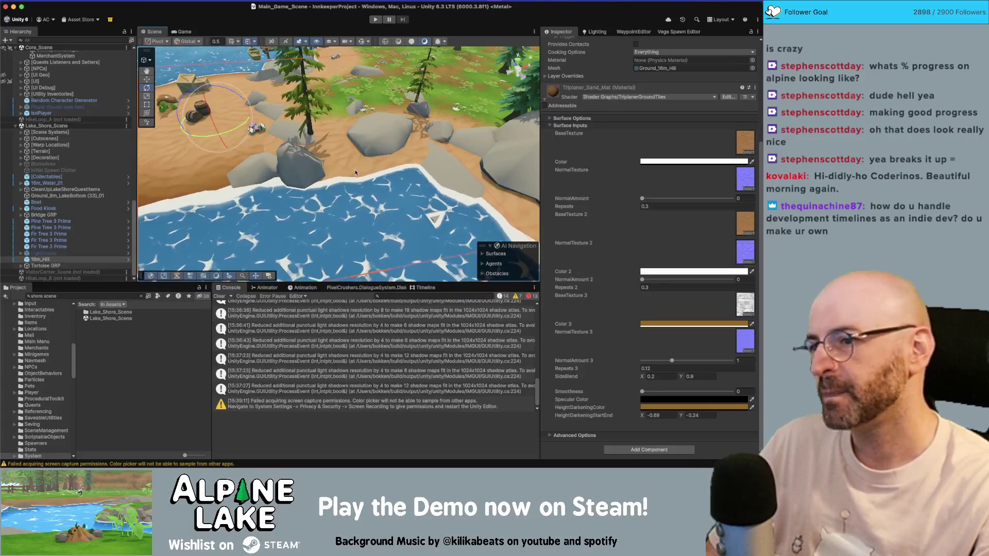
{"action": "left_click", "coordinate": [354, 169]}
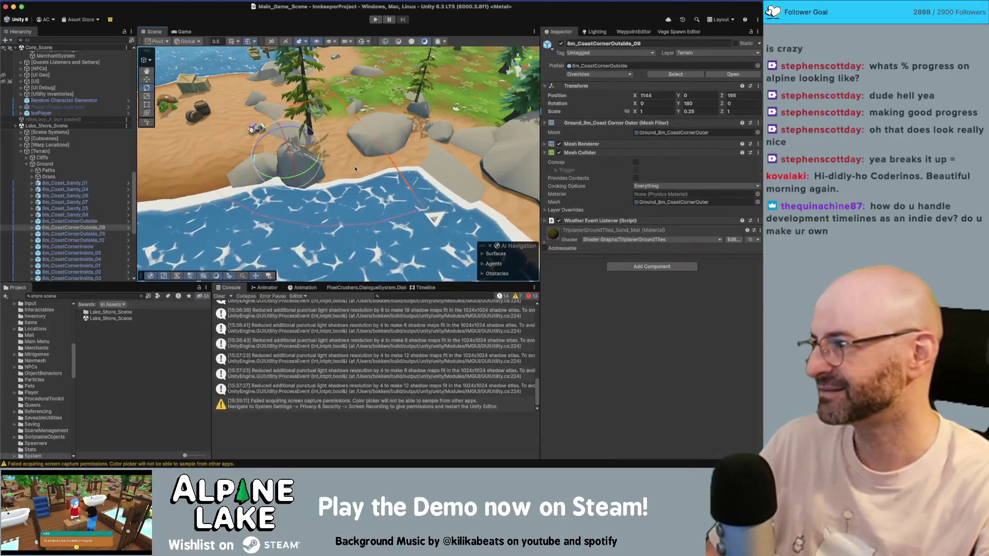
{"action": "key", "text": "w"}
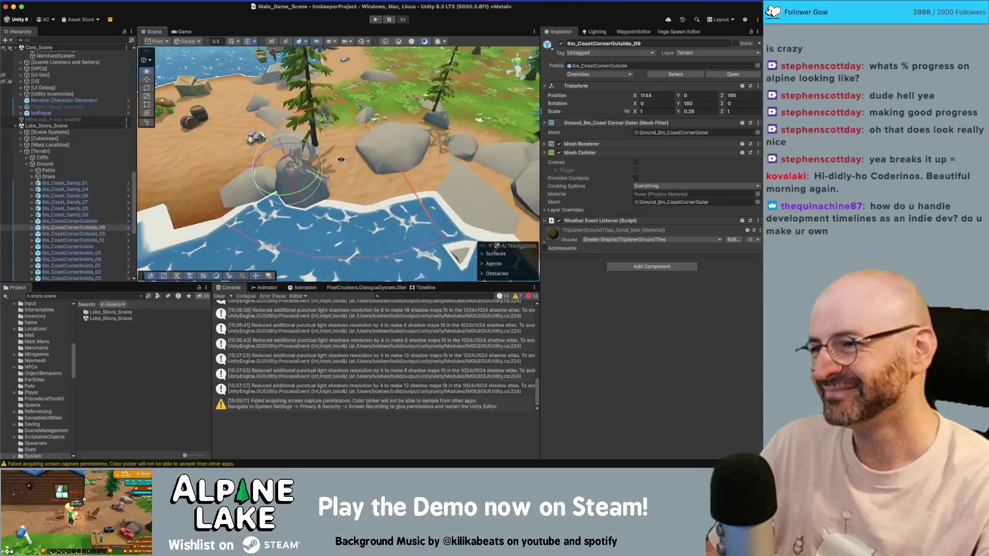
{"action": "key", "text": "s"}
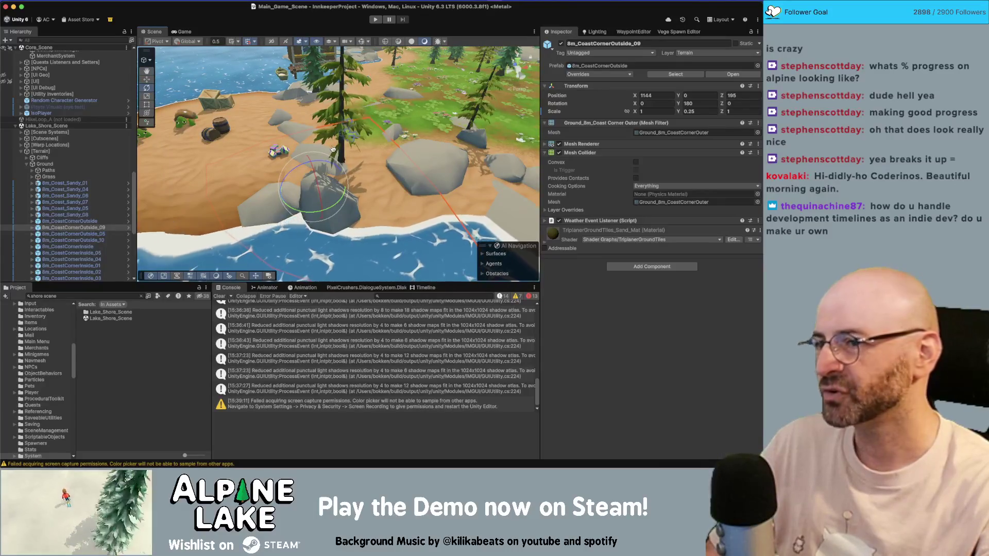
{"action": "key", "text": "super+Tab"}
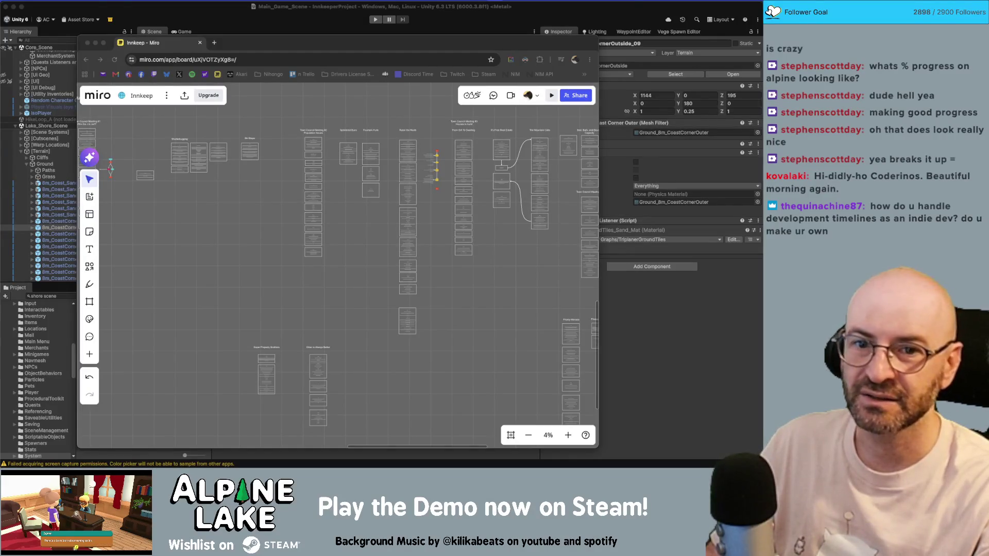
Move the GitHub Alpine Lake Release Roadmap tab into the browser window beside the Miro board
{"action": "mouse_move", "coordinate": [154, 43]}
{"action": "left_mouse_down"}
{"action": "mouse_move", "coordinate": [78, 43]}
{"action": "mouse_move", "coordinate": [525, 48]}
{"action": "left_mouse_up"}
{"action": "scroll", "coordinate": [335, 339], "scroll_direction": "down", "scroll_amount": 1}
{"action": "scroll", "coordinate": [335, 339], "scroll_direction": "up", "scroll_amount": 1}
{"action": "scroll", "coordinate": [335, 339], "scroll_direction": "down", "scroll_amount": 1}
{"action": "scroll", "coordinate": [335, 339], "scroll_direction": "up", "scroll_amount": 1}
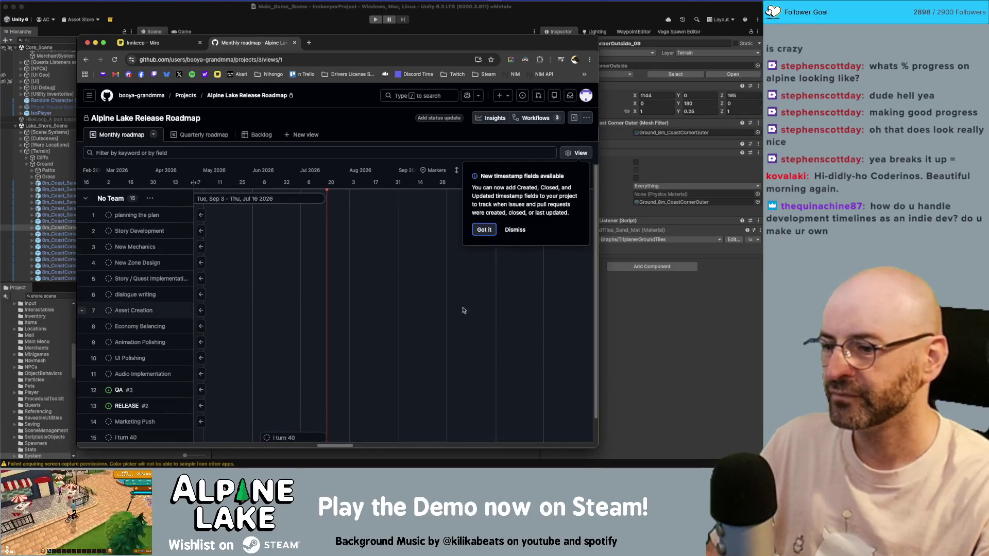
Dismiss the timestamp-fields notice and scroll the roadmap timeline to the Jun–Dec 2025 tasks
{"action": "left_click", "coordinate": [484, 230]}
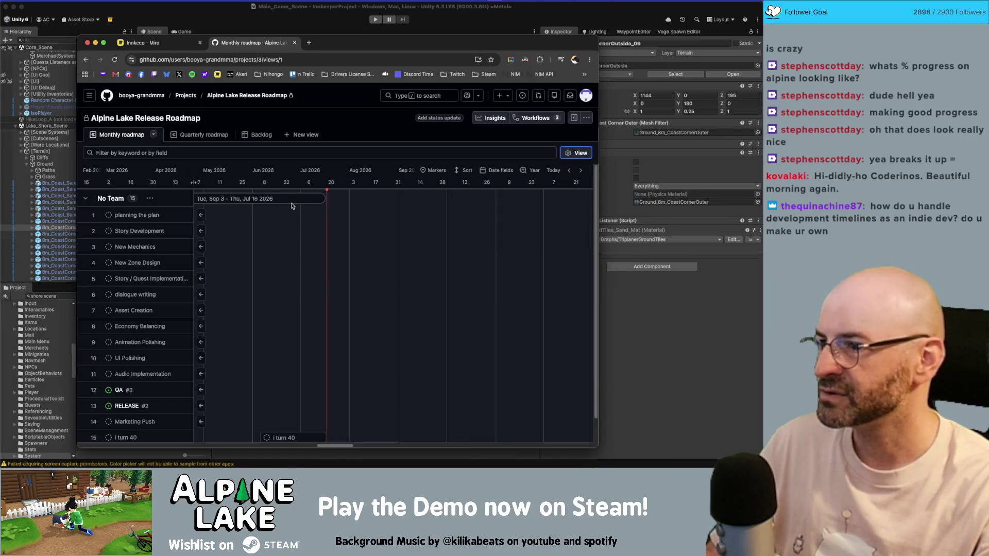
{"action": "mouse_move", "coordinate": [318, 445]}
{"action": "left_mouse_down"}
{"action": "mouse_move", "coordinate": [244, 446]}
{"action": "mouse_move", "coordinate": [281, 443]}
{"action": "left_mouse_up"}
{"action": "scroll", "coordinate": [314, 371], "scroll_direction": "right", "scroll_amount": 5}
{"action": "scroll", "coordinate": [344, 312], "scroll_direction": "down", "scroll_amount": 1}
{"action": "scroll", "coordinate": [345, 311], "scroll_direction": "down", "scroll_amount": 1}
{"action": "right_click", "coordinate": [345, 243]}
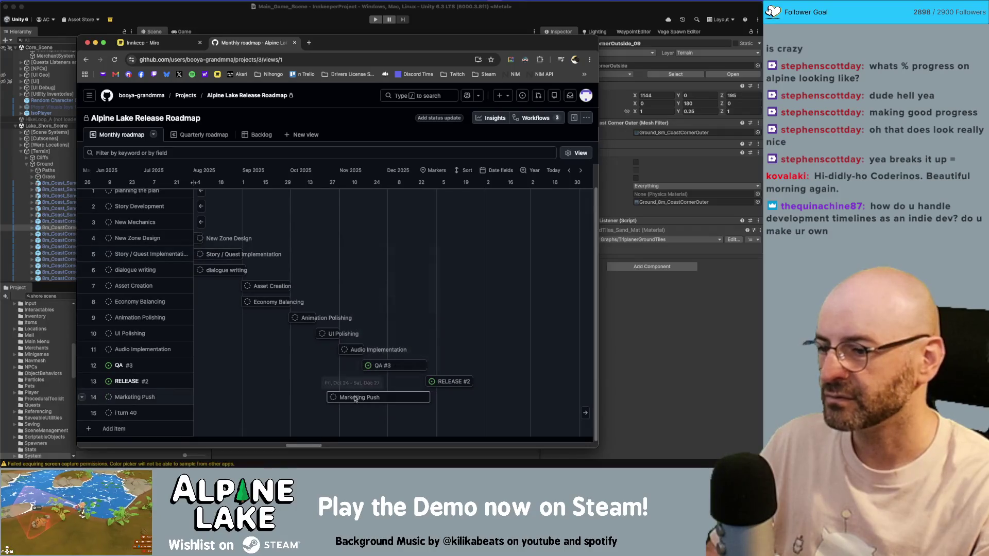